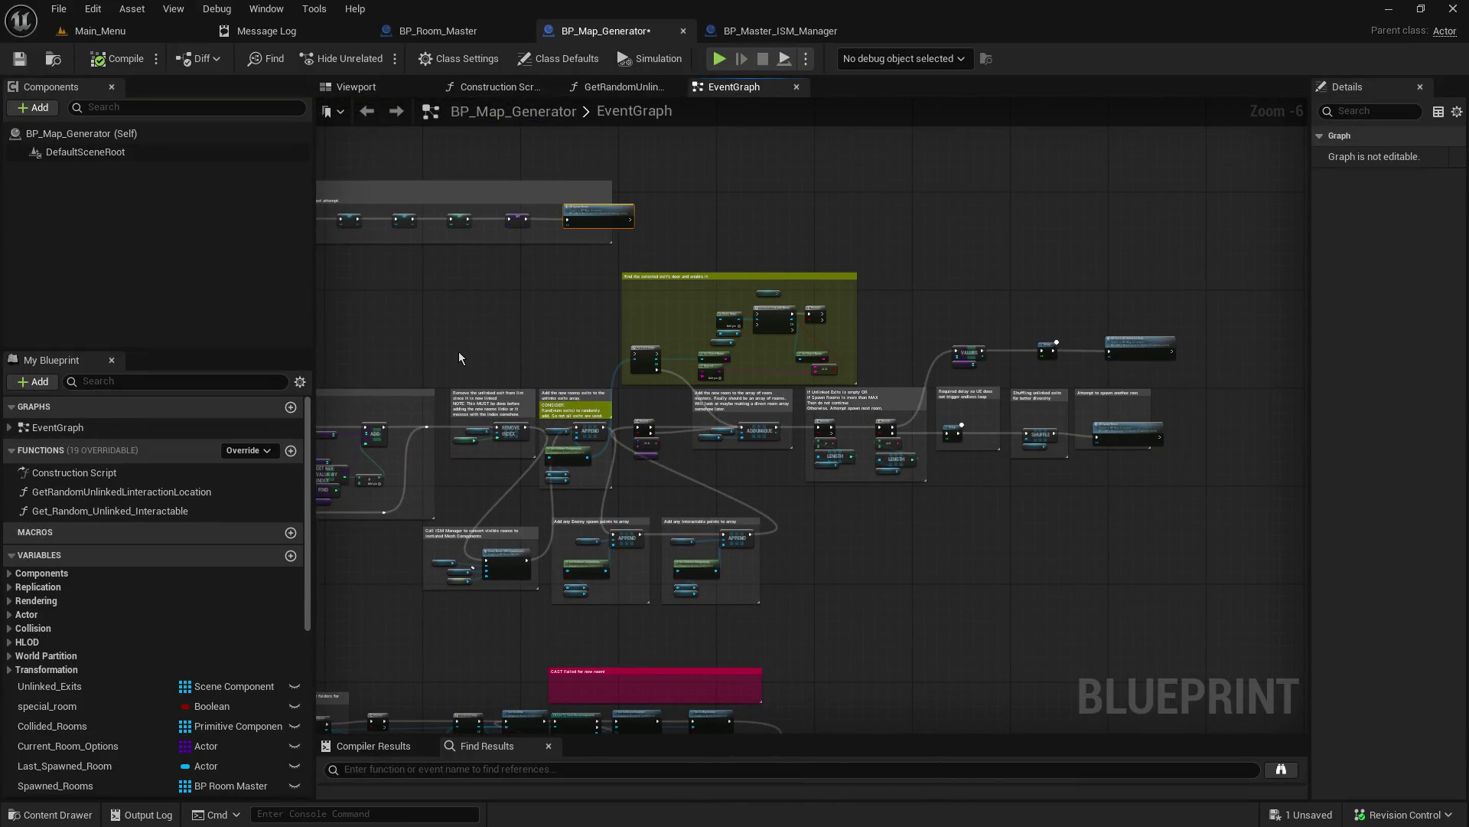
# Step: Pan and zoom around BP_Map_Generator's EventGraph to survey its nodes
pyautogui.scroll(2, 457, 351)
pyautogui.moveTo(599, 348); pyautogui.dragTo(577, 280)
pyautogui.scroll(-5, 577, 280)
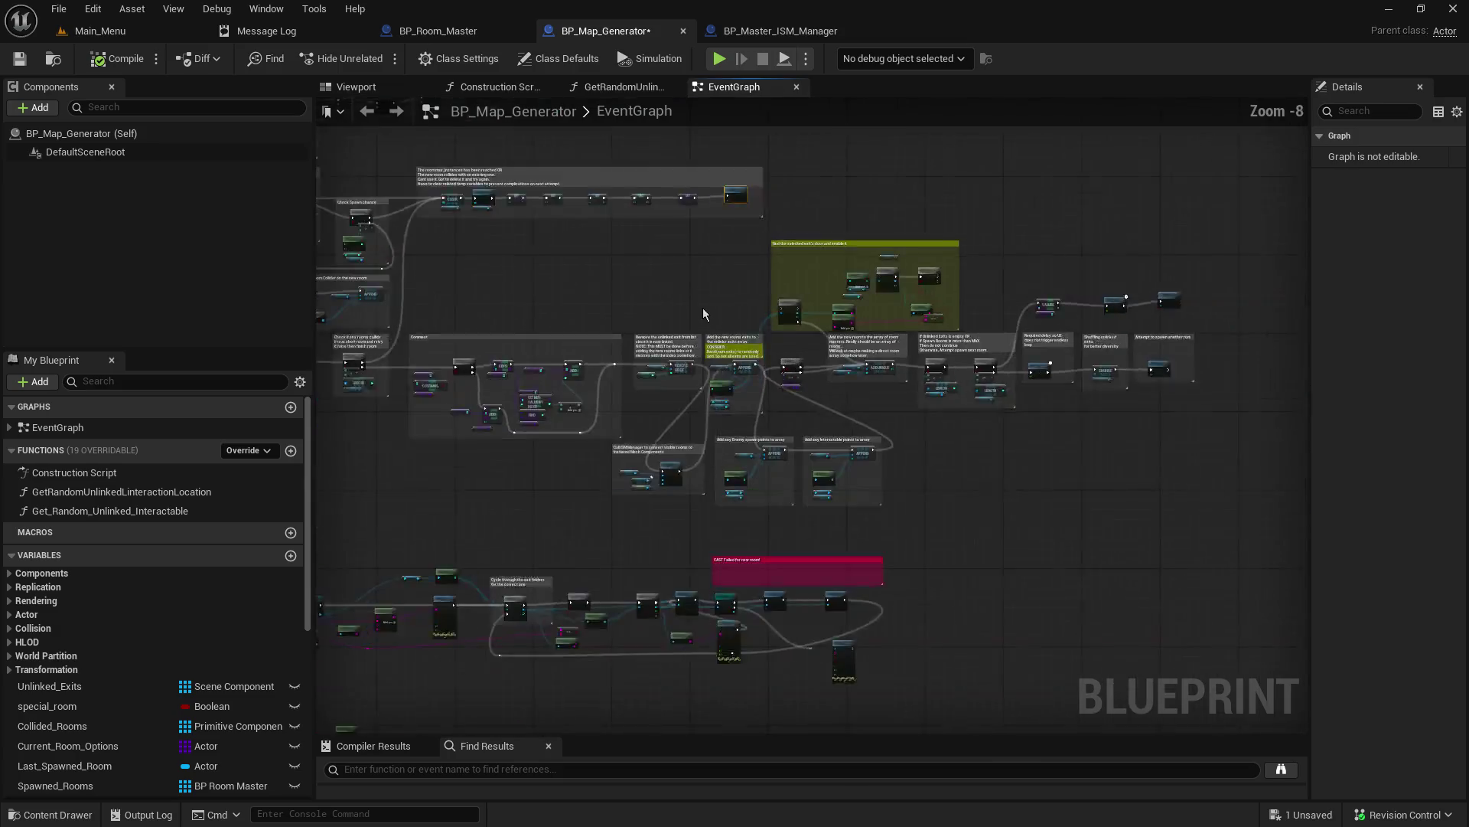
pyautogui.moveTo(1079, 286)
pyautogui.mouseDown()
pyautogui.moveTo(958, 213)
pyautogui.moveTo(947, 170)
pyautogui.mouseUp()
pyautogui.scroll(5, 903, 227)
pyautogui.scroll(-2, 757, 271)
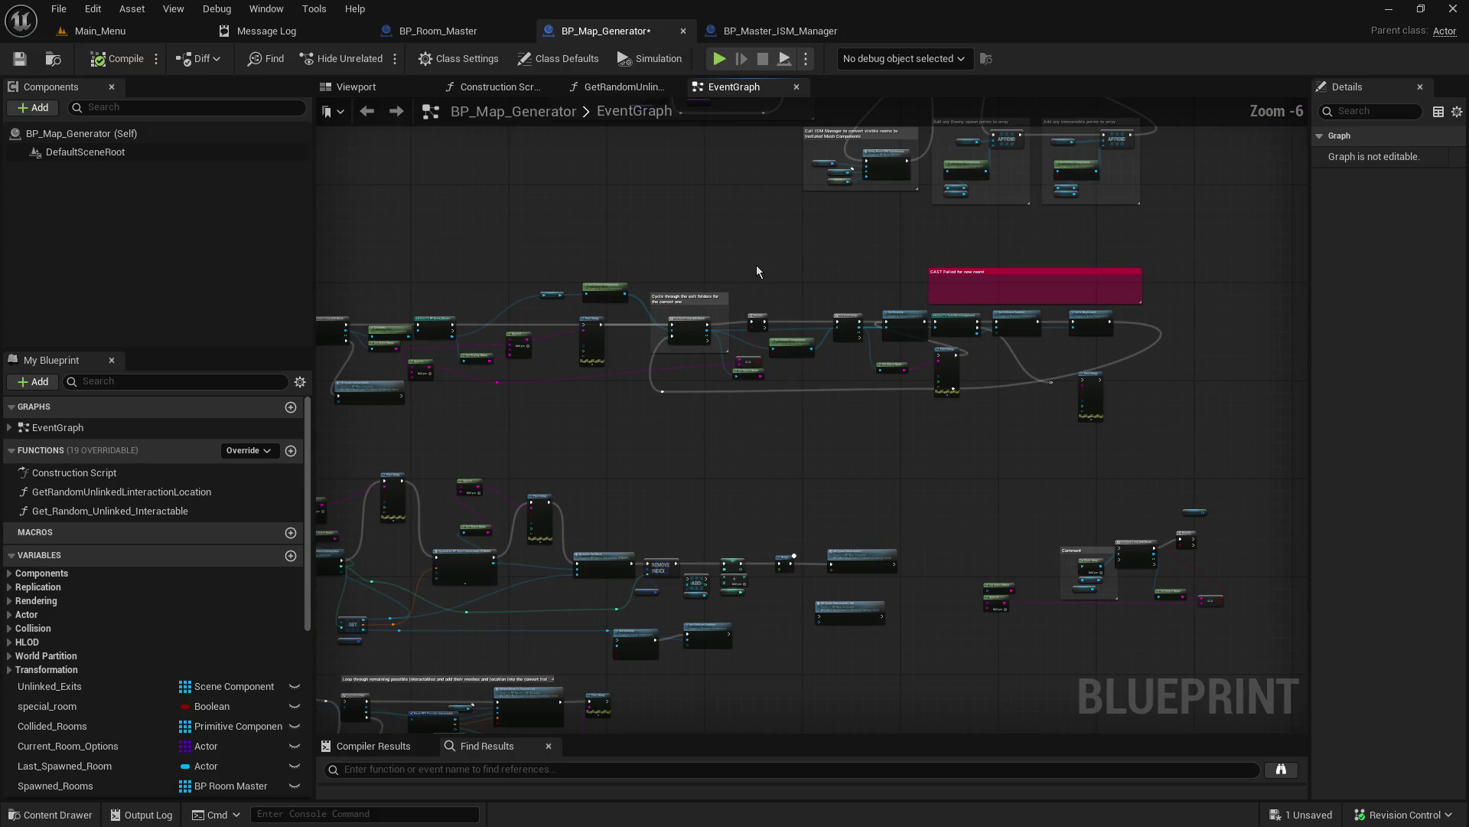
pyautogui.moveTo(760, 271); pyautogui.dragTo(891, 247)
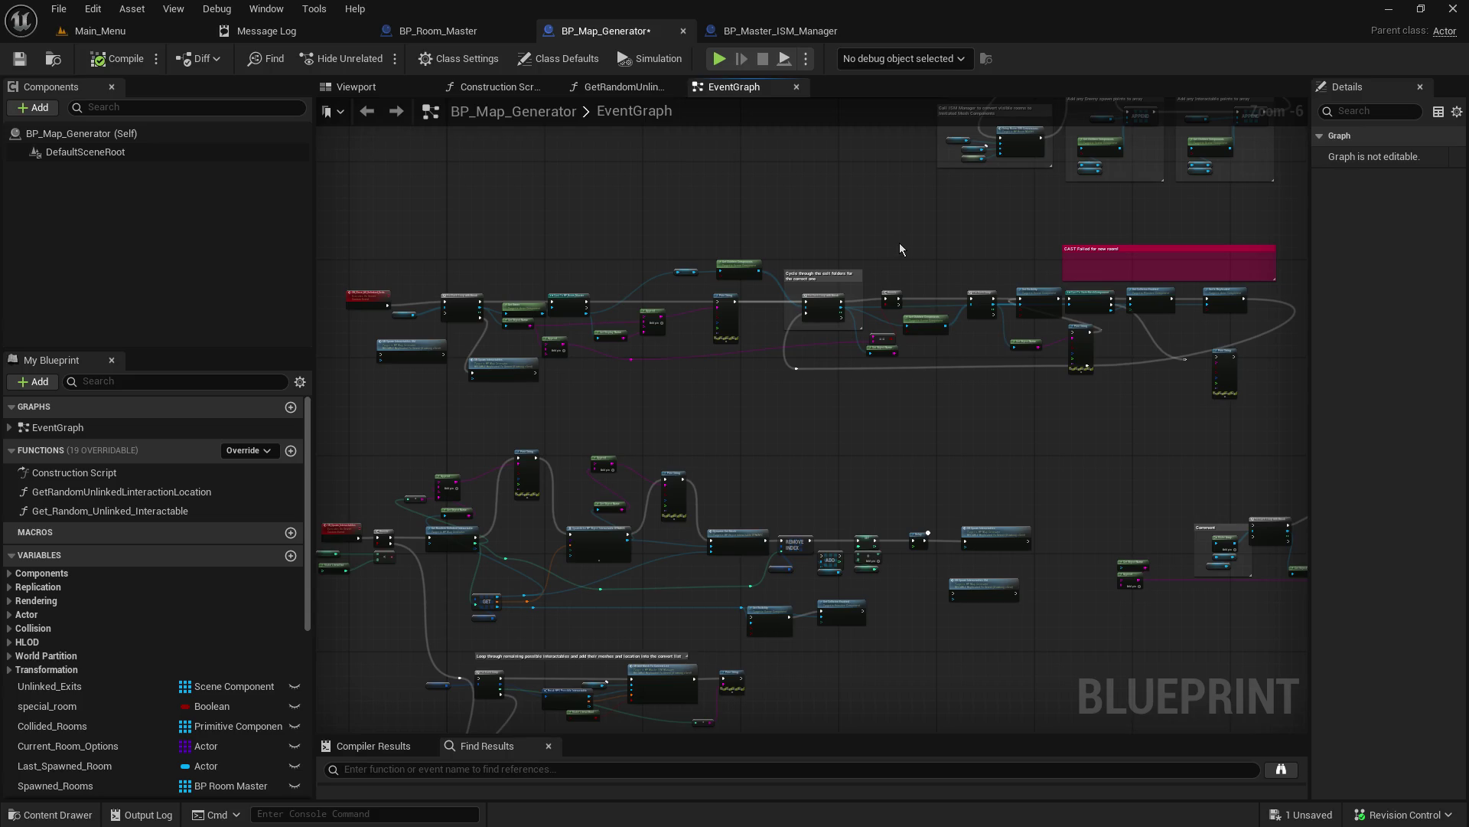
pyautogui.scroll(2, 705, 329)
pyautogui.moveTo(862, 334); pyautogui.dragTo(1052, 347)
pyautogui.scroll(-2, 1051, 348)
pyautogui.moveTo(1053, 404)
pyautogui.mouseDown()
pyautogui.moveTo(825, 354)
pyautogui.moveTo(617, 337)
pyautogui.moveTo(669, 330)
pyautogui.mouseUp()
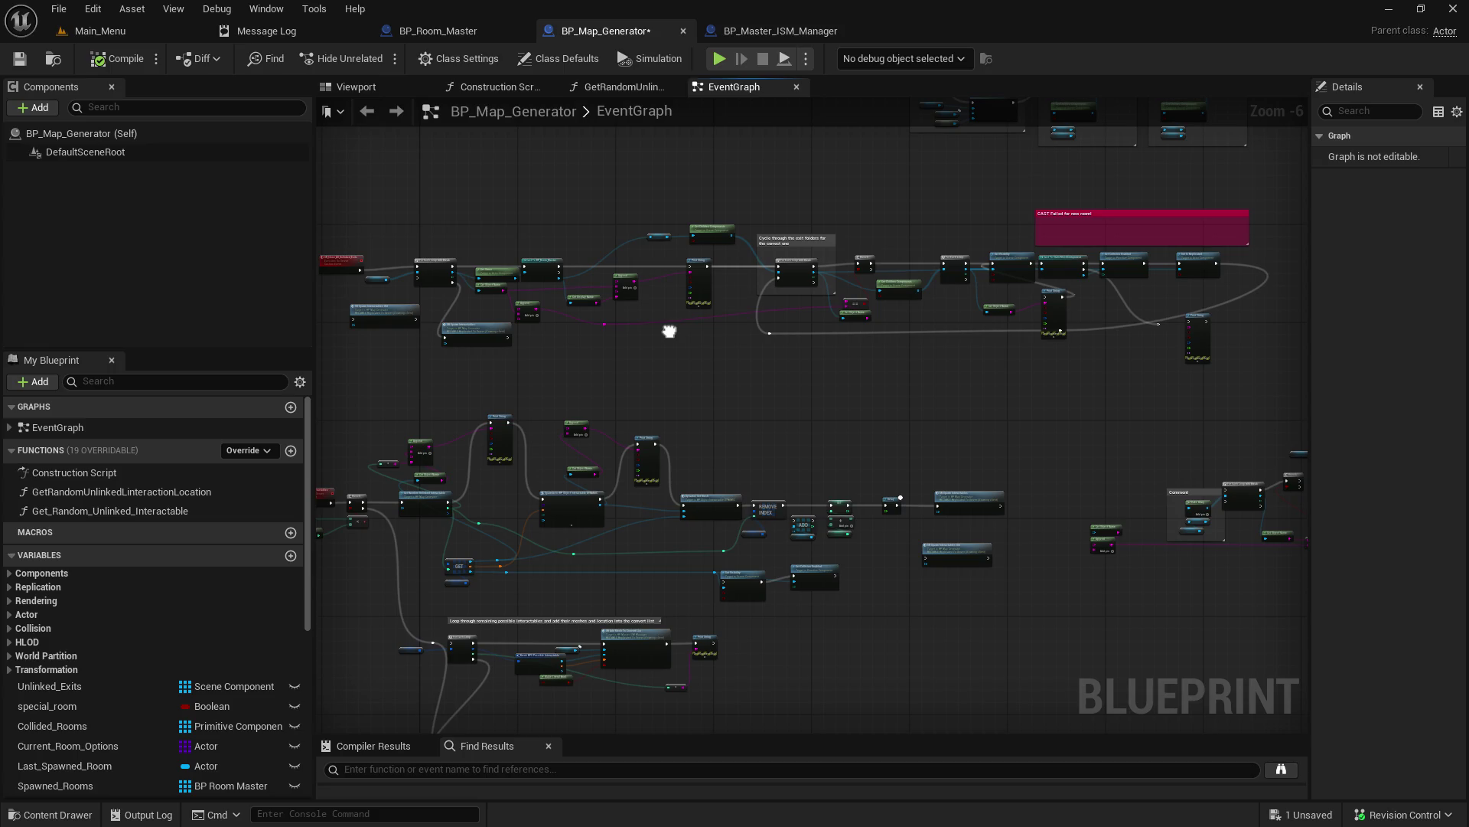
pyautogui.moveTo(669, 331)
pyautogui.mouseDown()
pyautogui.moveTo(741, 300)
pyautogui.moveTo(807, 191)
pyautogui.moveTo(850, 291)
pyautogui.moveTo(926, 353)
pyautogui.mouseUp()
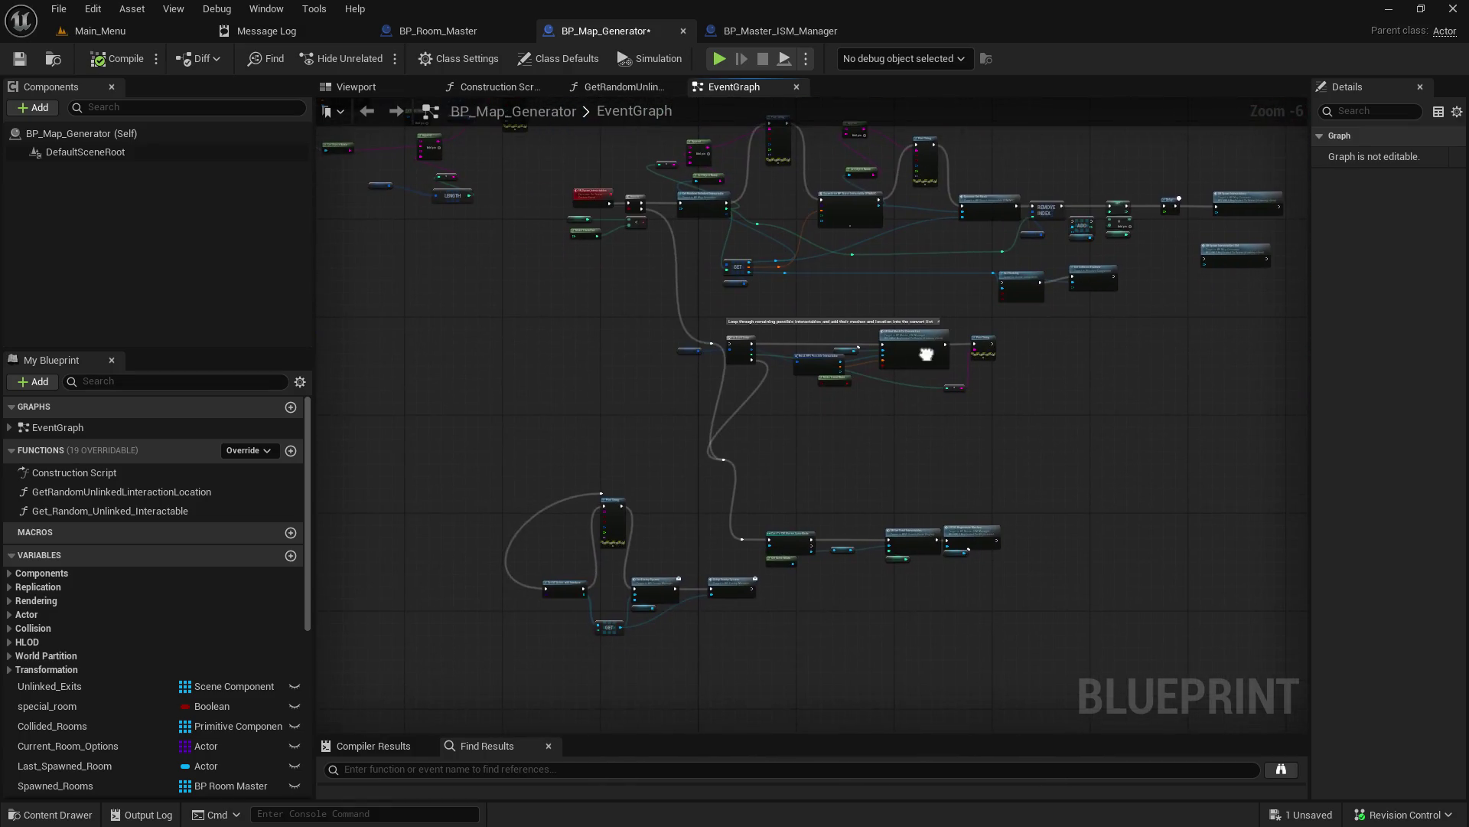
# Step: Nudge the node group with the reroute node slightly right, then switch to BP_Master_ISM_Manager
pyautogui.moveTo(753, 512)
pyautogui.mouseDown()
pyautogui.moveTo(740, 511)
pyautogui.moveTo(769, 457)
pyautogui.moveTo(762, 494)
pyautogui.moveTo(779, 491)
pyautogui.mouseUp()
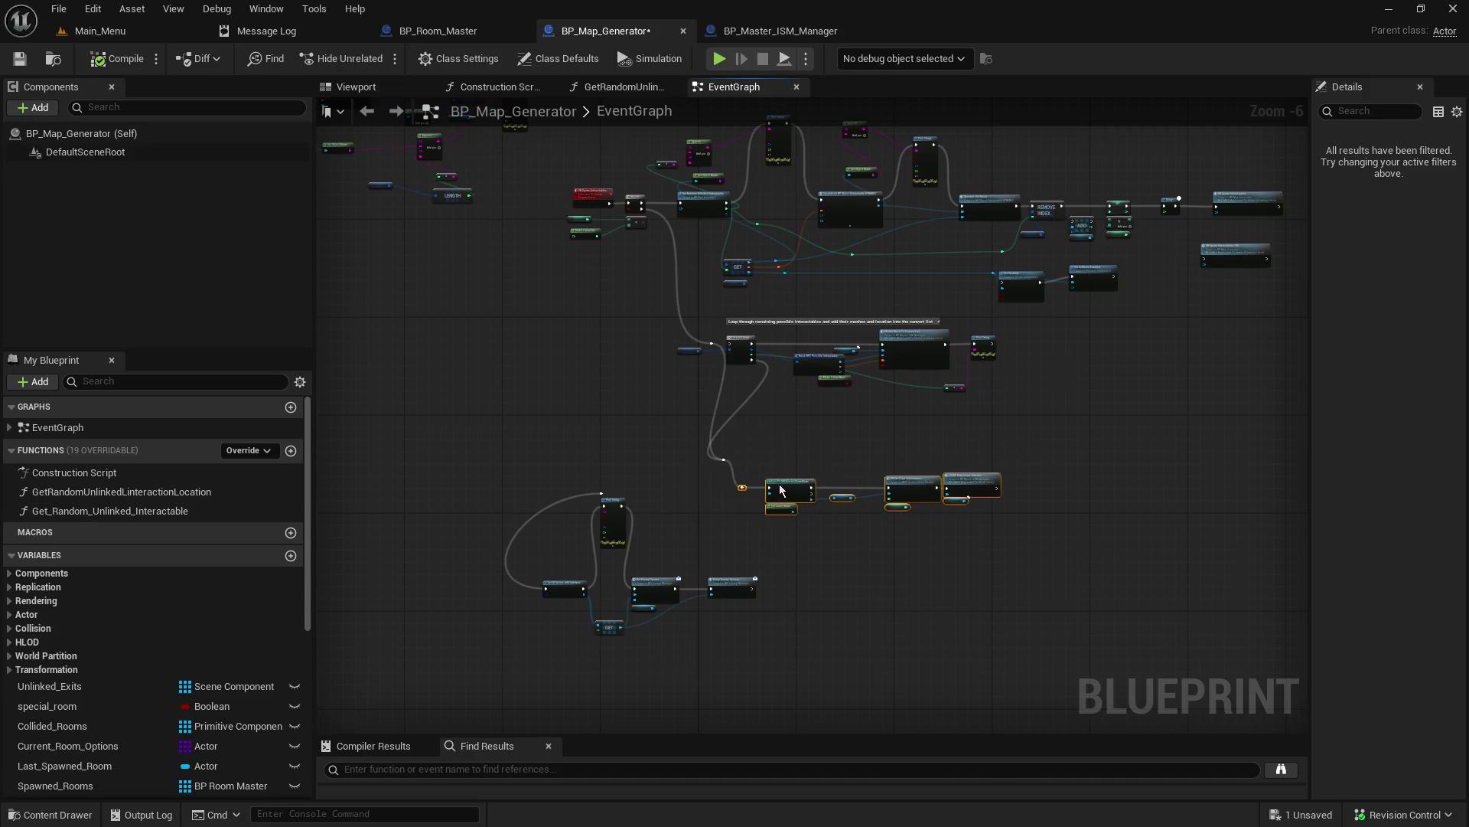
pyautogui.click(809, 443)
pyautogui.moveTo(822, 434)
pyautogui.mouseDown()
pyautogui.moveTo(912, 482)
pyautogui.moveTo(923, 544)
pyautogui.mouseUp()
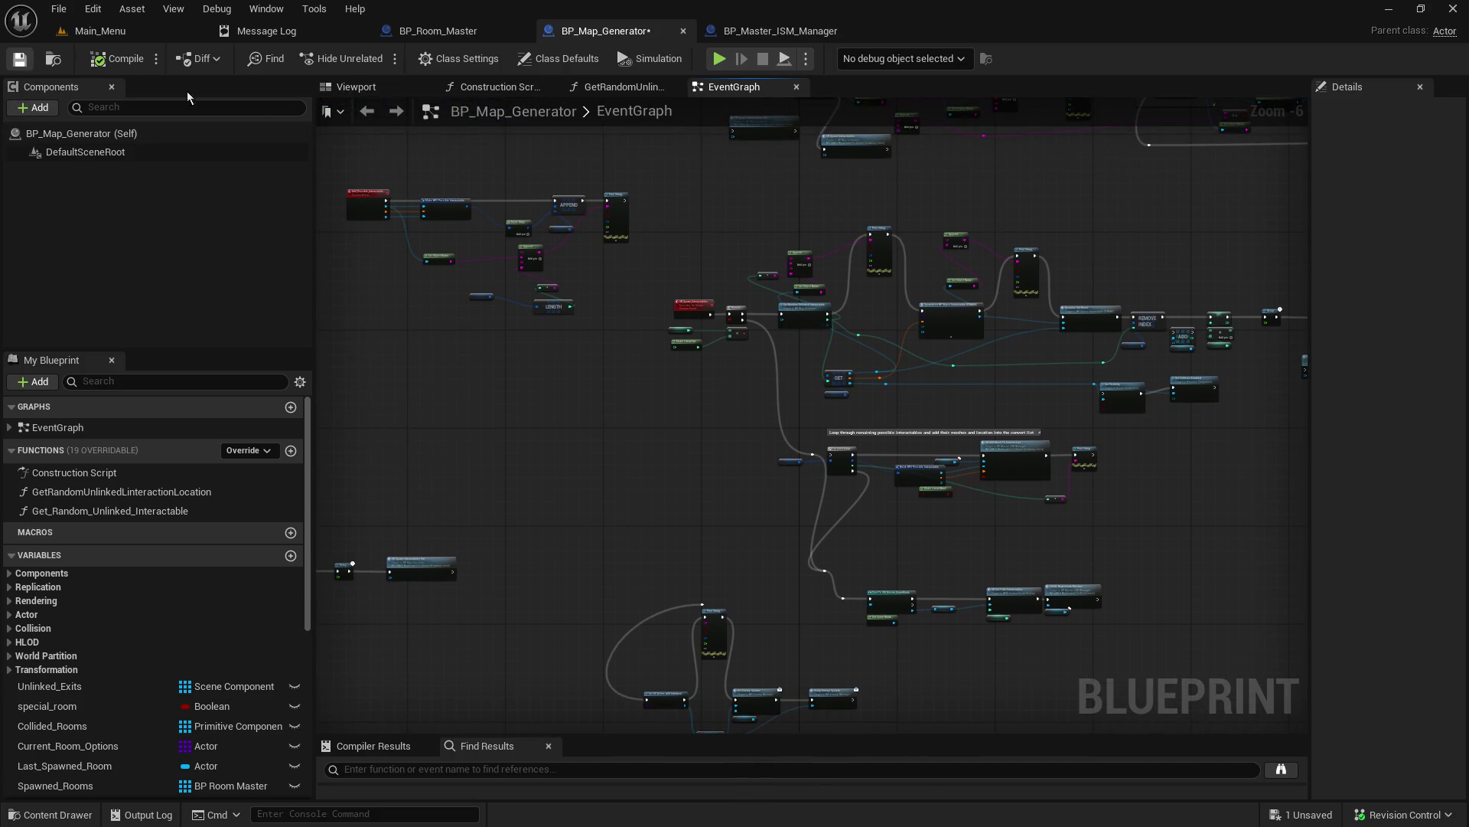
pyautogui.moveTo(702, 467); pyautogui.dragTo(512, 450)
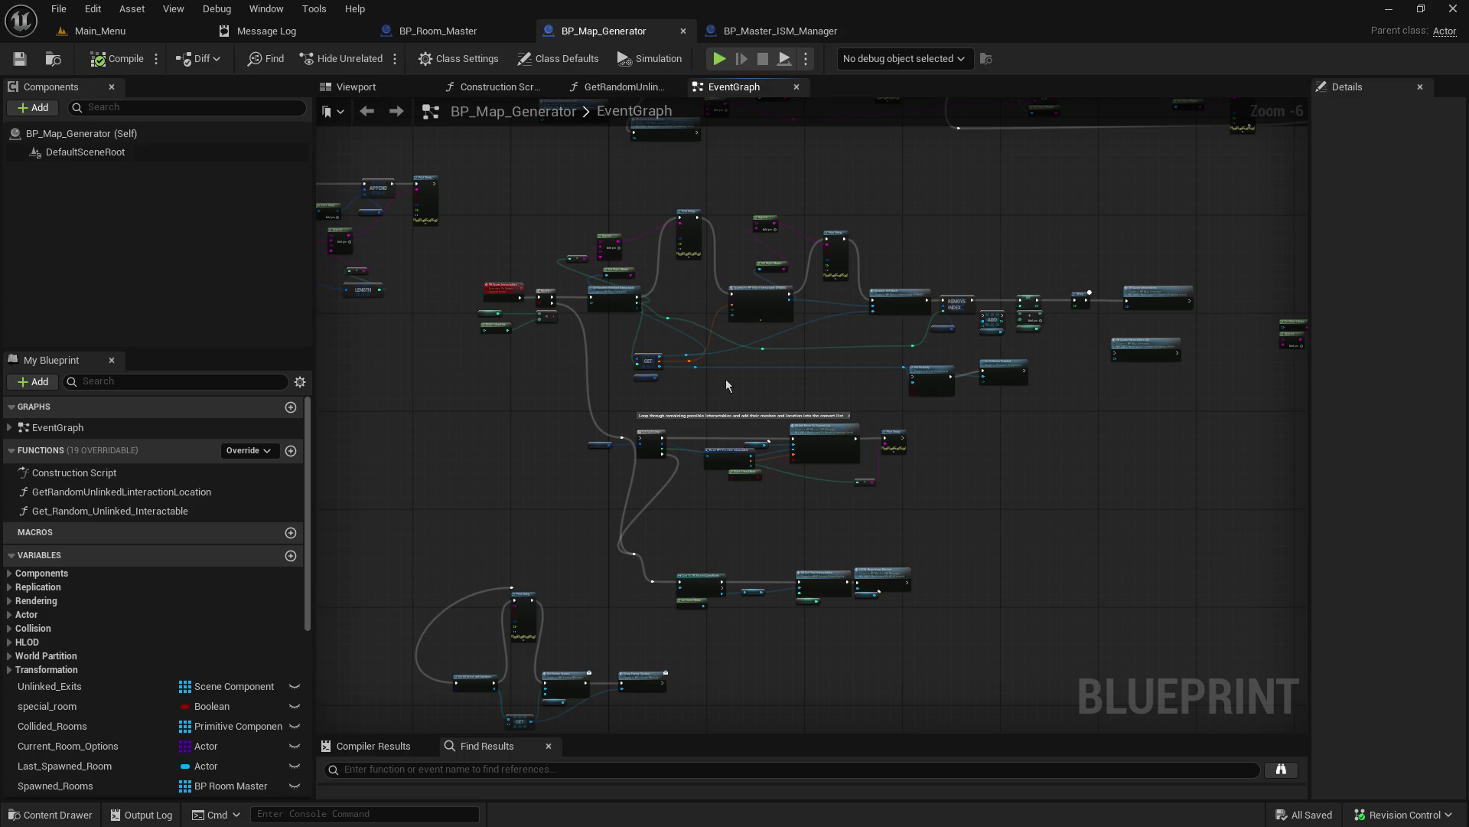
pyautogui.scroll(3, 768, 485)
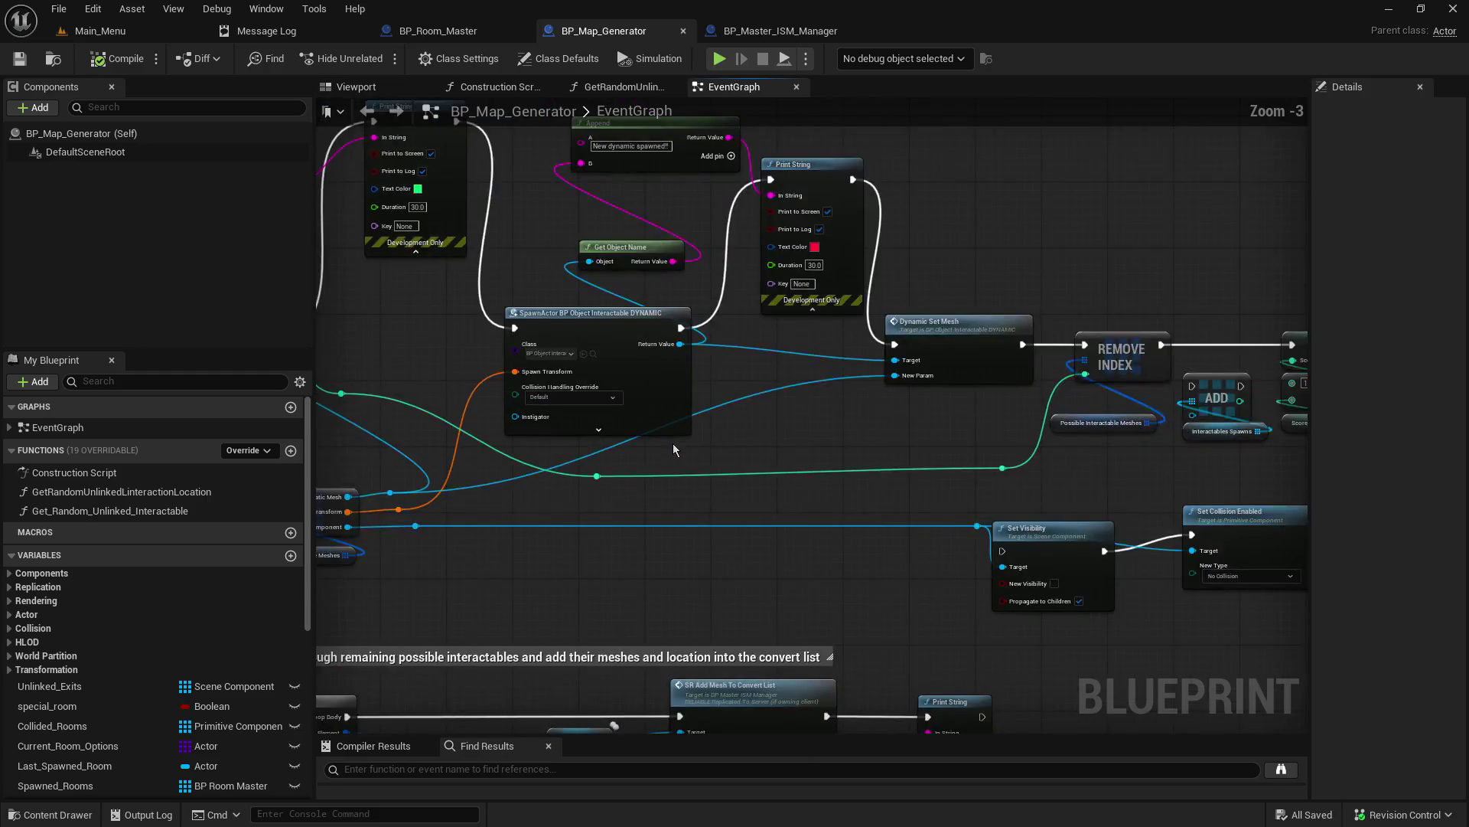
pyautogui.scroll(-3, 674, 449)
pyautogui.click(771, 32)
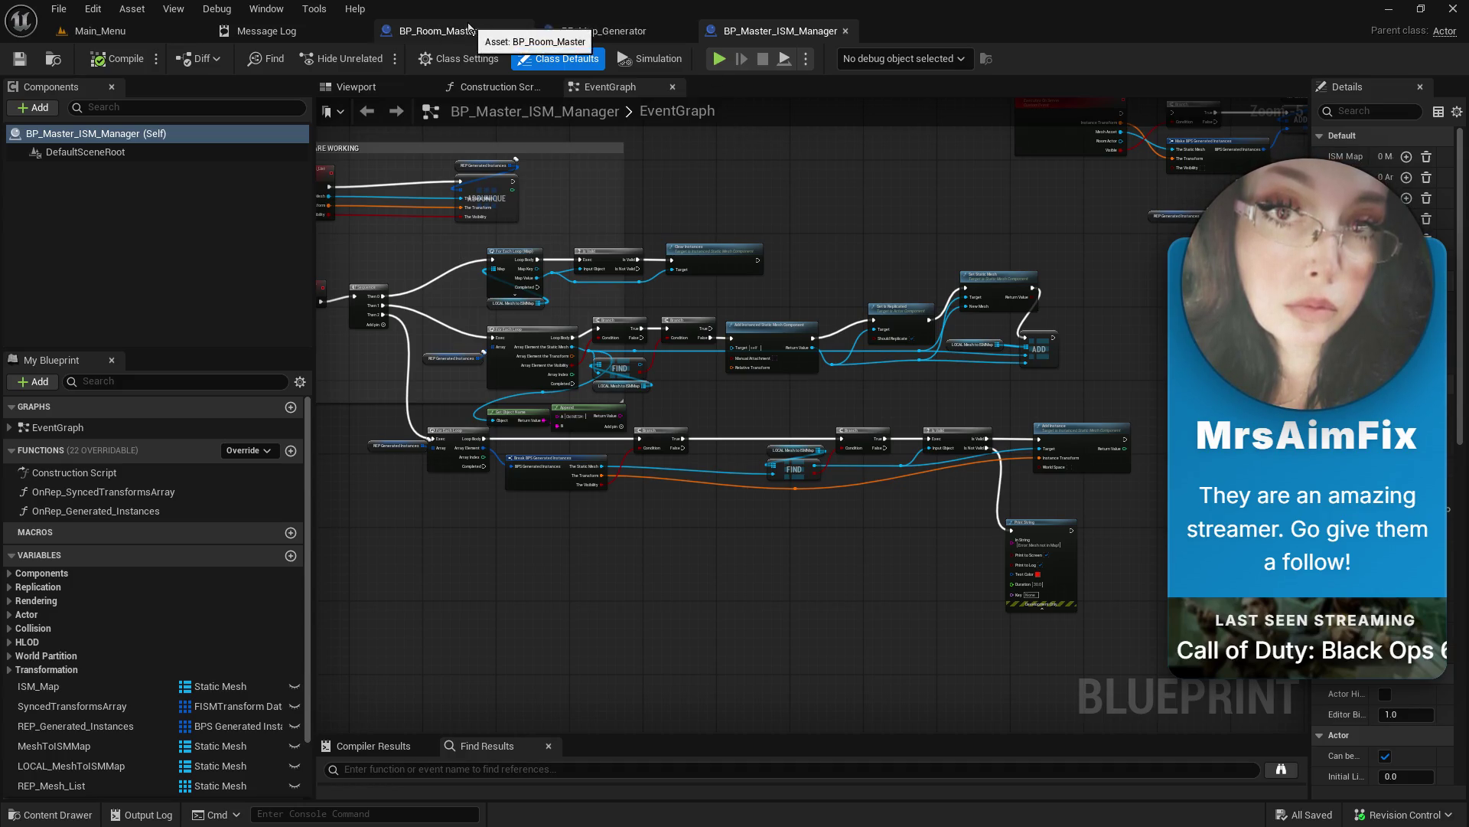
# Step: On the Main_Menu level, browse the enlarged Content Browser to Map_Content/1_StyleA
pyautogui.click(119, 32)
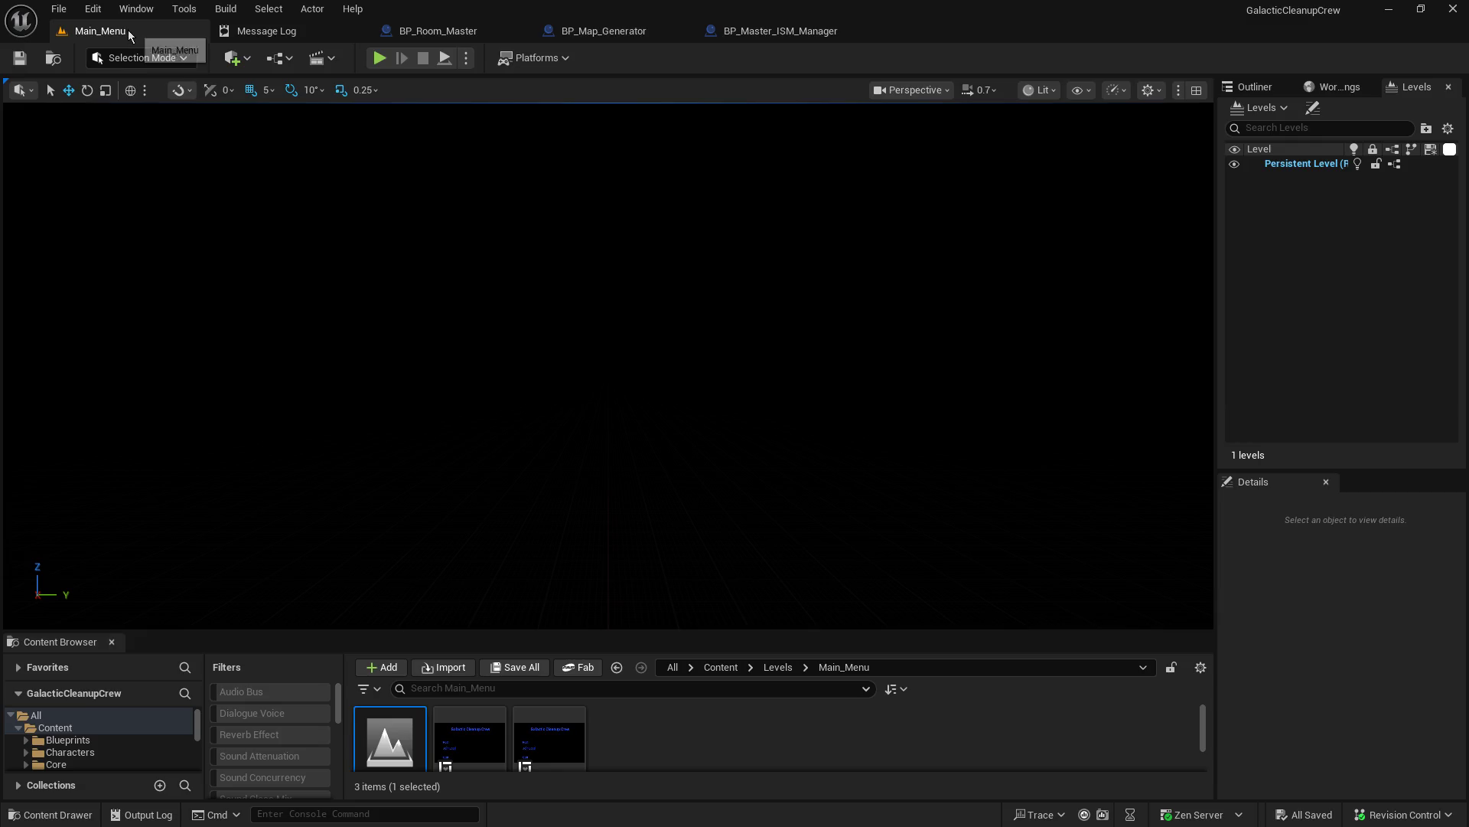
pyautogui.moveTo(282, 633); pyautogui.dragTo(344, 387)
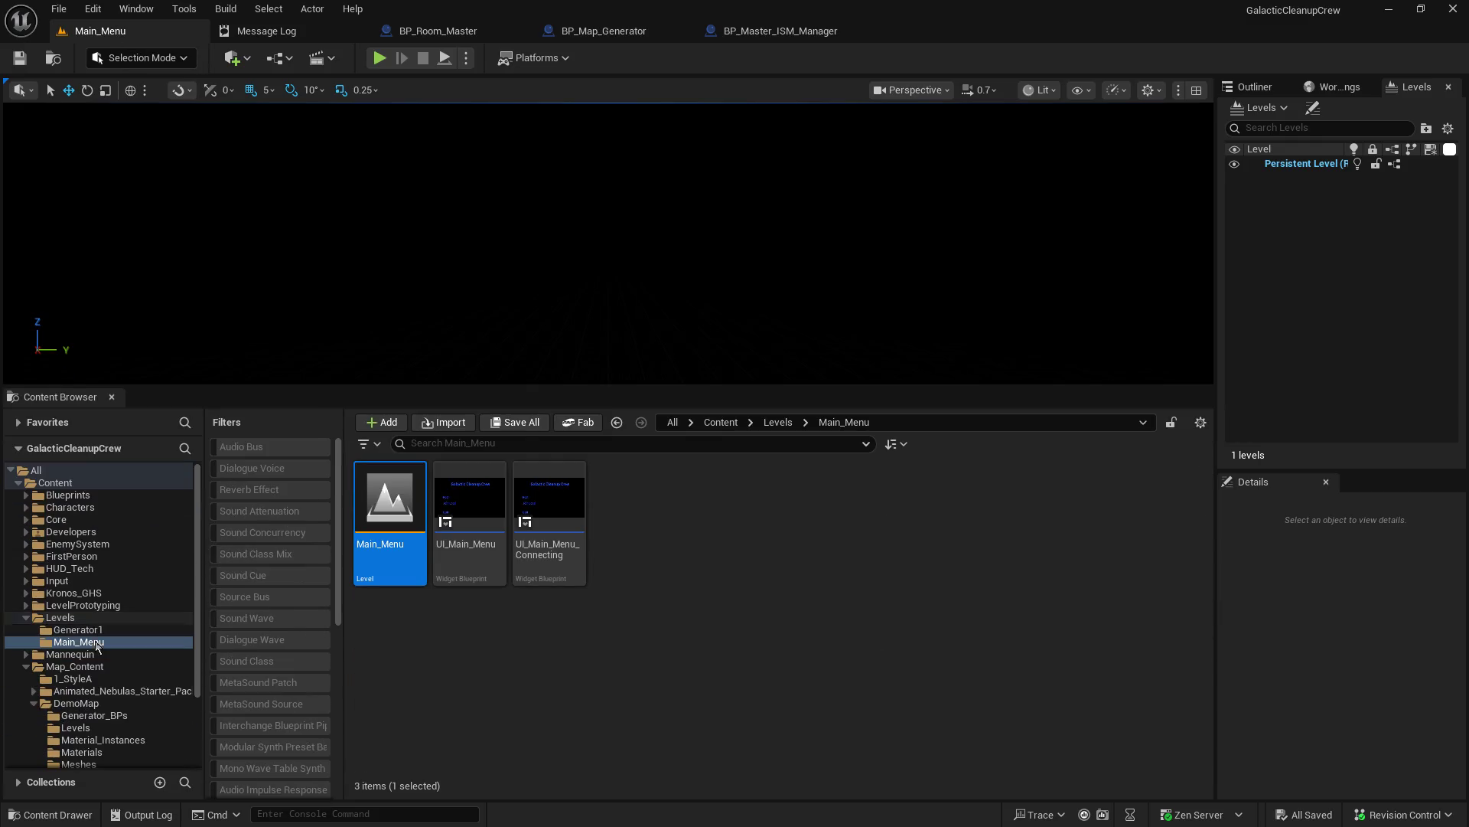
pyautogui.scroll(-3, 92, 659)
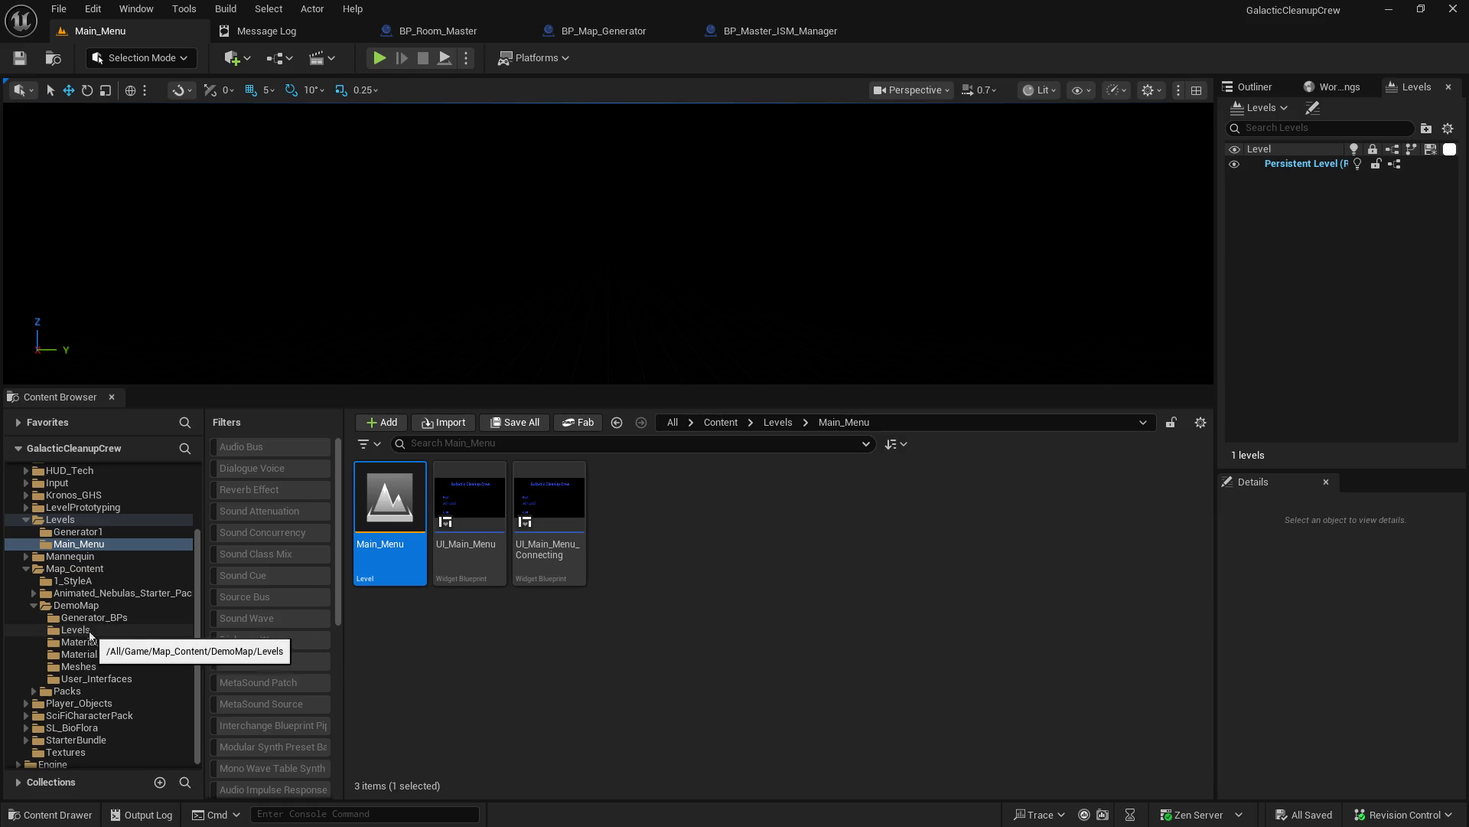
pyautogui.click(78, 583)
# Step: Open BP_StyleA_Room_03 in its Viewport and select the Exit_2_Type_A1 exit marker
pyautogui.doubleClick(635, 490)
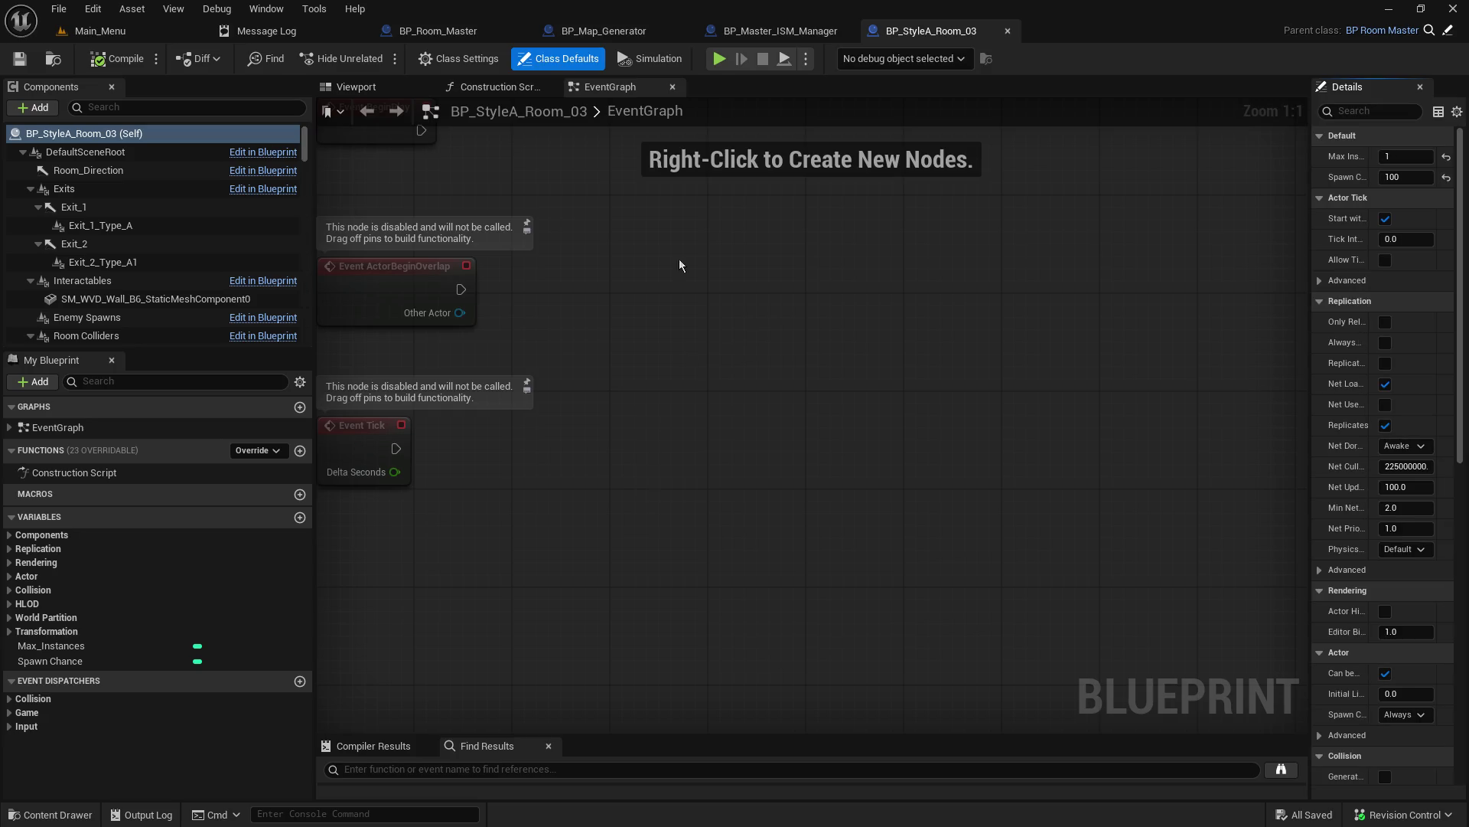
pyautogui.click(387, 90)
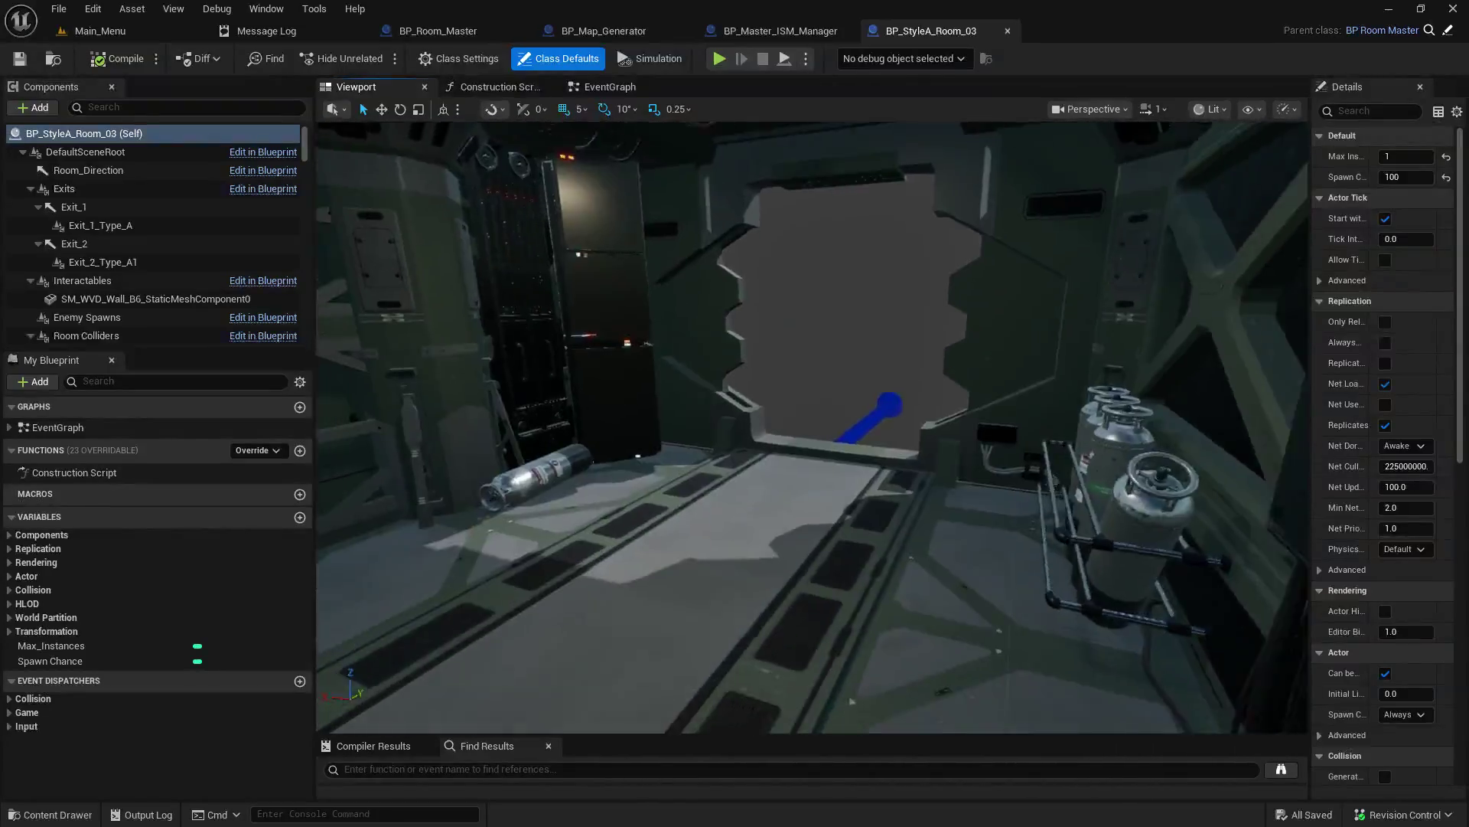
pyautogui.click(102, 261)
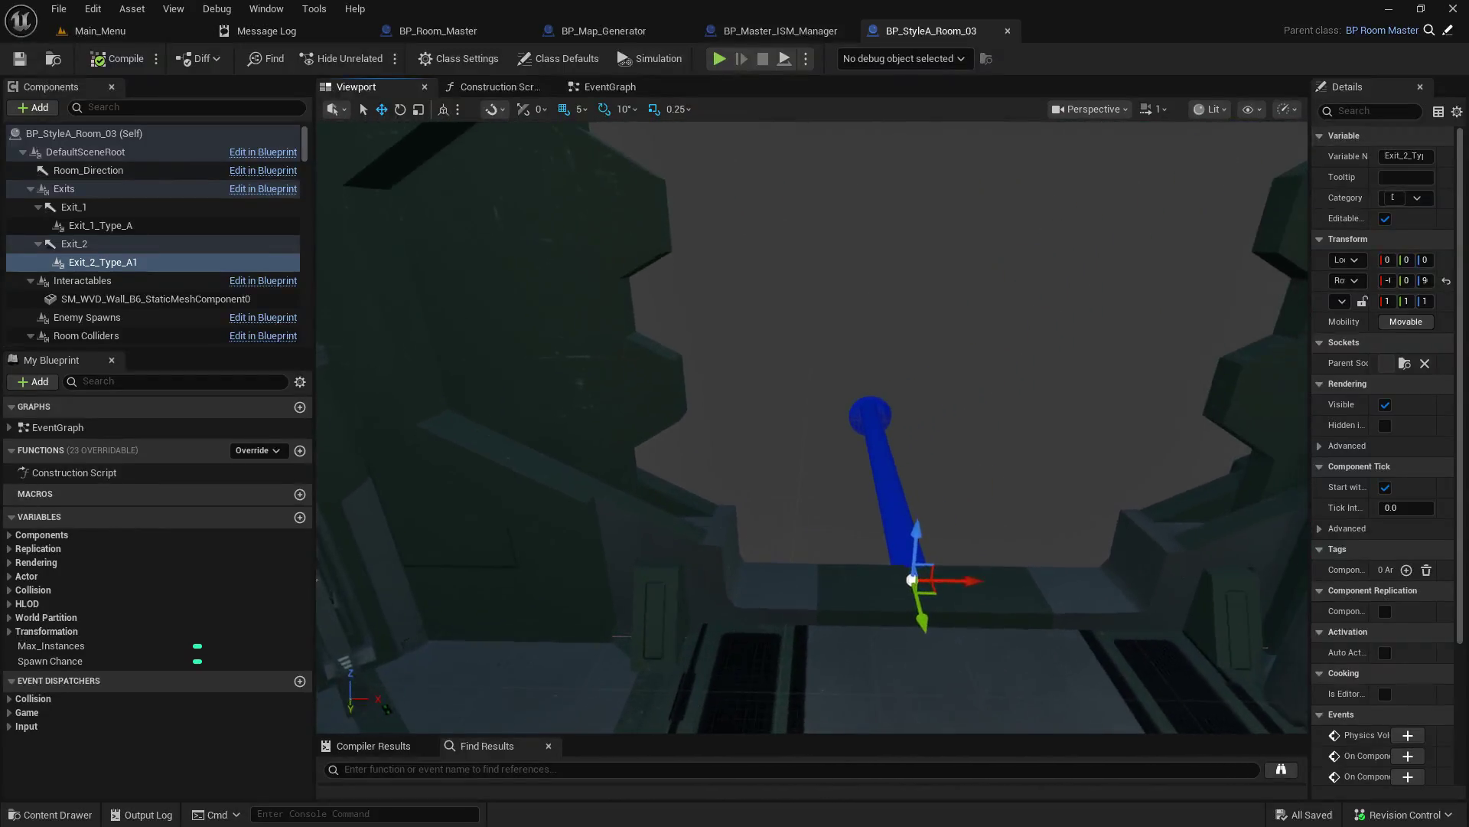
pyautogui.scroll(-4, 184, 291)
pyautogui.scroll(-8, 182, 288)
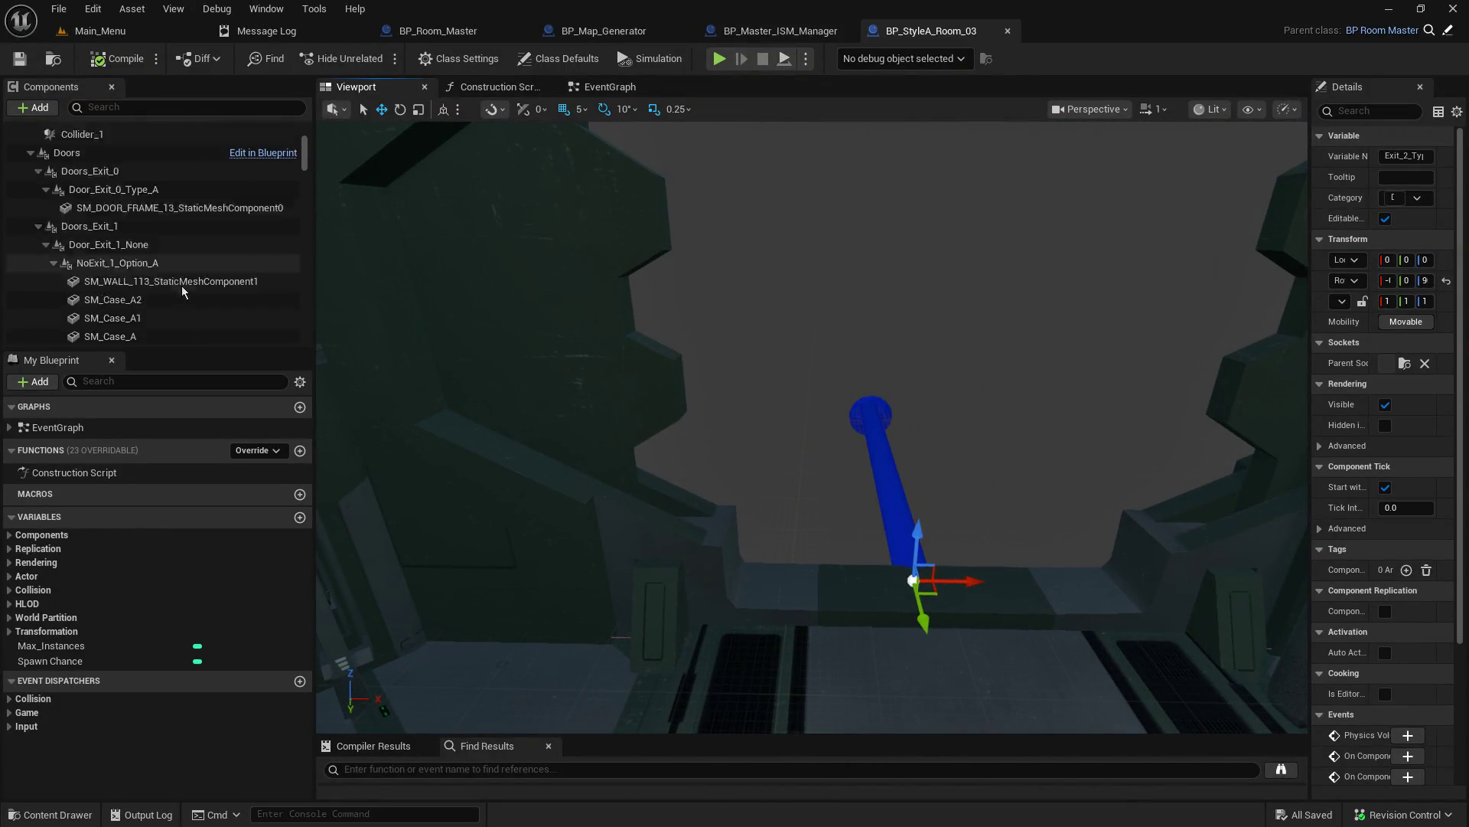
pyautogui.scroll(-3, 182, 288)
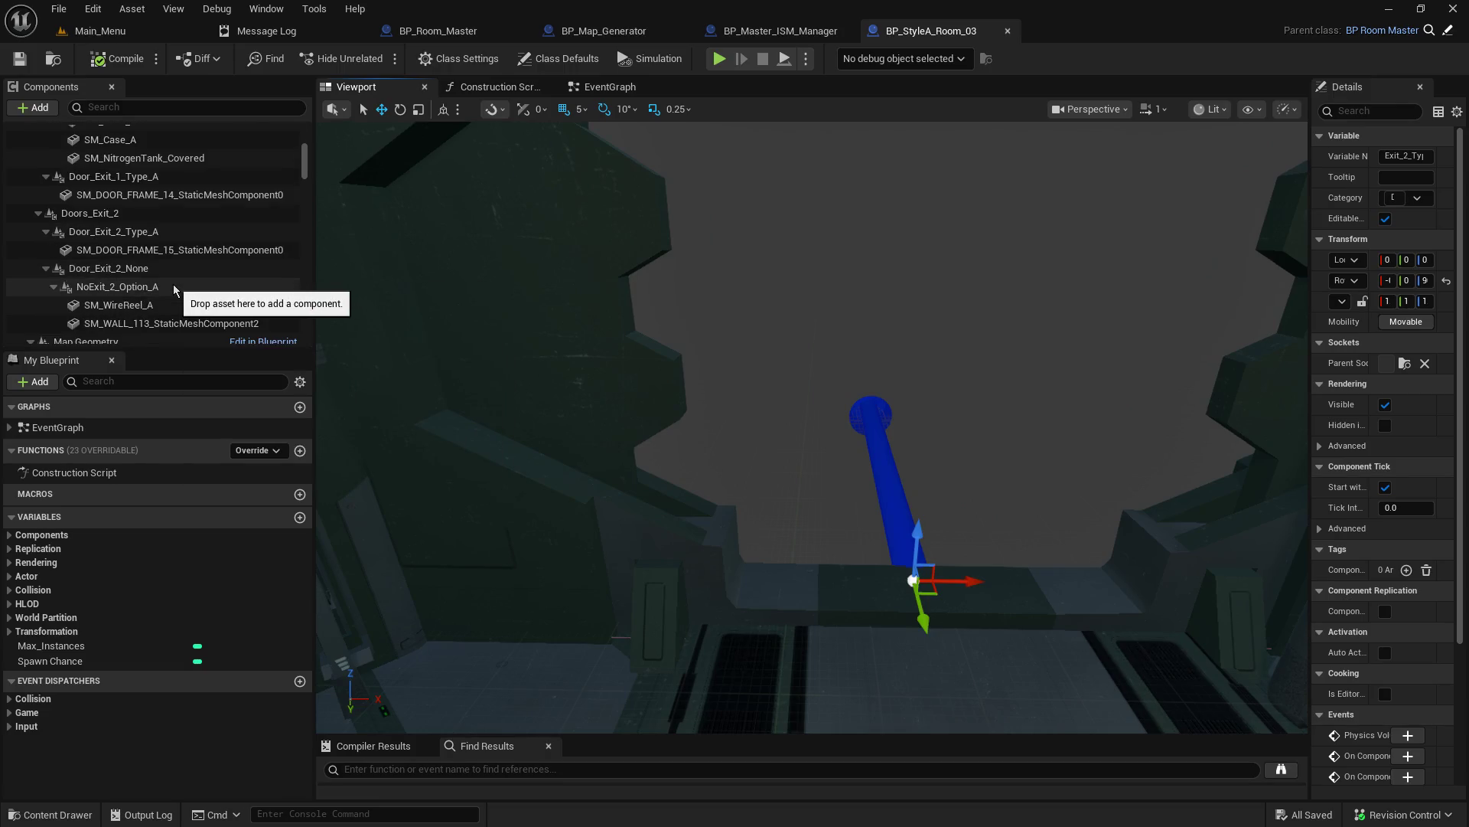
# Step: Focus on the second exit's door frame, then select Door_Exit_2_None and SM_WireReel_A
pyautogui.doubleClick(146, 249)
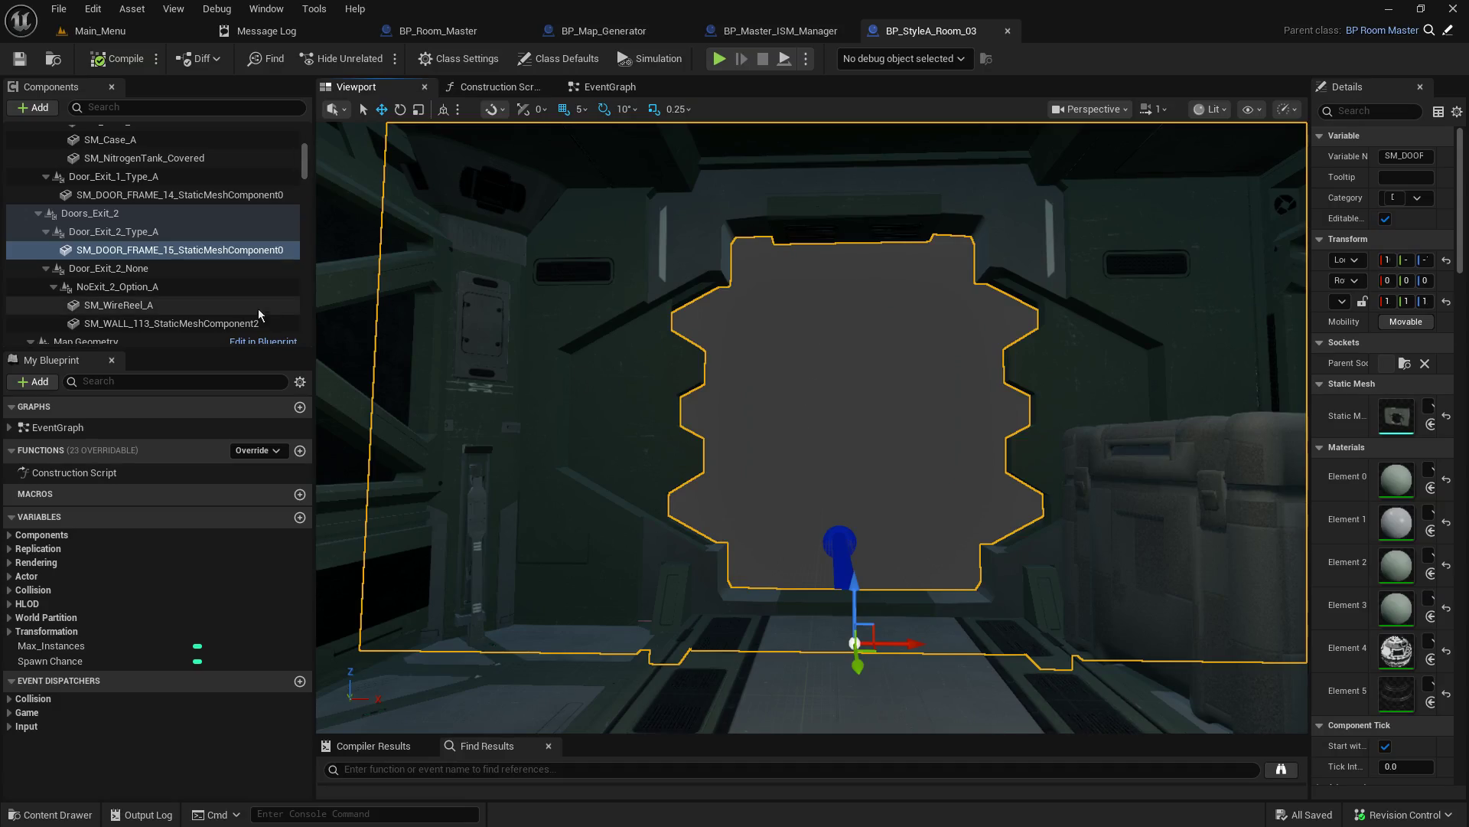
pyautogui.click(110, 269)
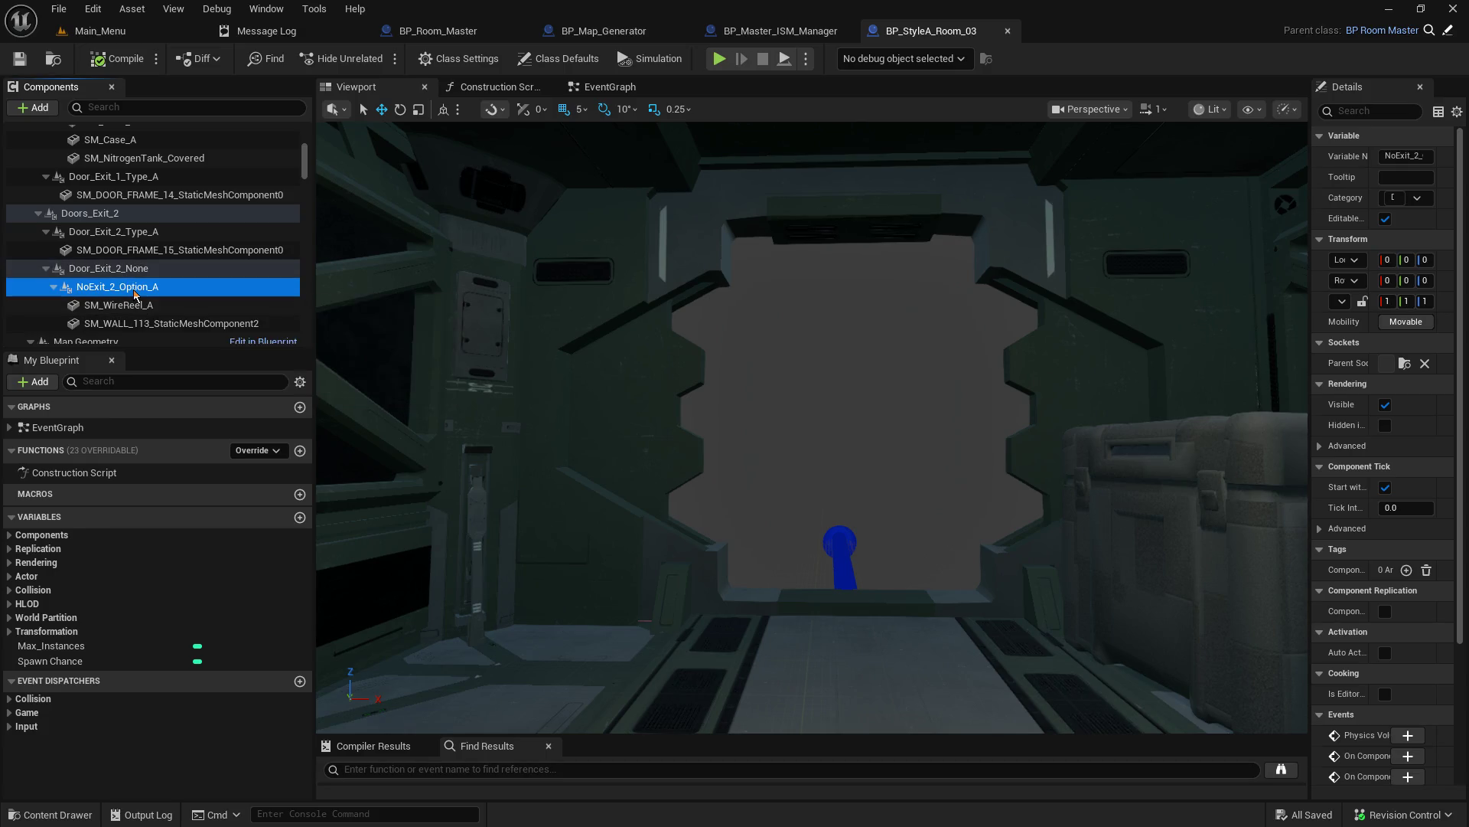
pyautogui.click(117, 309)
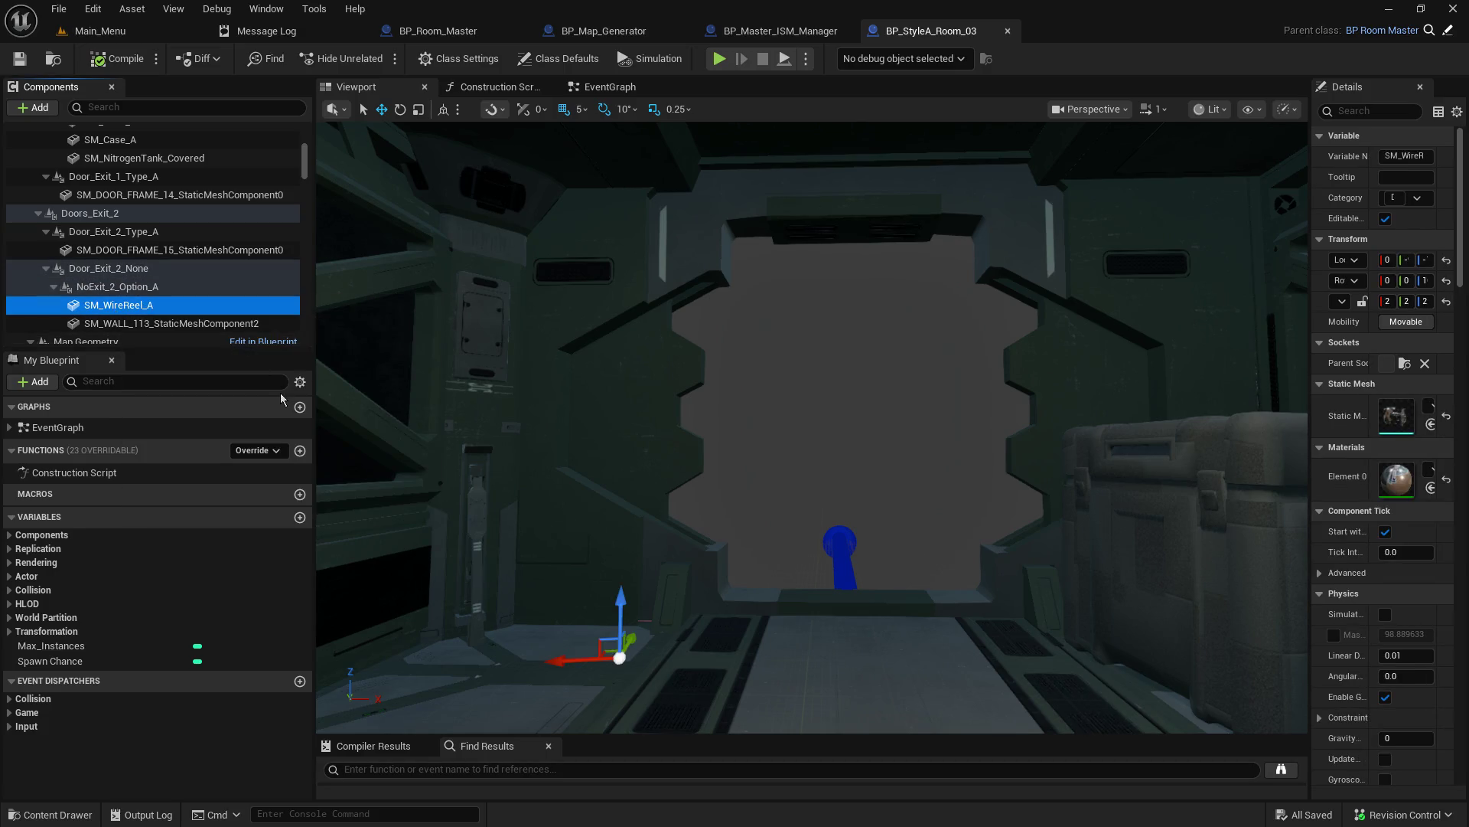
pyautogui.scroll(-1, 202, 341)
pyautogui.moveTo(535, 459)
pyautogui.mouseDown()
pyautogui.moveTo(627, 398)
pyautogui.moveTo(750, 372)
pyautogui.moveTo(912, 557)
pyautogui.mouseUp()
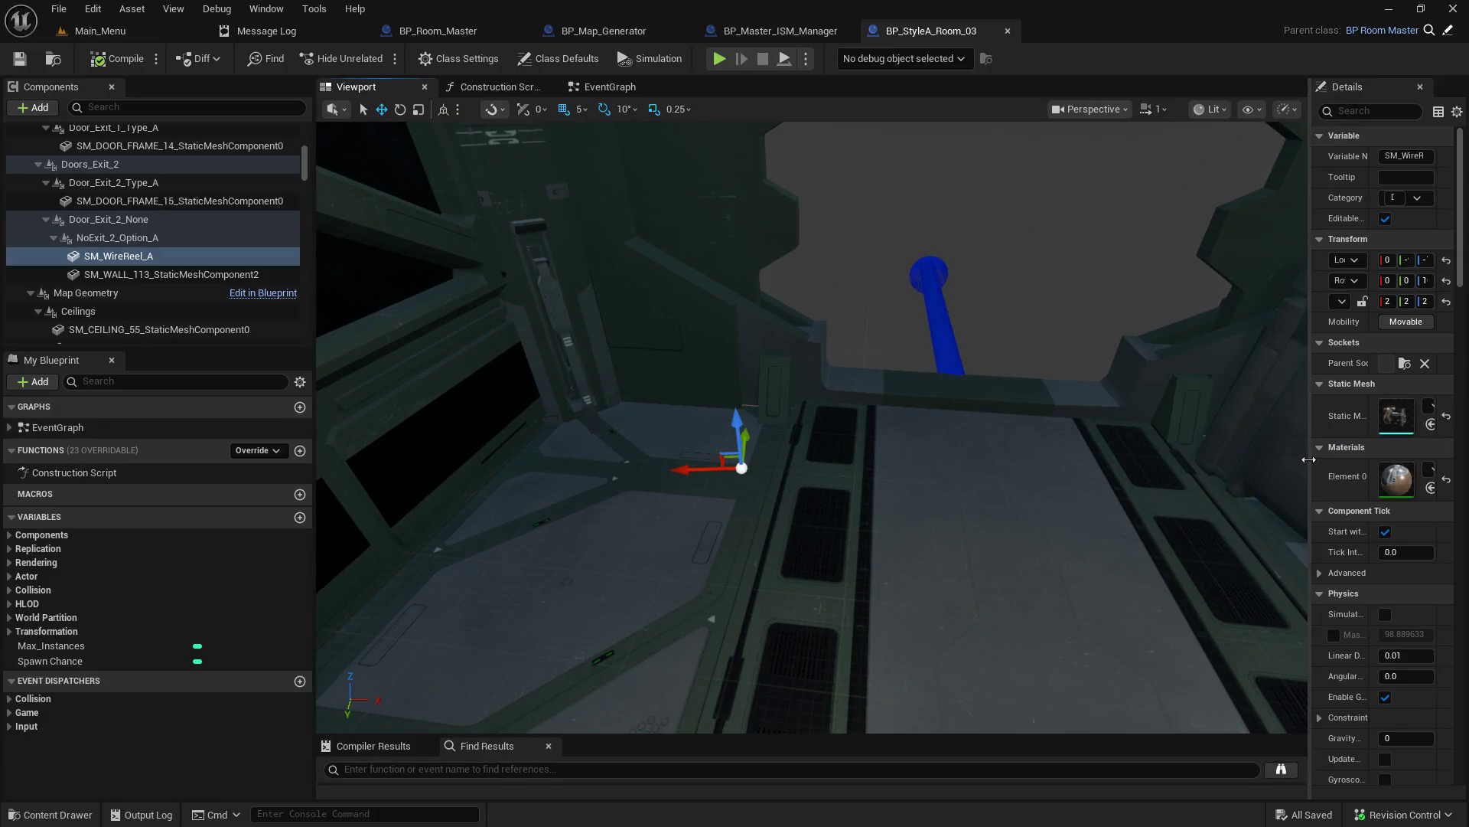
# Step: Toggle the SM_WireReel_A visibility on and off to check it in the room
pyautogui.moveTo(1310, 459); pyautogui.dragTo(1068, 463)
pyautogui.scroll(-5, 1284, 627)
pyautogui.scroll(-15, 1282, 629)
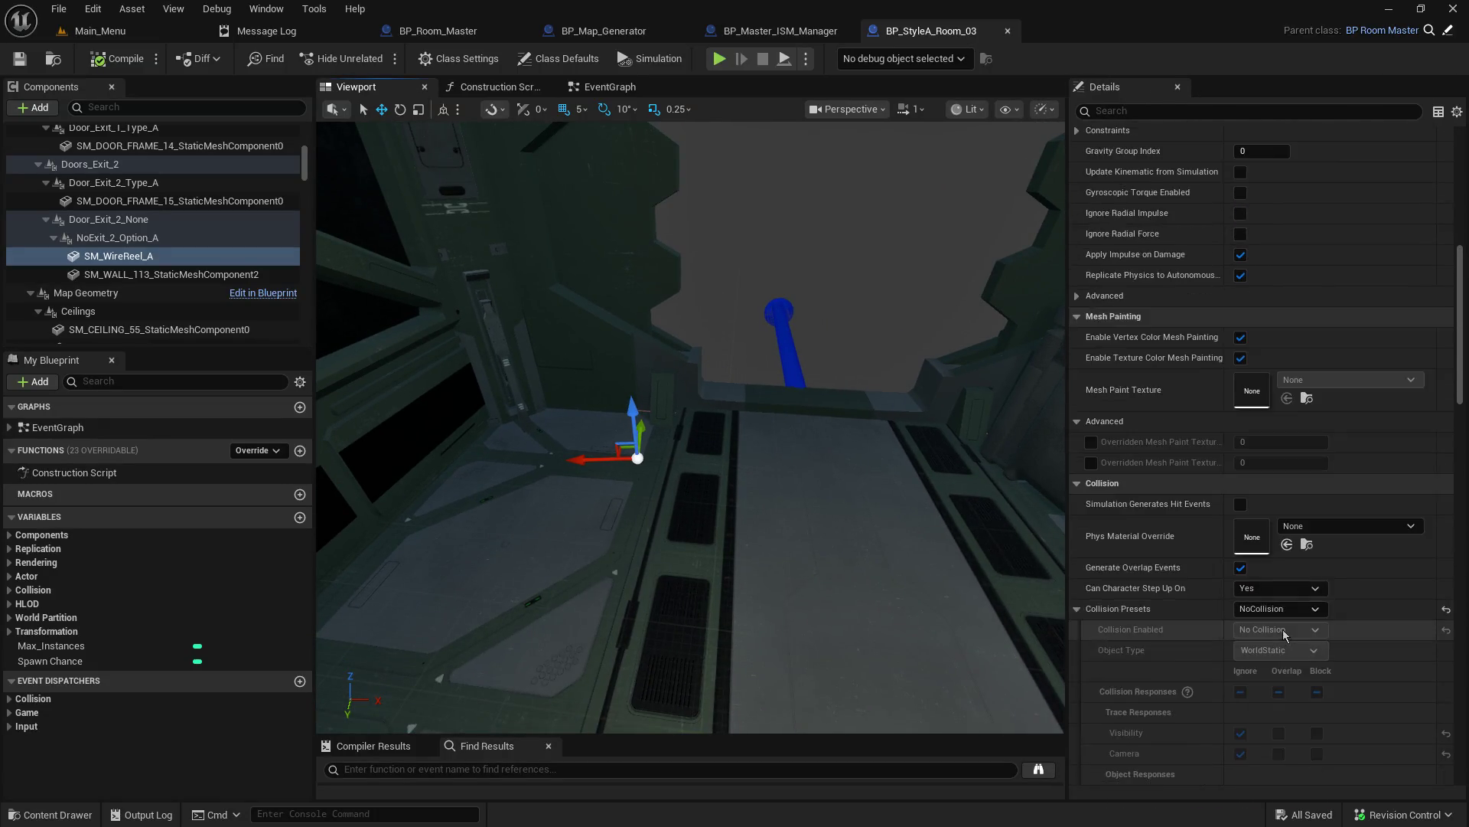
pyautogui.scroll(-2, 1283, 629)
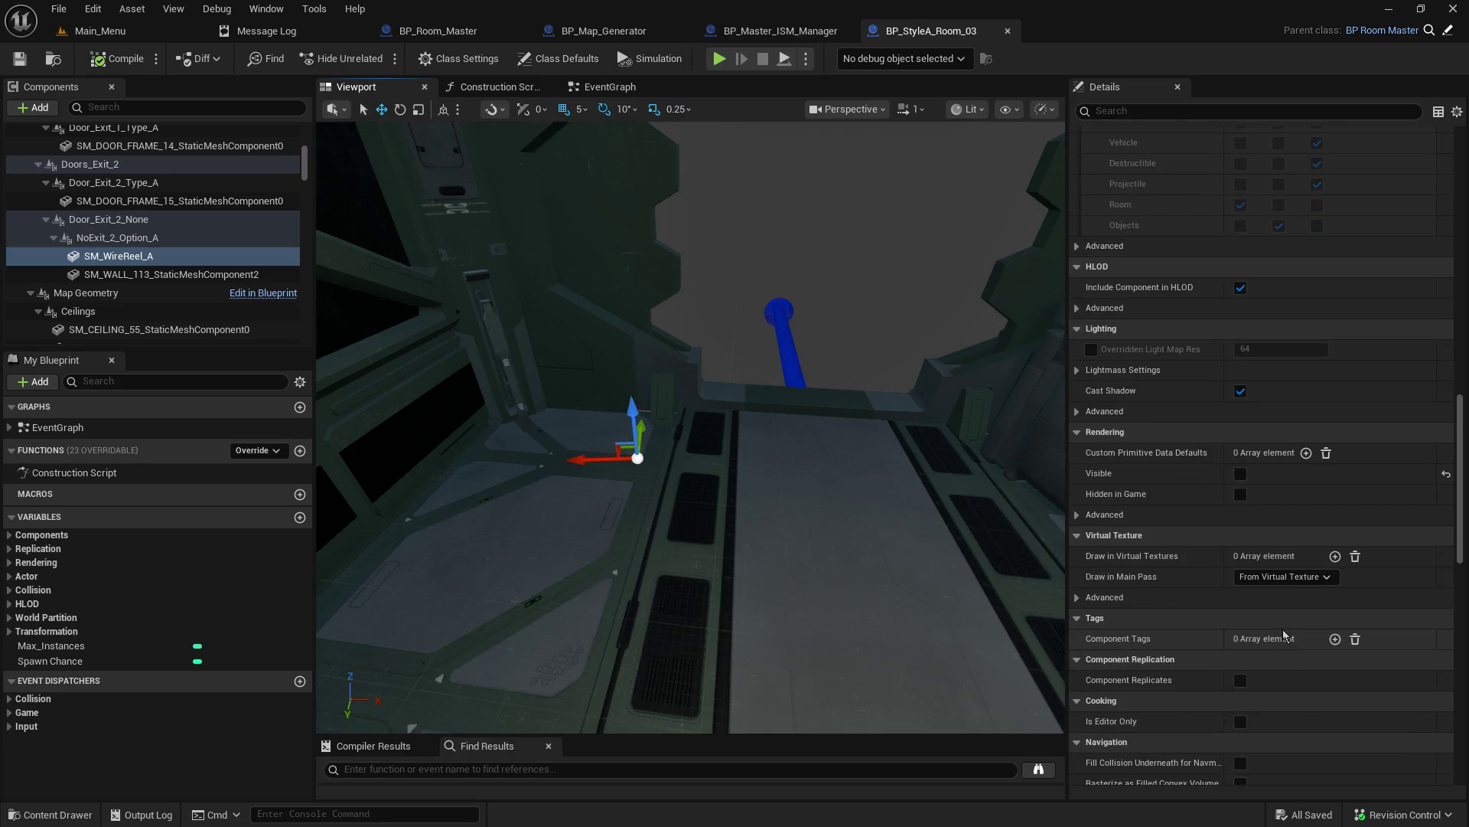
pyautogui.click(1240, 476)
pyautogui.click(1241, 476)
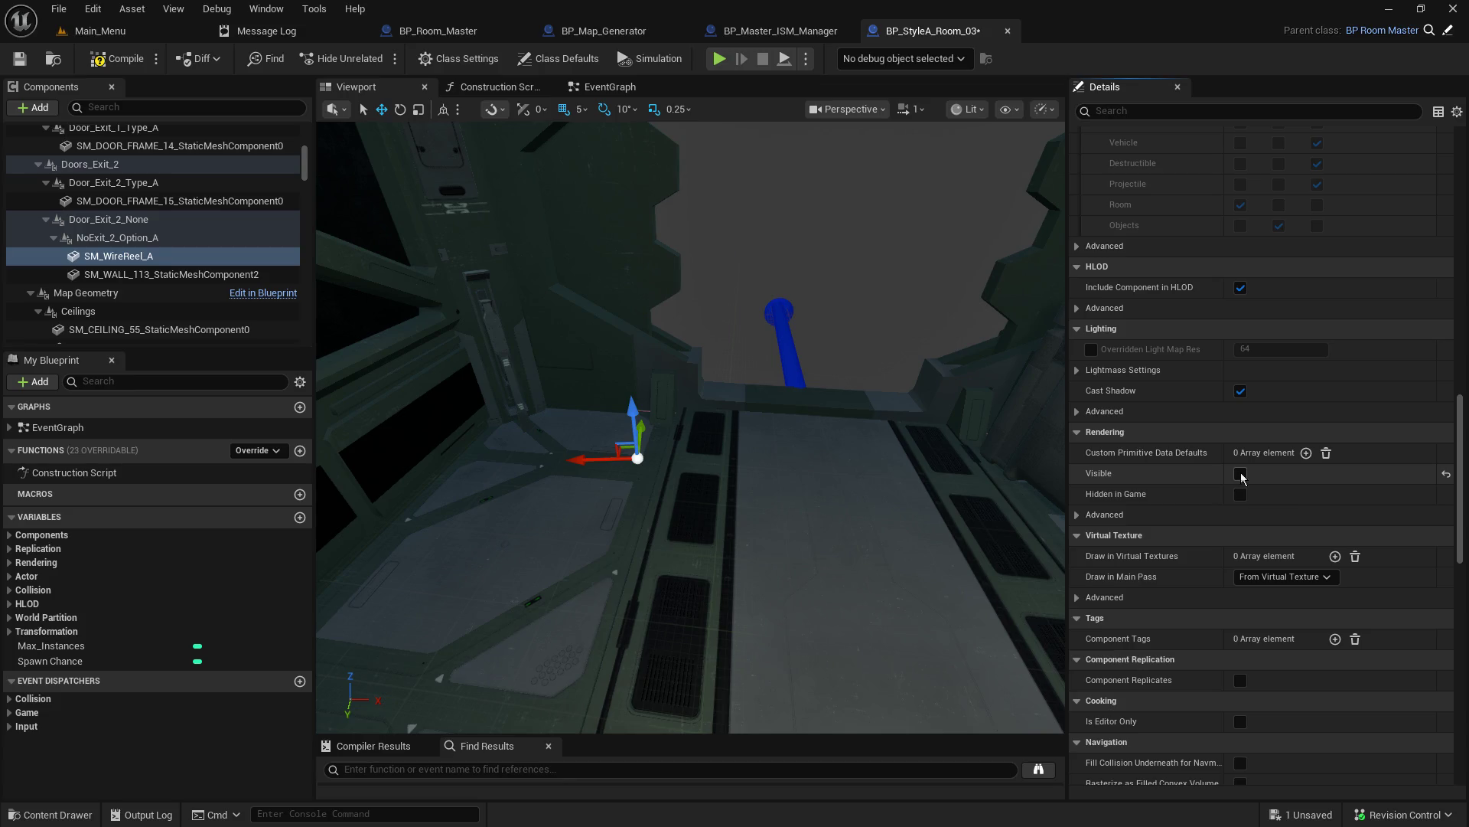
pyautogui.click(1241, 473)
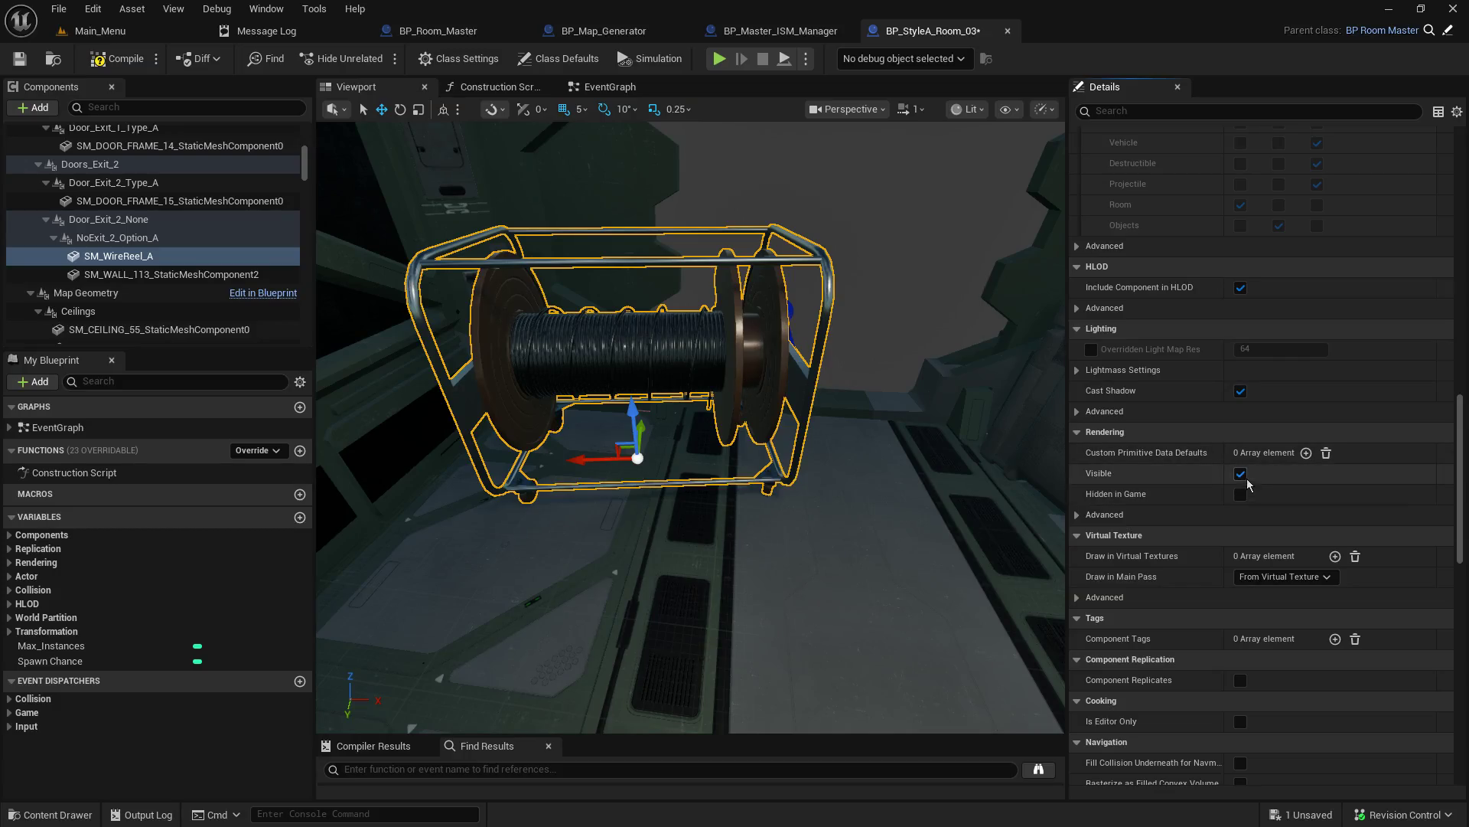
pyautogui.click(1241, 474)
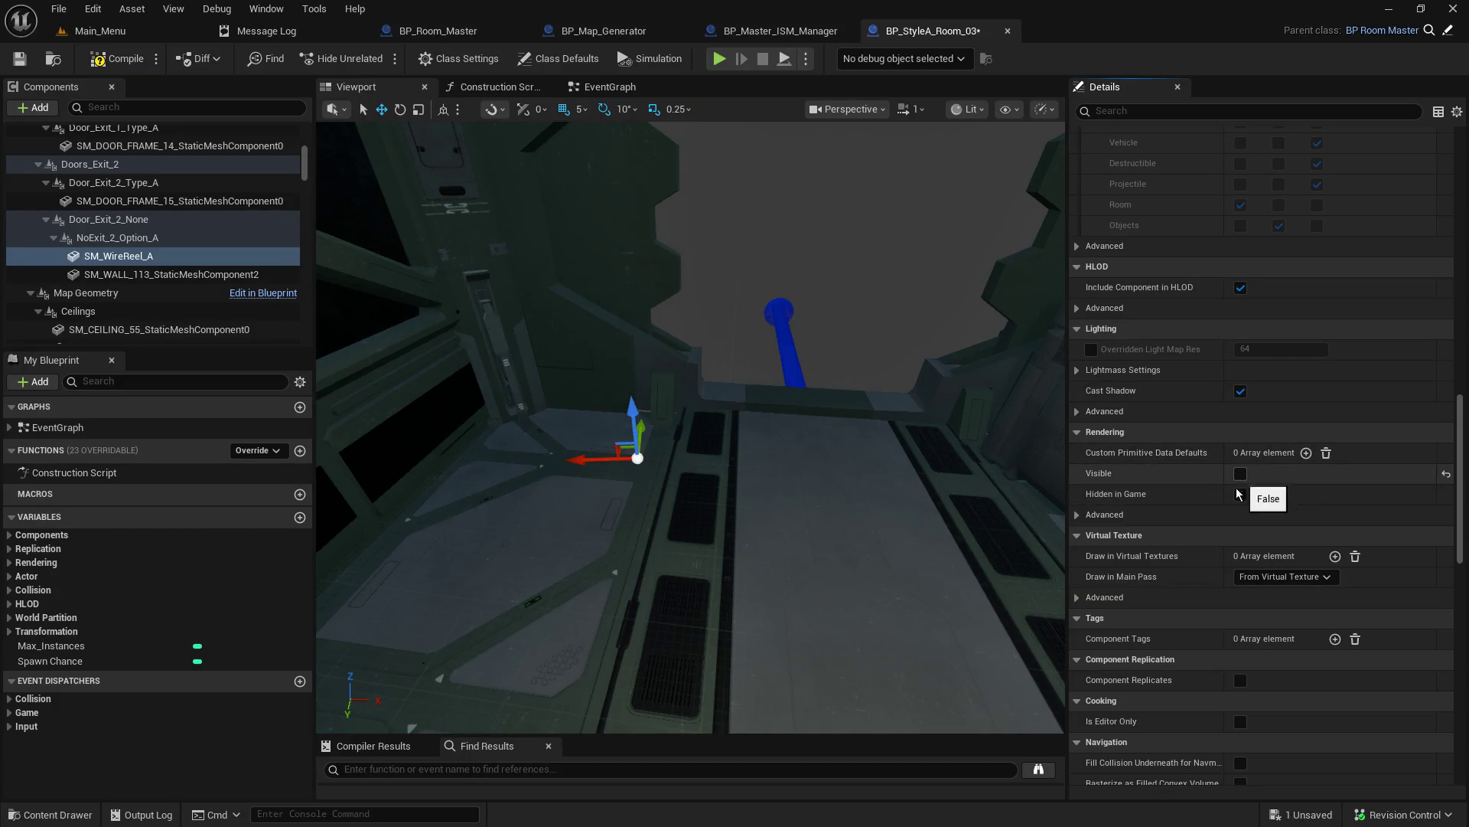
pyautogui.scroll(10, 1240, 490)
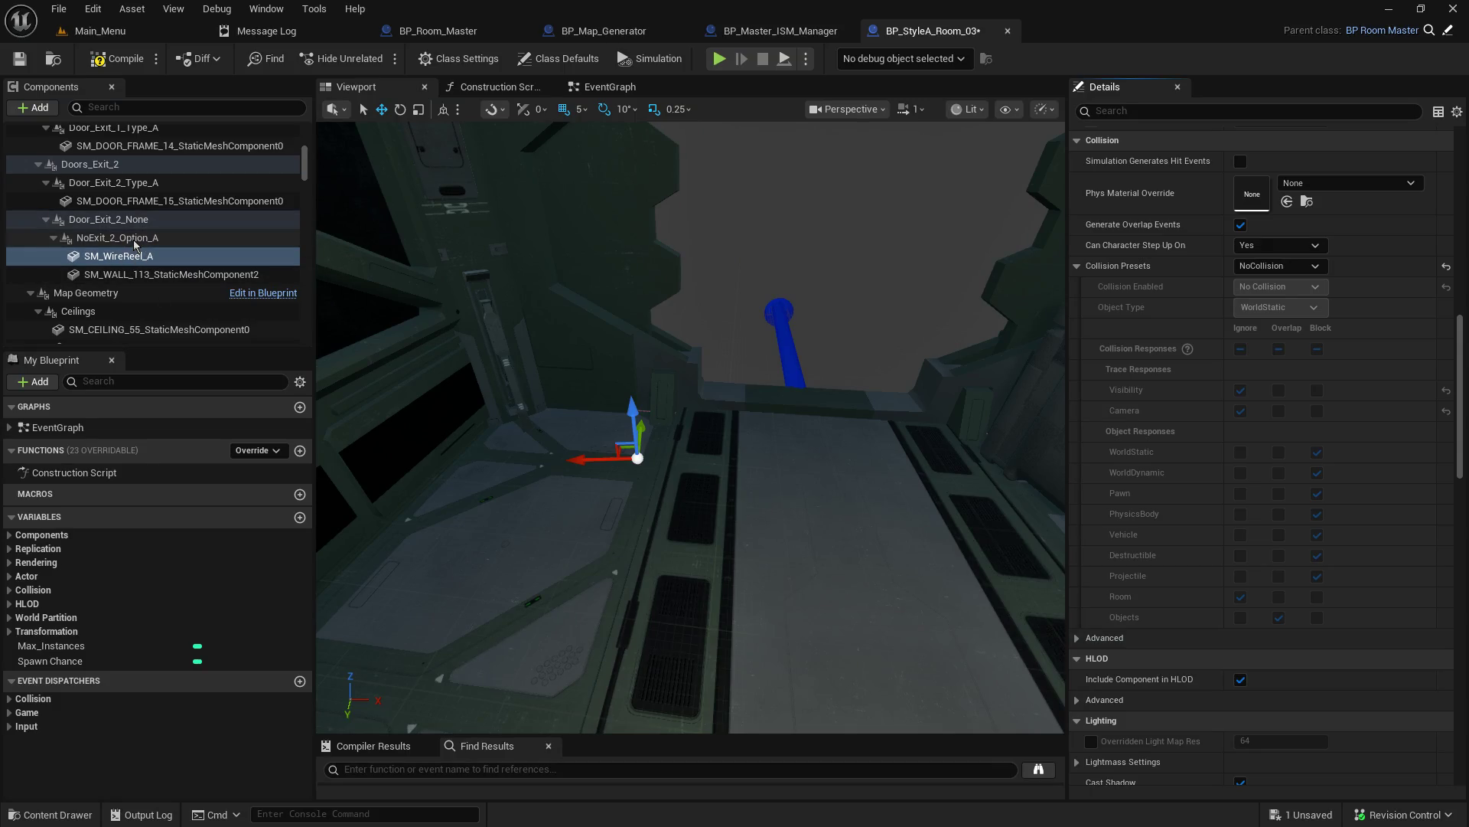
# Step: Select NoExit_2_Option_A, then SM_WireReel_A, then SM_WALL_113_StaticMeshComponent2 to show its Details
pyautogui.click(149, 238)
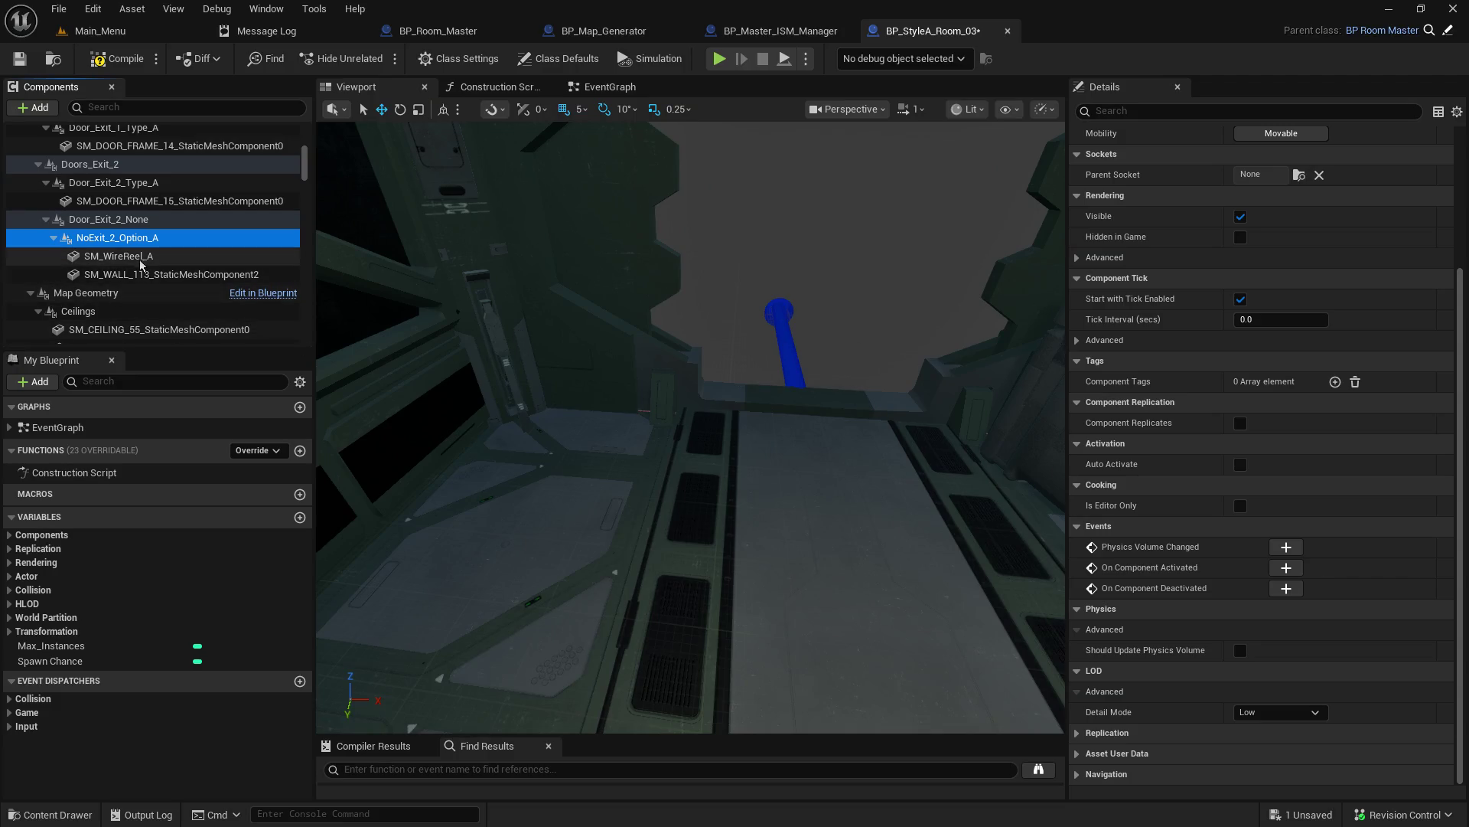
pyautogui.click(119, 256)
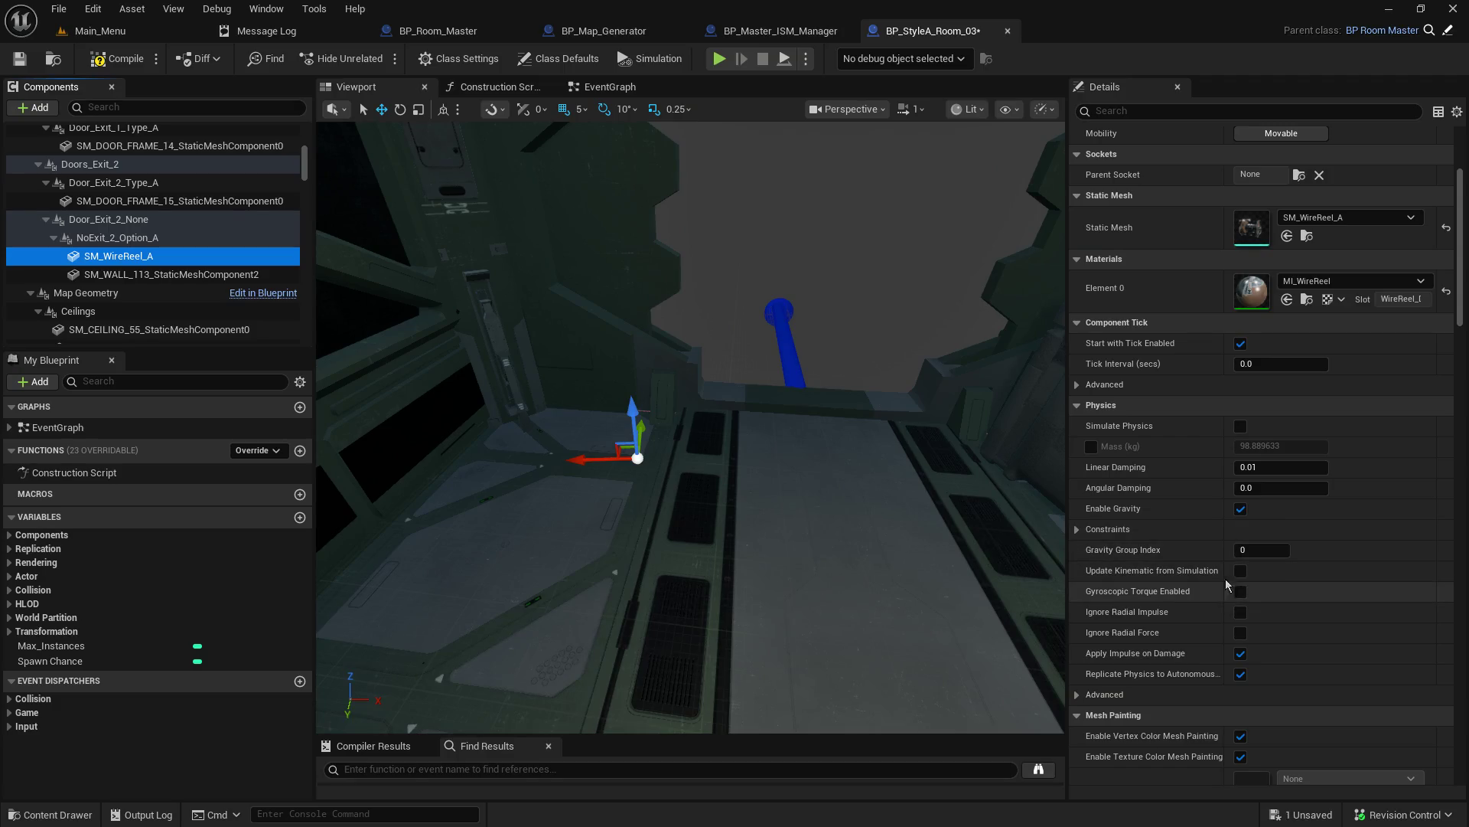
pyautogui.click(214, 274)
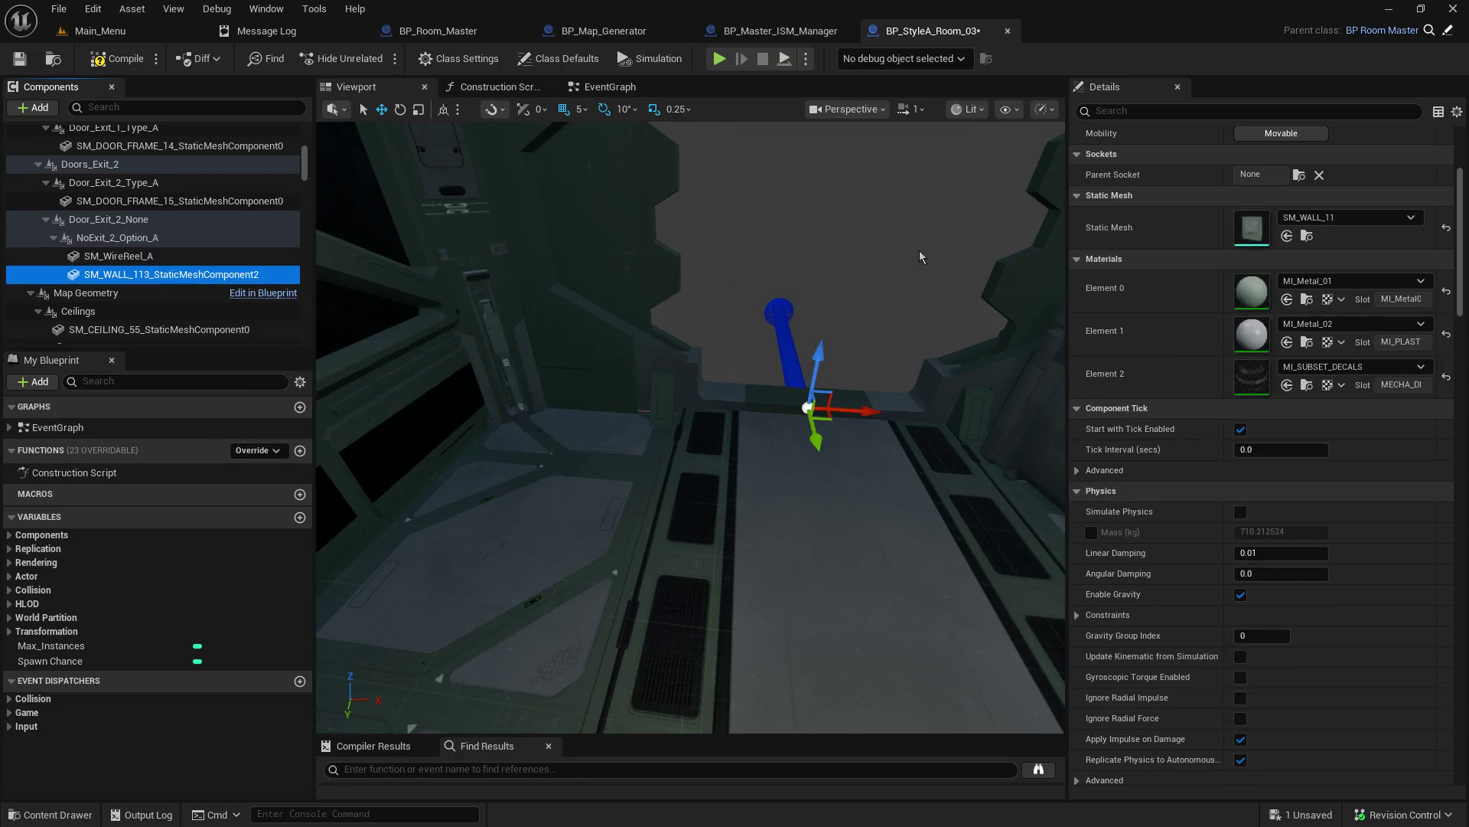
# Step: Filter Details by 'vis', tick Visible on SM_WALL_113, and frame the wall
pyautogui.click(1248, 115)
pyautogui.write('vis')
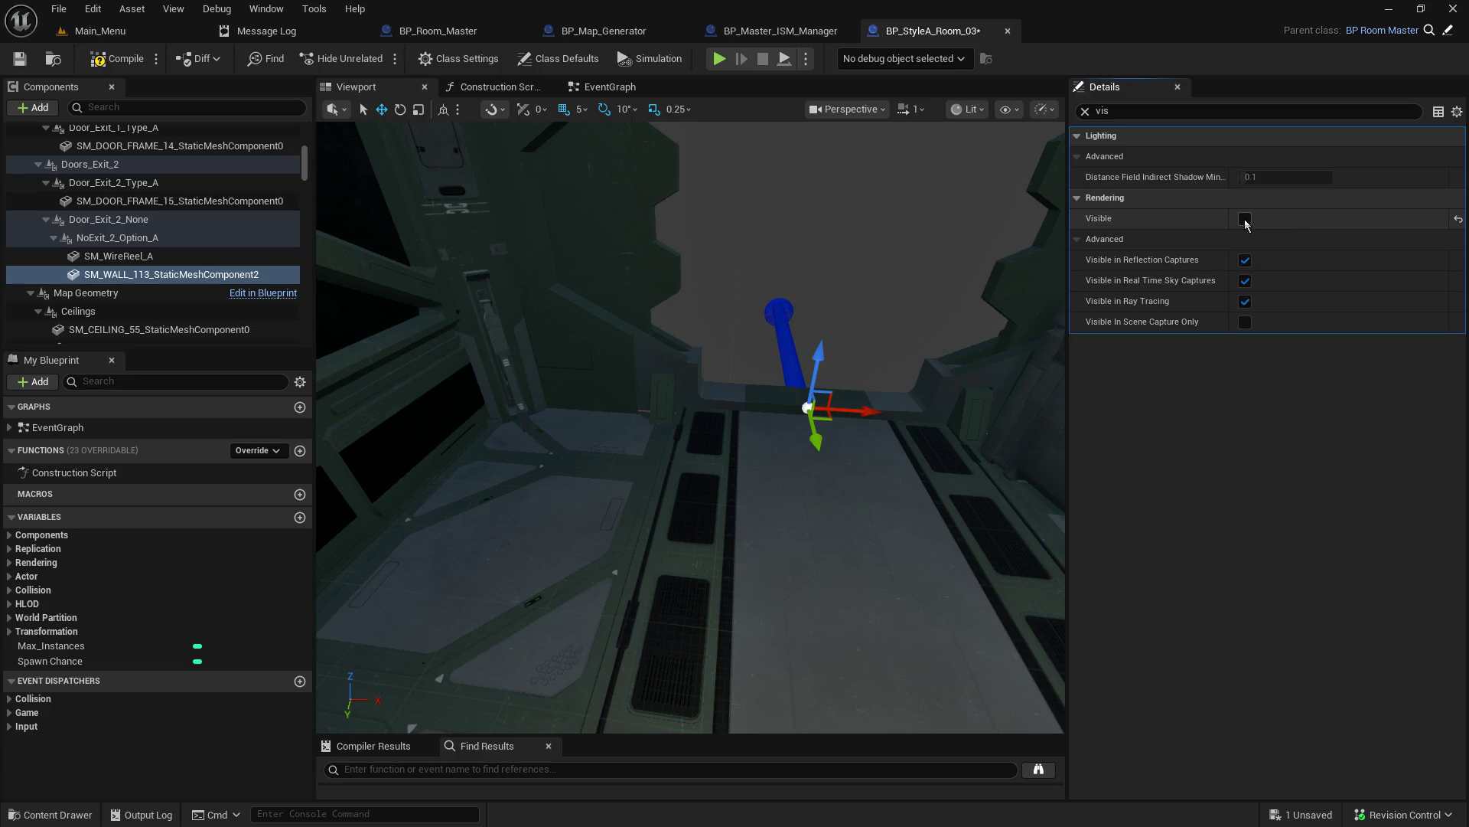
pyautogui.click(1245, 220)
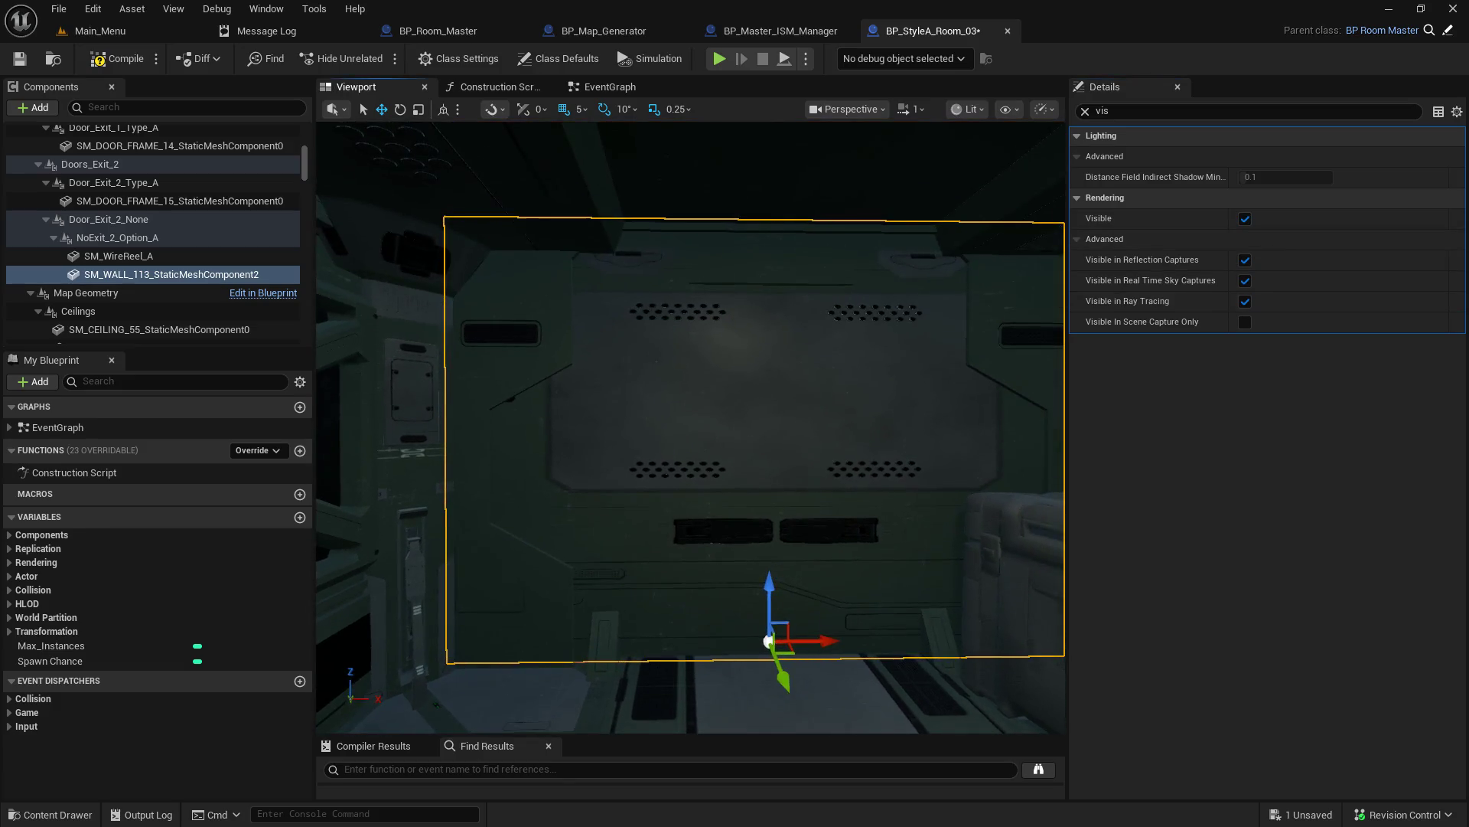
pyautogui.moveTo(688, 429)
pyautogui.mouseDown()
pyautogui.moveTo(536, 413)
pyautogui.moveTo(551, 417)
pyautogui.mouseUp()
pyautogui.moveTo(766, 429)
pyautogui.mouseDown()
pyautogui.moveTo(788, 409)
pyautogui.moveTo(832, 279)
pyautogui.mouseUp()
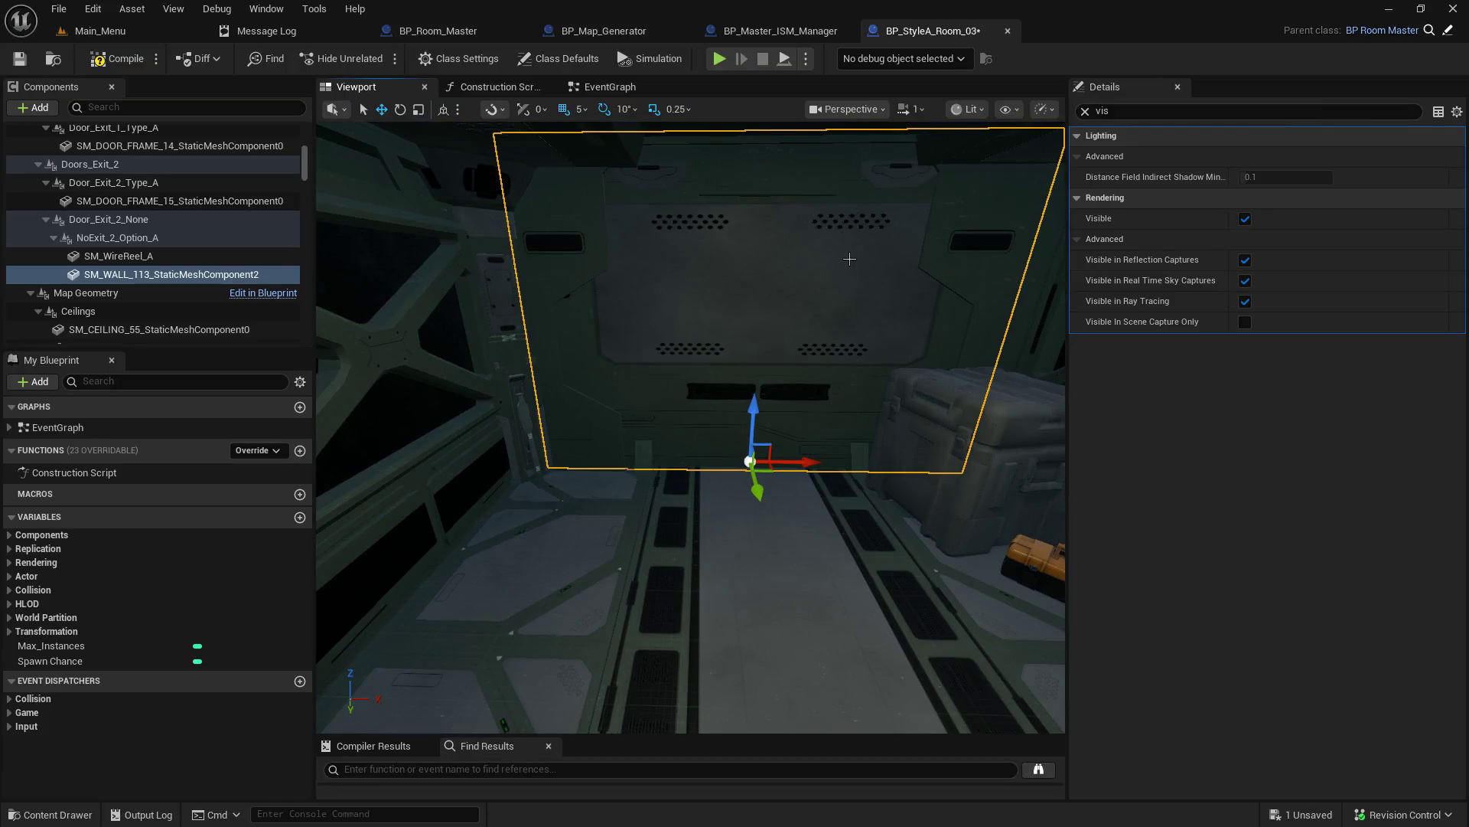
pyautogui.moveTo(829, 287)
pyautogui.mouseDown()
pyautogui.moveTo(843, 320)
pyautogui.moveTo(843, 256)
pyautogui.mouseUp()
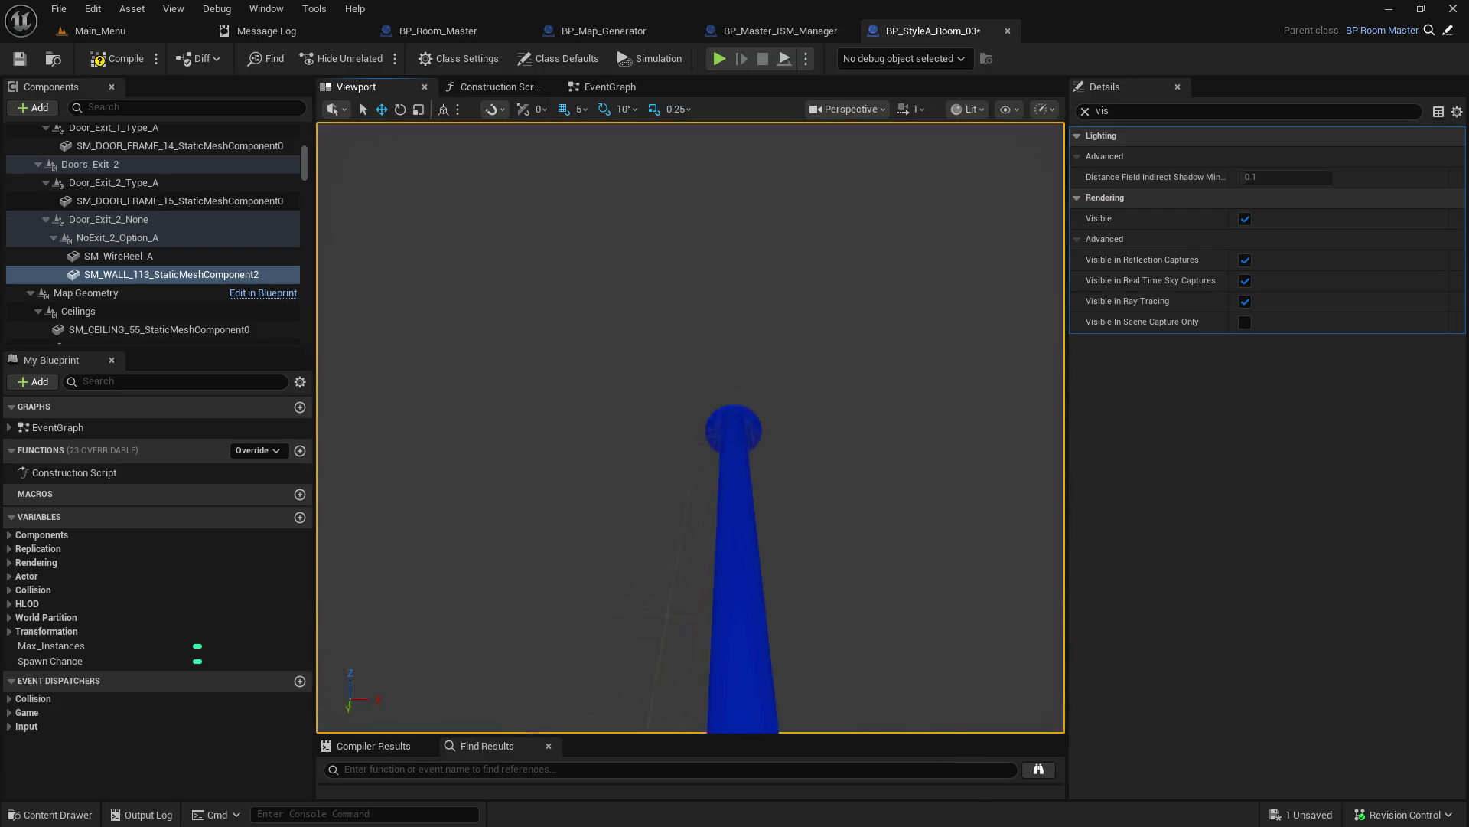
pyautogui.press('f')
# Step: Set the wall's Collision Presets to BlockAll, then undo back to NoCollision and hidden
pyautogui.click(1085, 112)
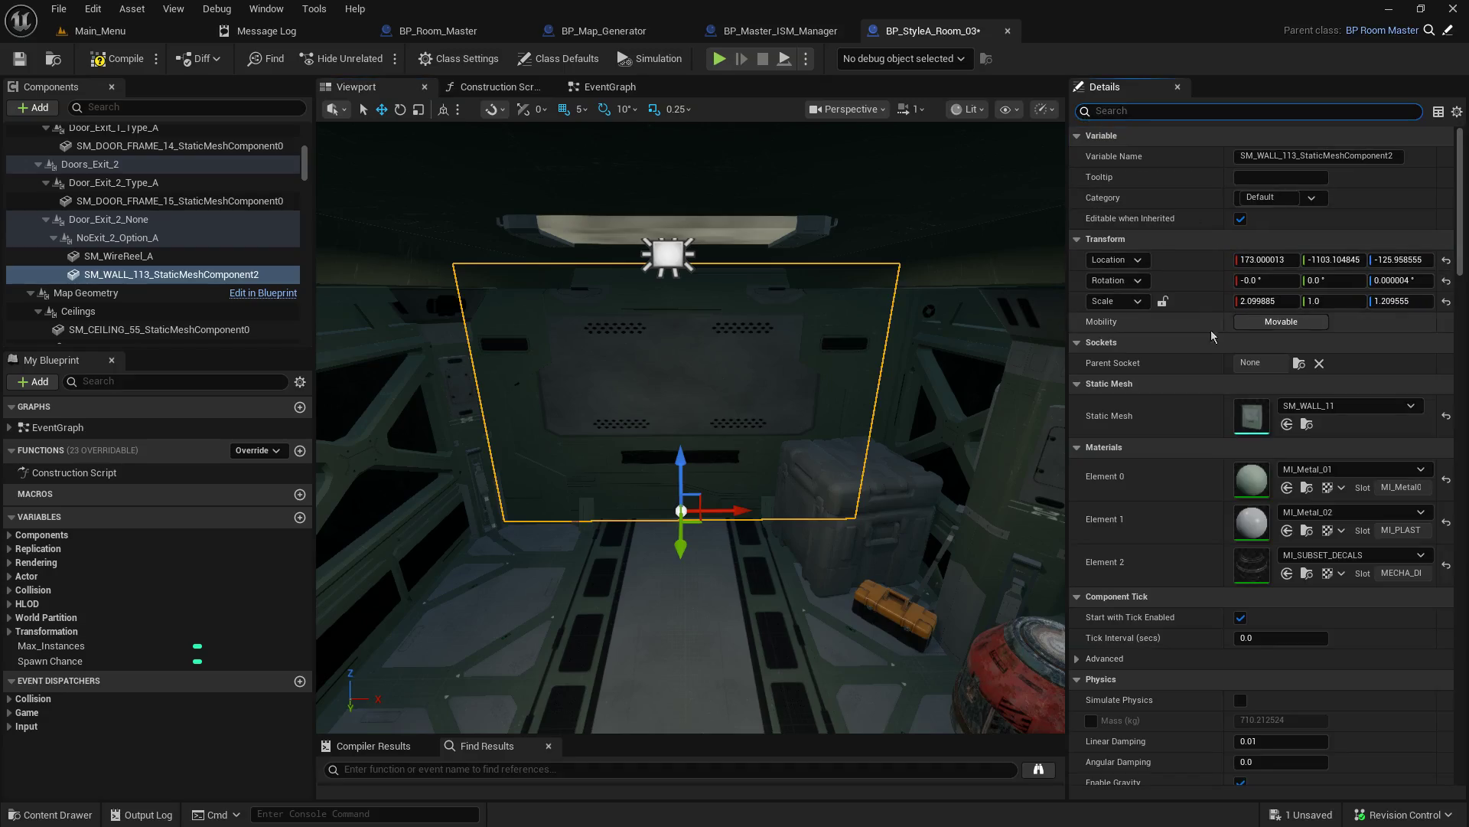
pyautogui.scroll(-10, 1217, 554)
pyautogui.scroll(-8, 1219, 551)
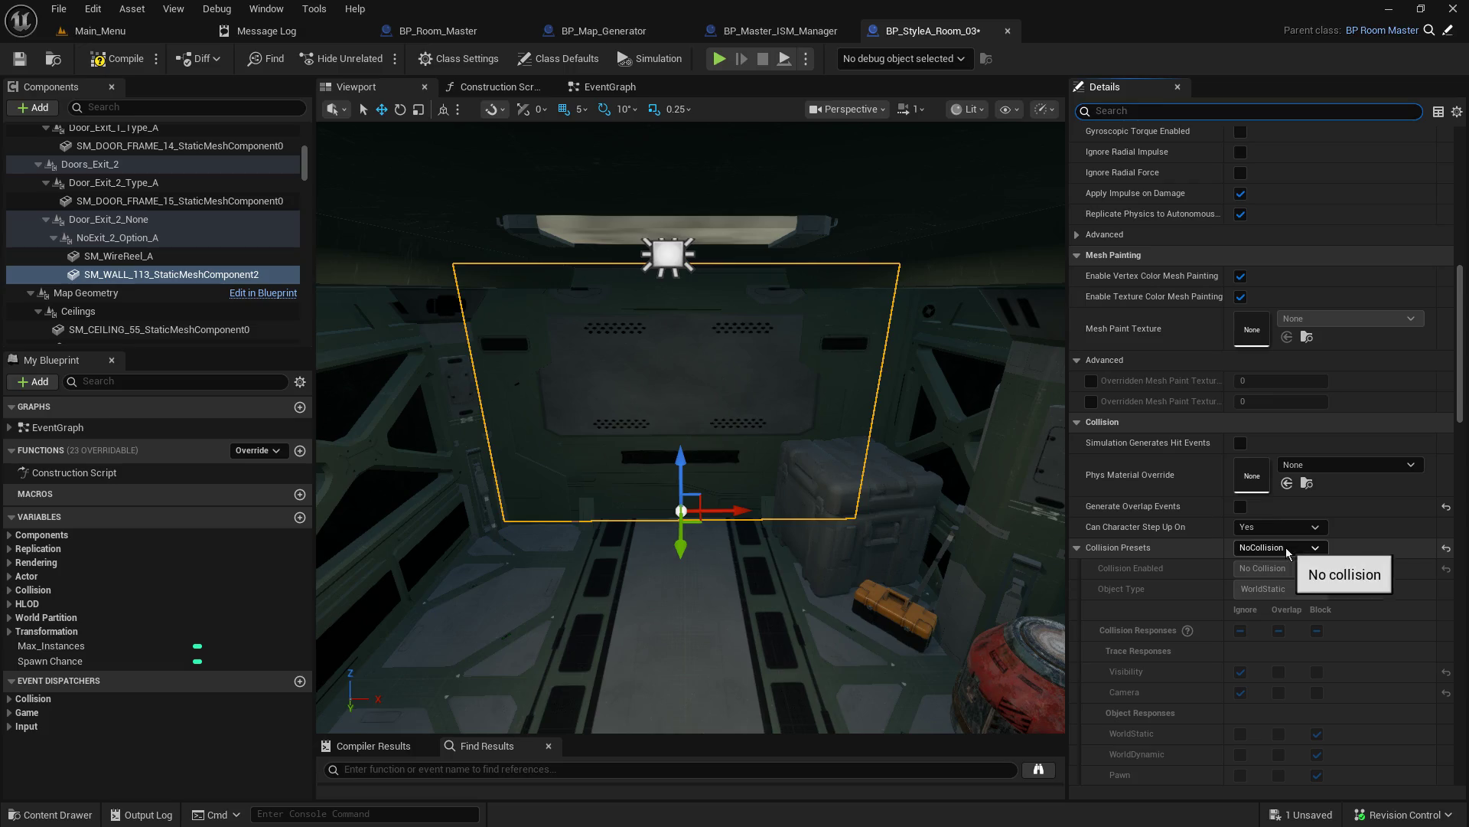
pyautogui.click(1286, 548)
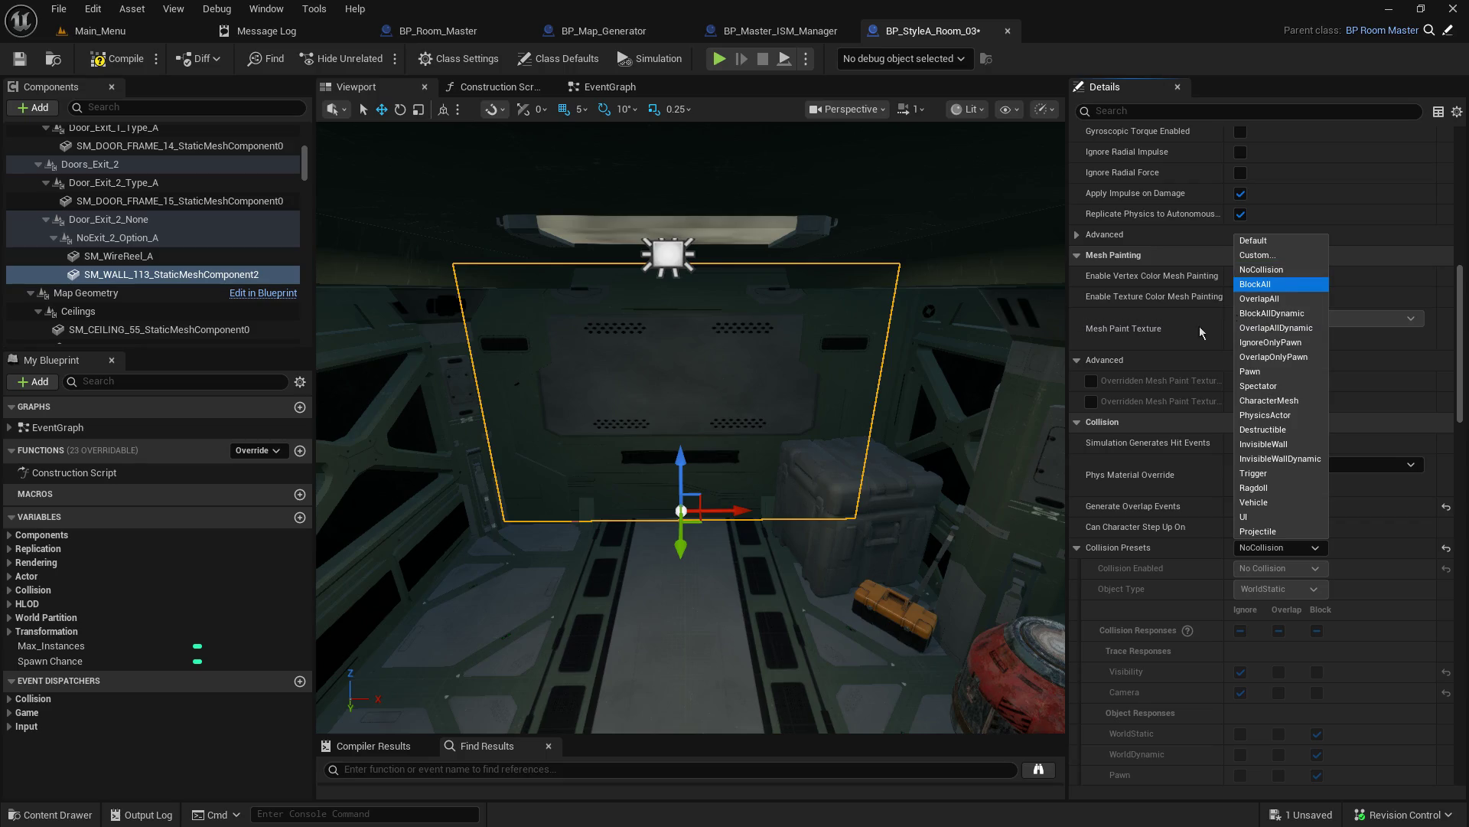
pyautogui.press('Return')
pyautogui.moveTo(783, 513); pyautogui.dragTo(782, 597)
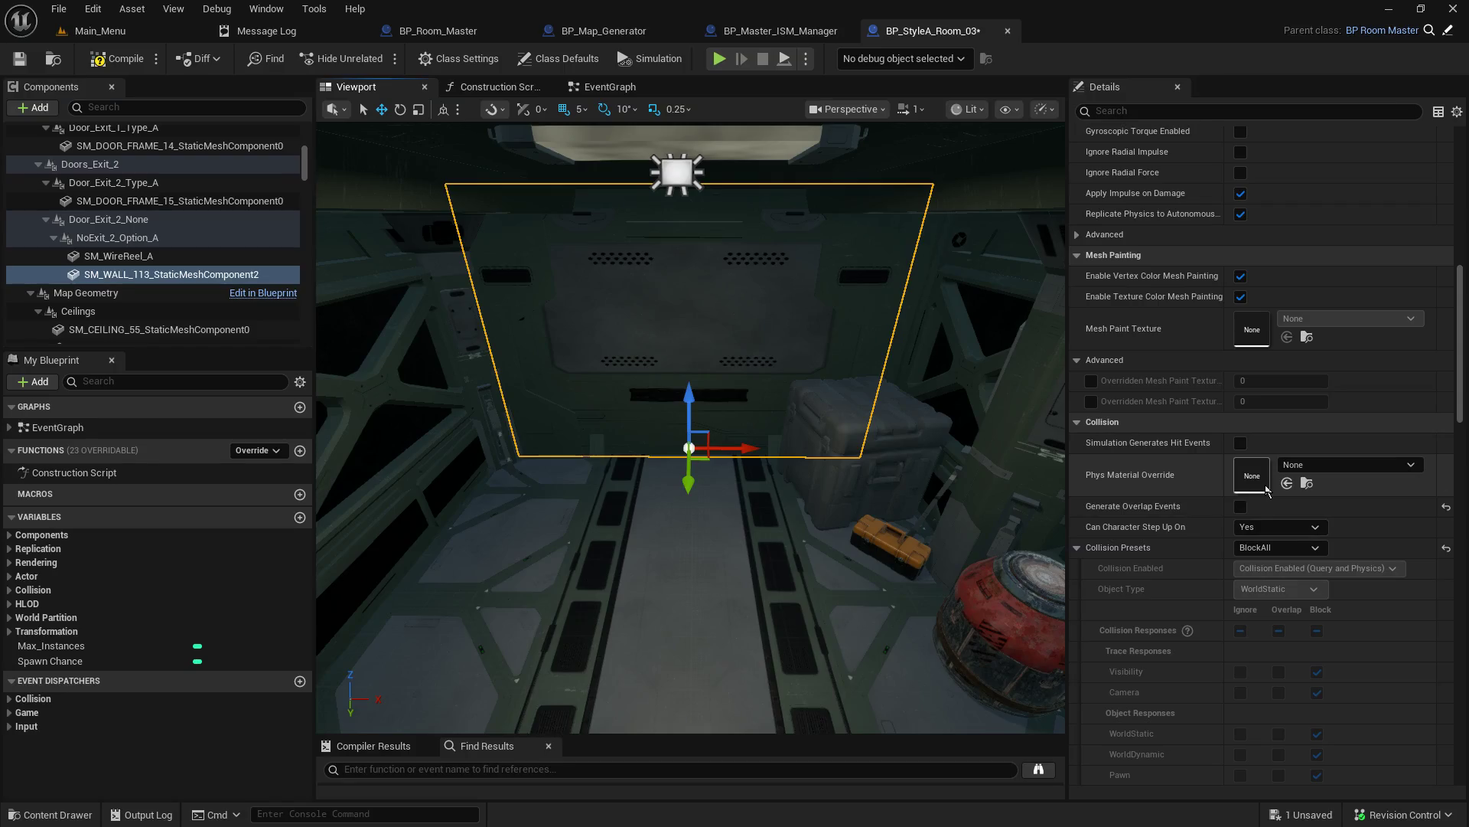
pyautogui.hotkey('ctrl', 'z')
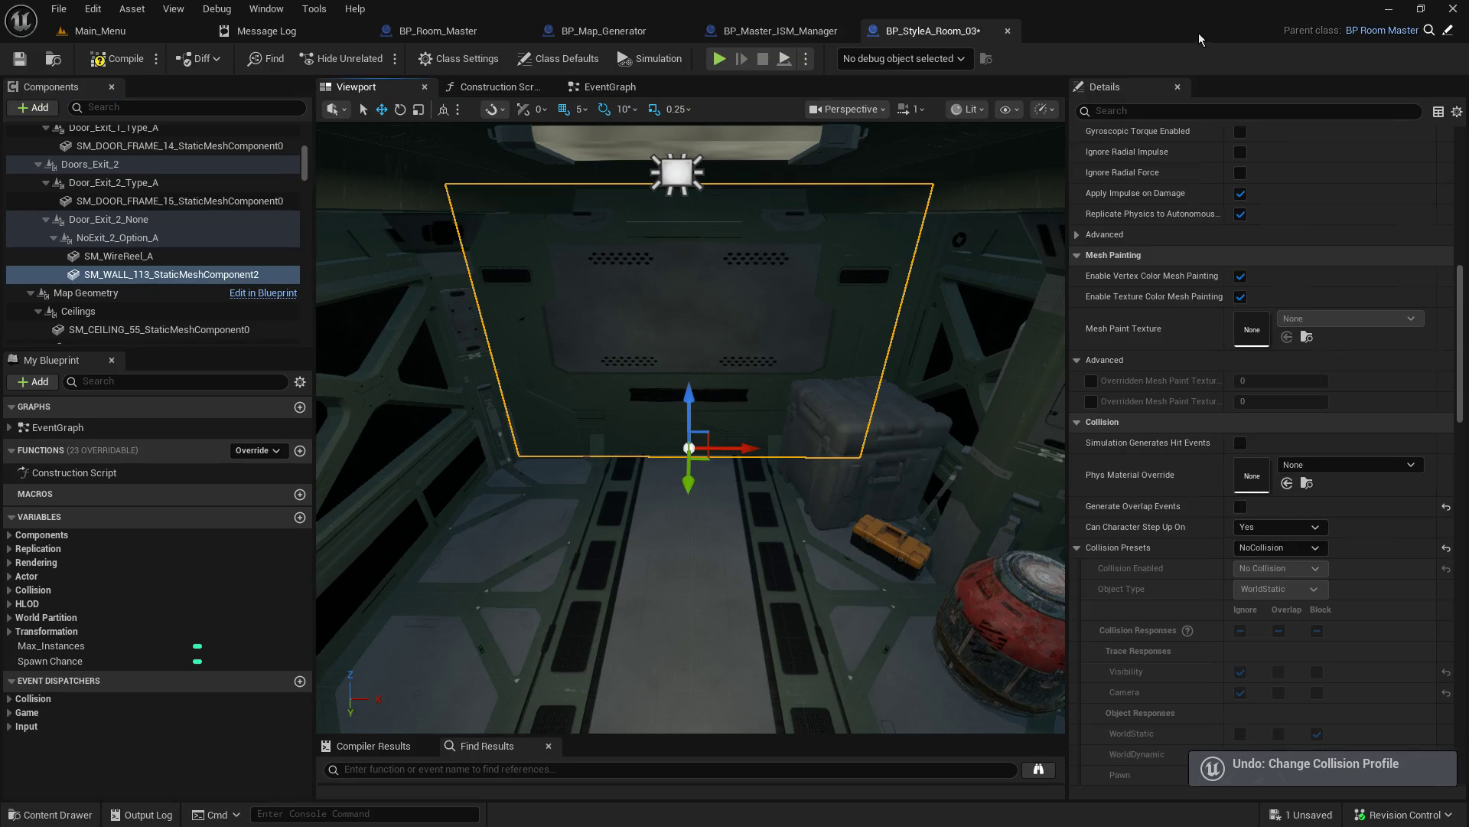
pyautogui.hotkey('ctrl', 'z')
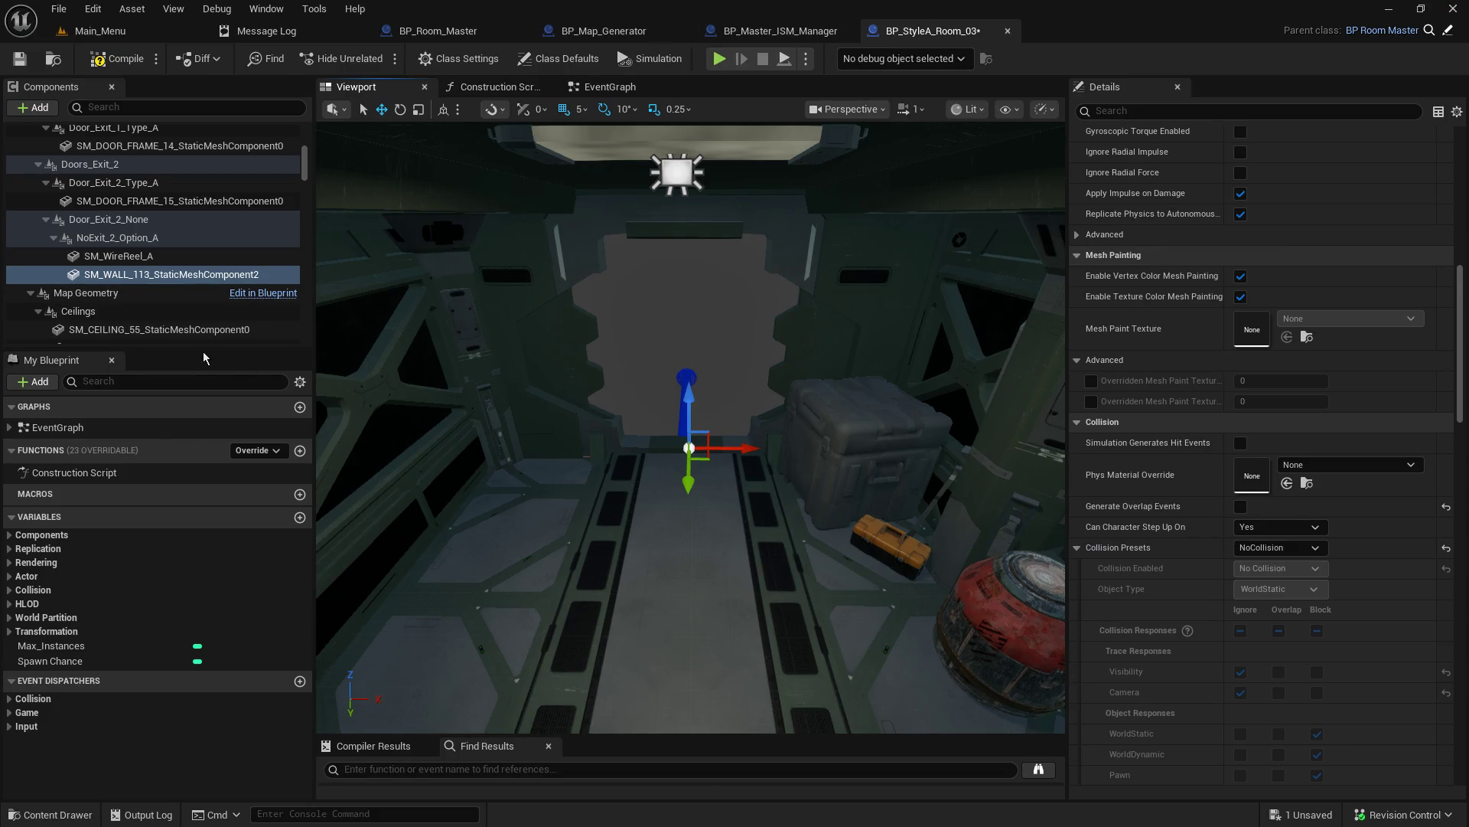
# Step: Enlarge the Components list, frame the wall, and select SM_CEILING_41
pyautogui.moveTo(196, 350); pyautogui.dragTo(167, 514)
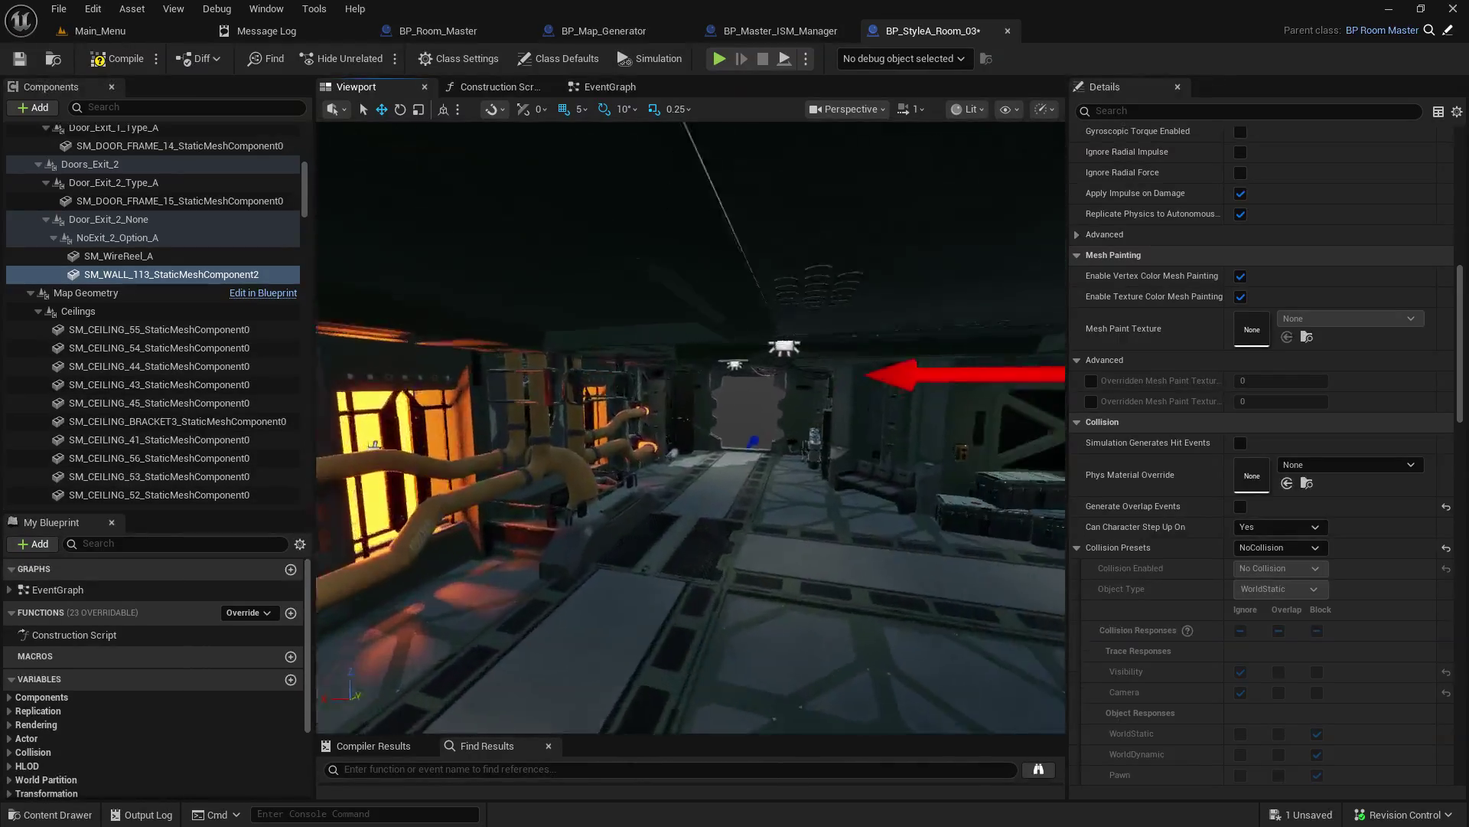
pyautogui.press('f')
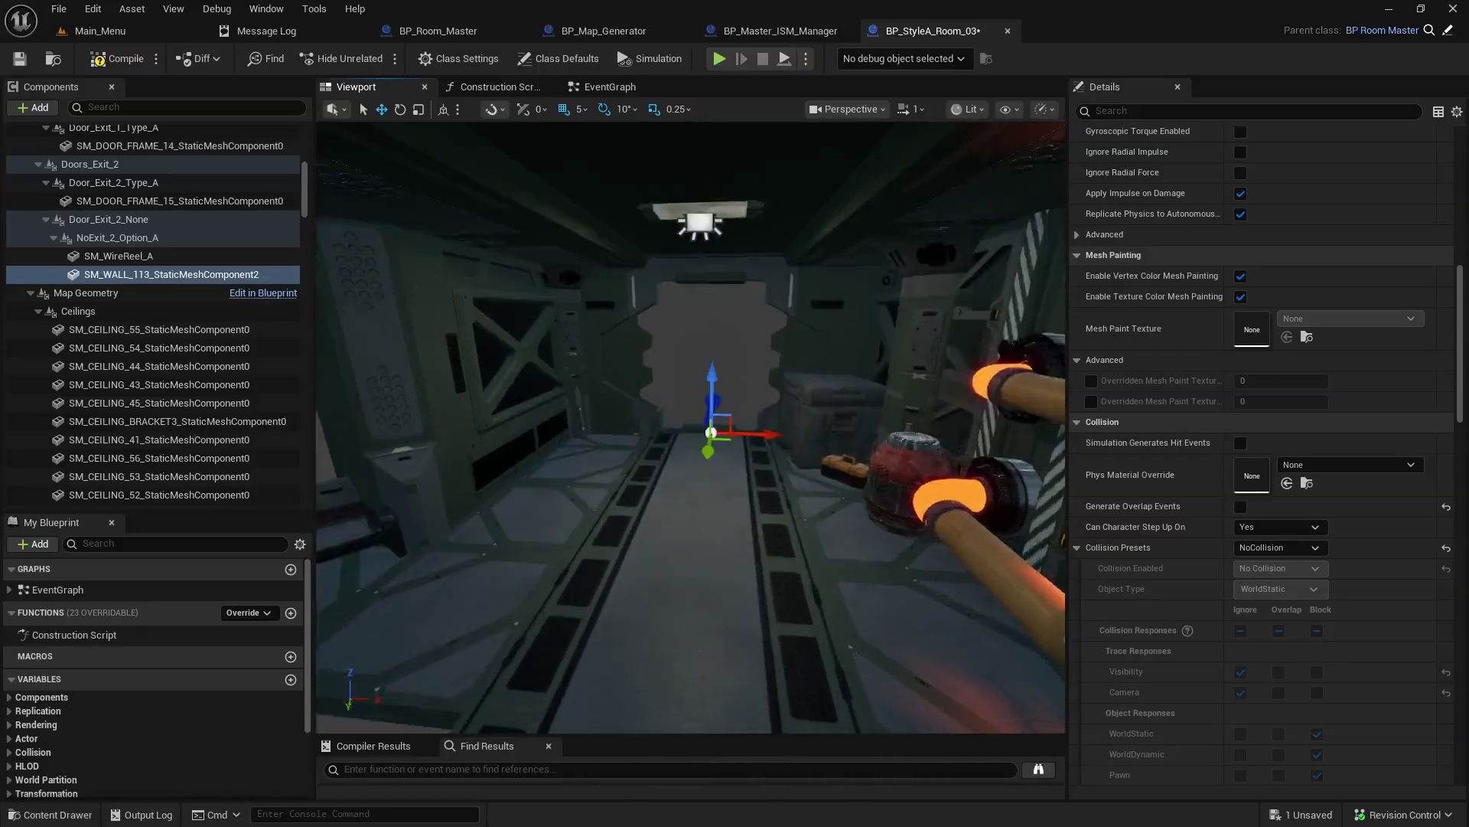
pyautogui.click(699, 470)
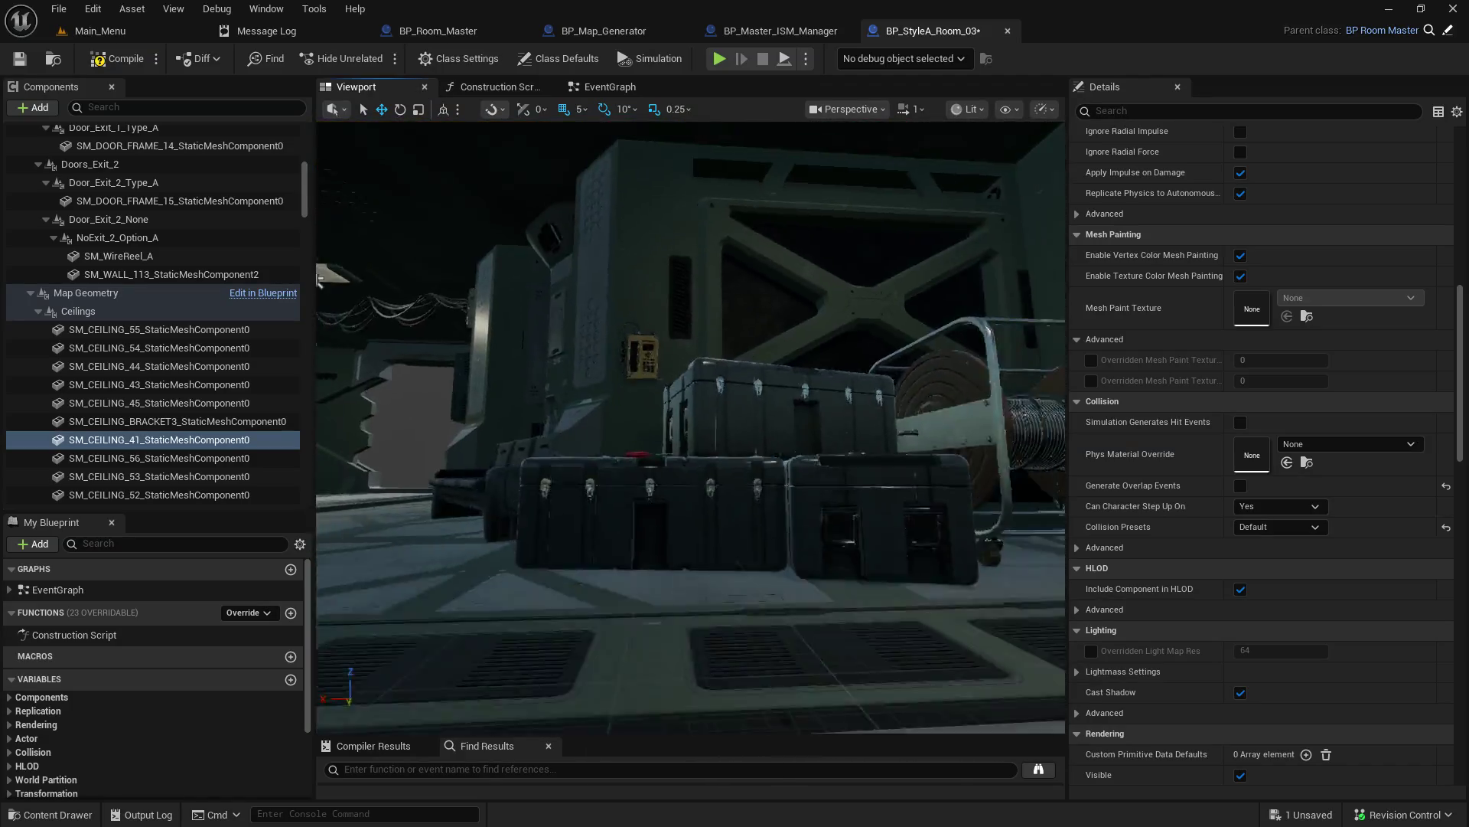
# Step: Select the SM_Case_A6 crate and review its mesh, material and scale properties
pyautogui.click(750, 409)
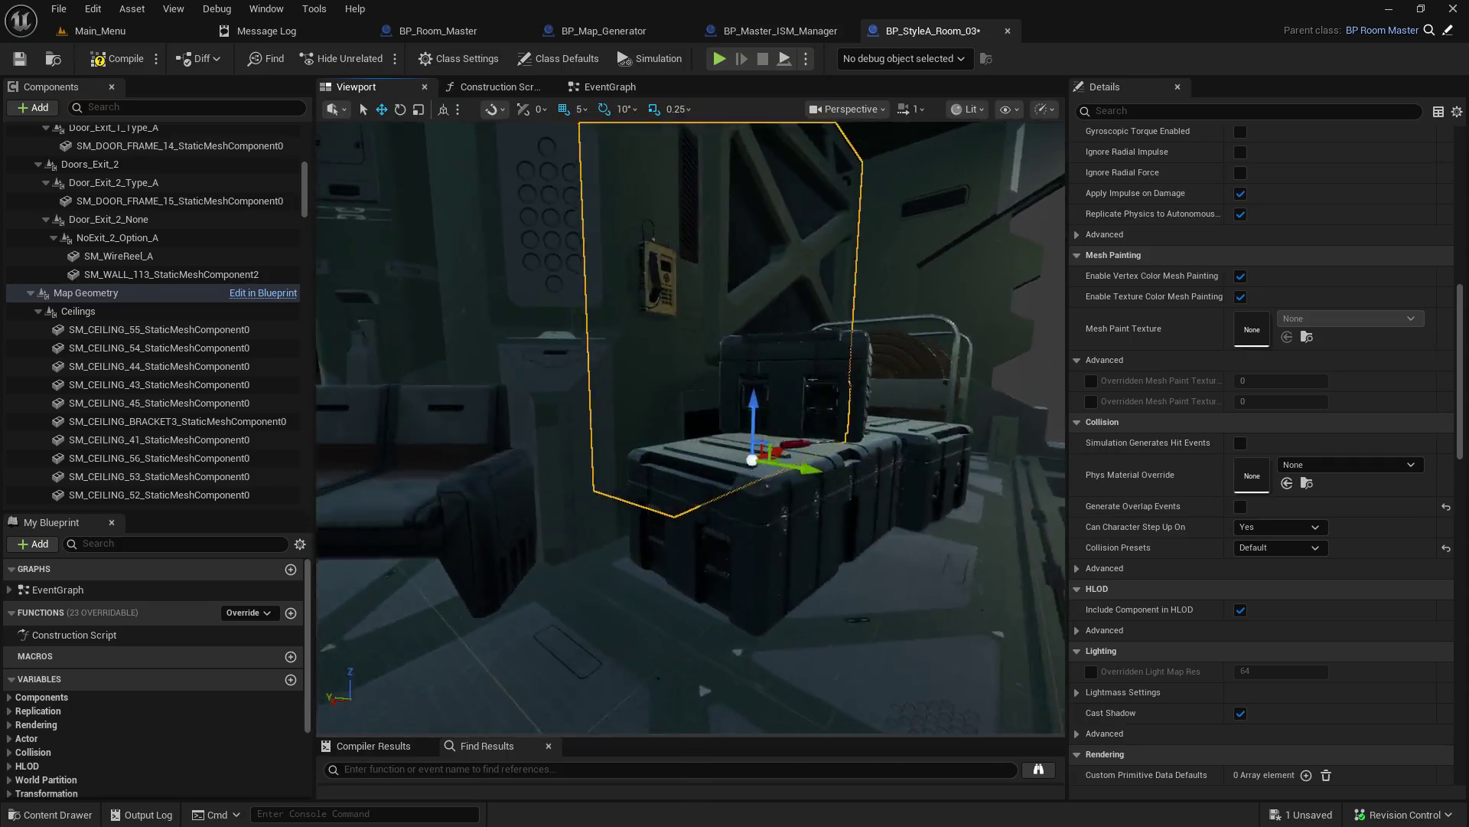
pyautogui.scroll(-2, 754, 411)
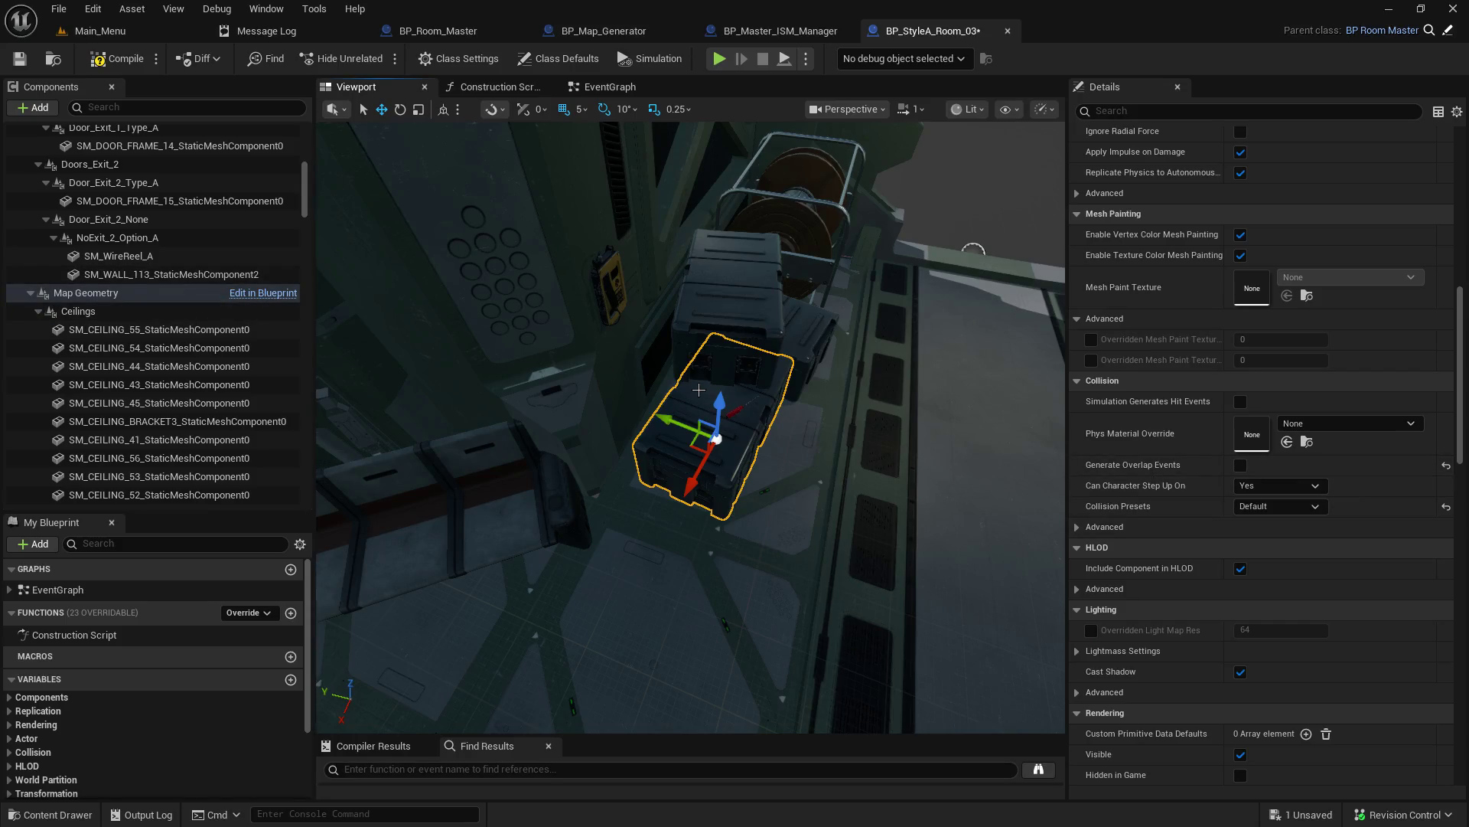
pyautogui.scroll(10, 1131, 382)
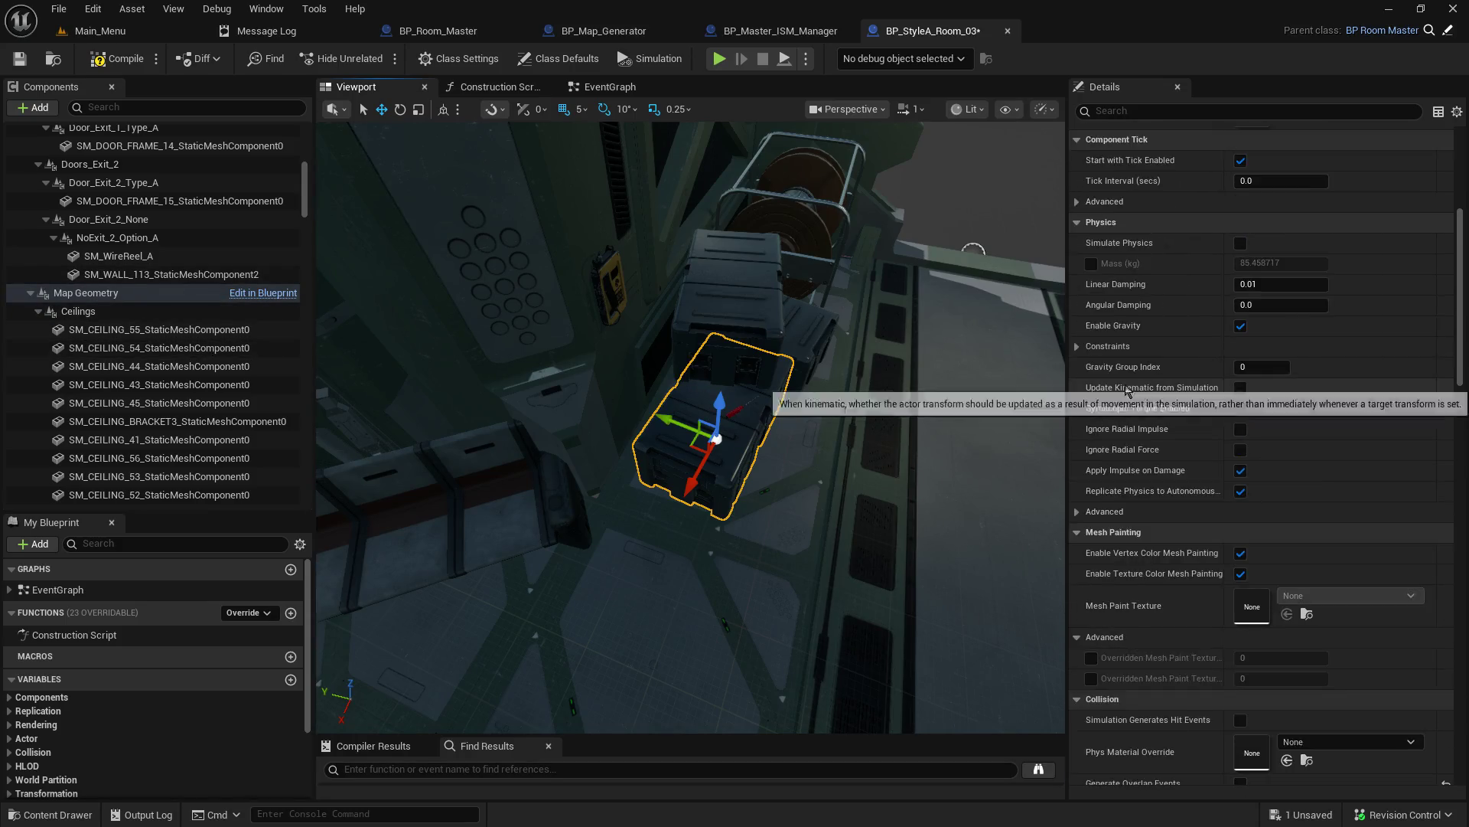
pyautogui.scroll(1, 1131, 382)
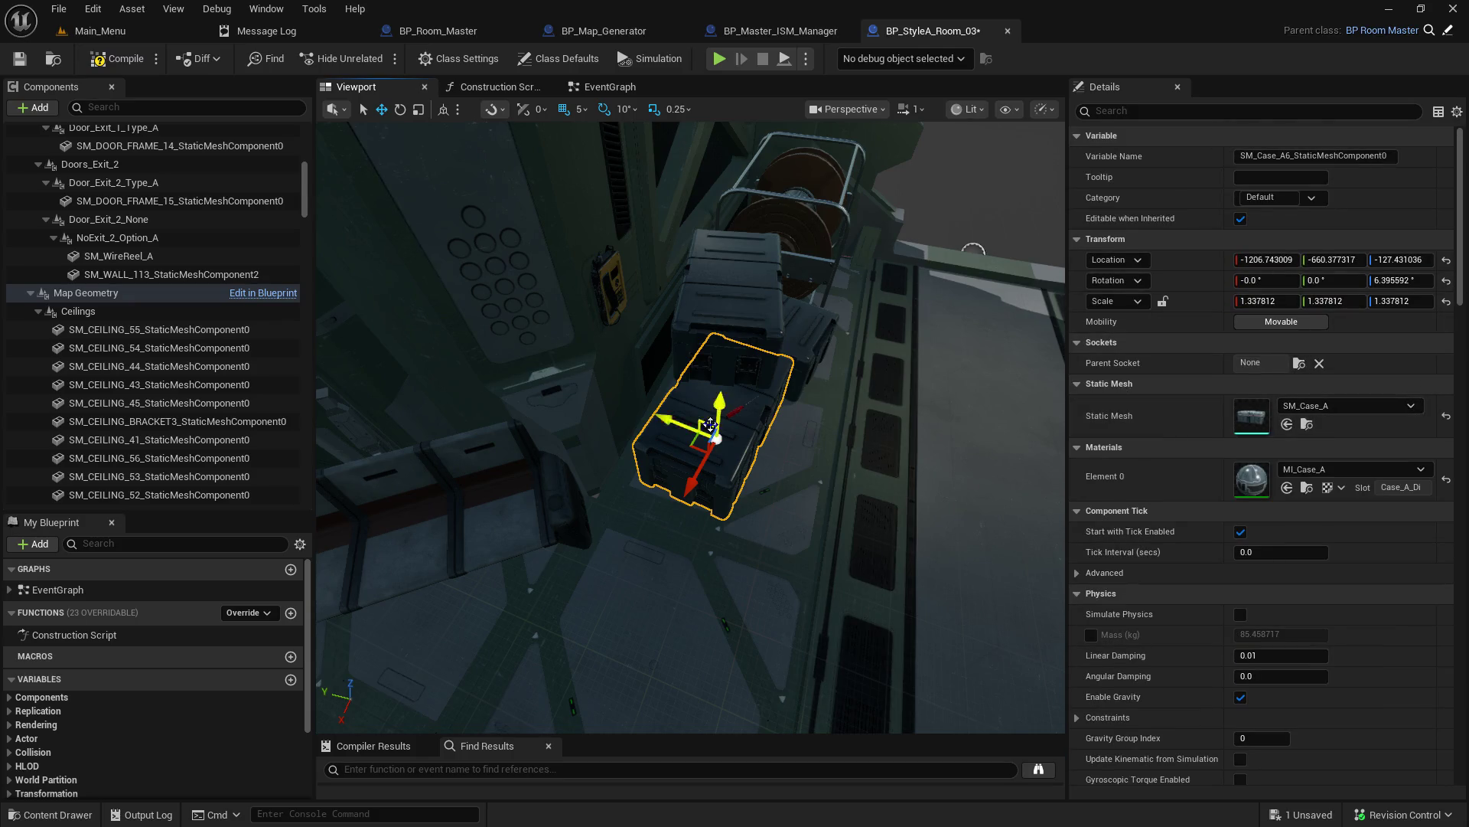
pyautogui.scroll(5, 704, 421)
pyautogui.scroll(-4, 704, 421)
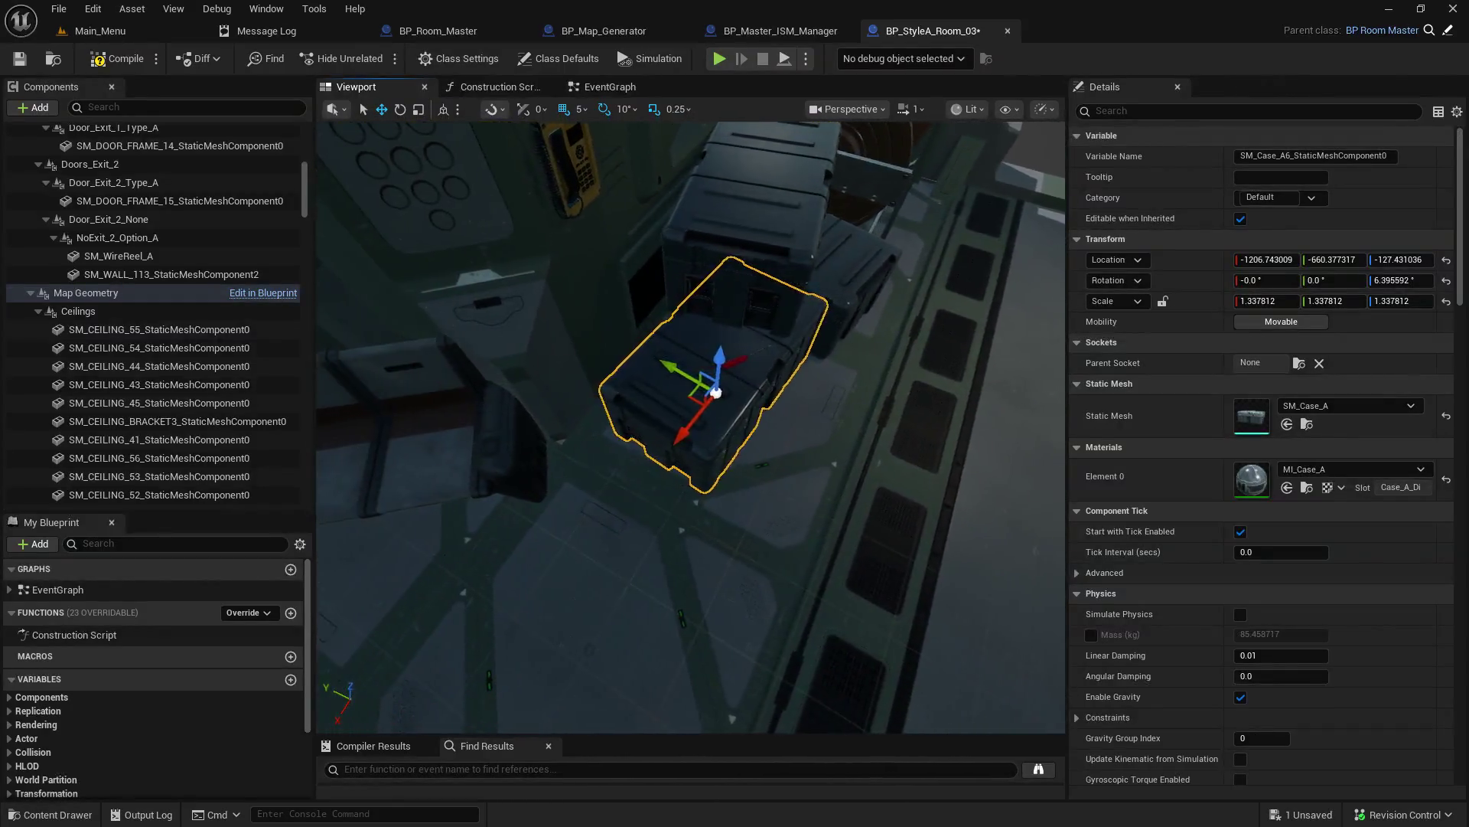
pyautogui.moveTo(715, 392); pyautogui.dragTo(596, 348)
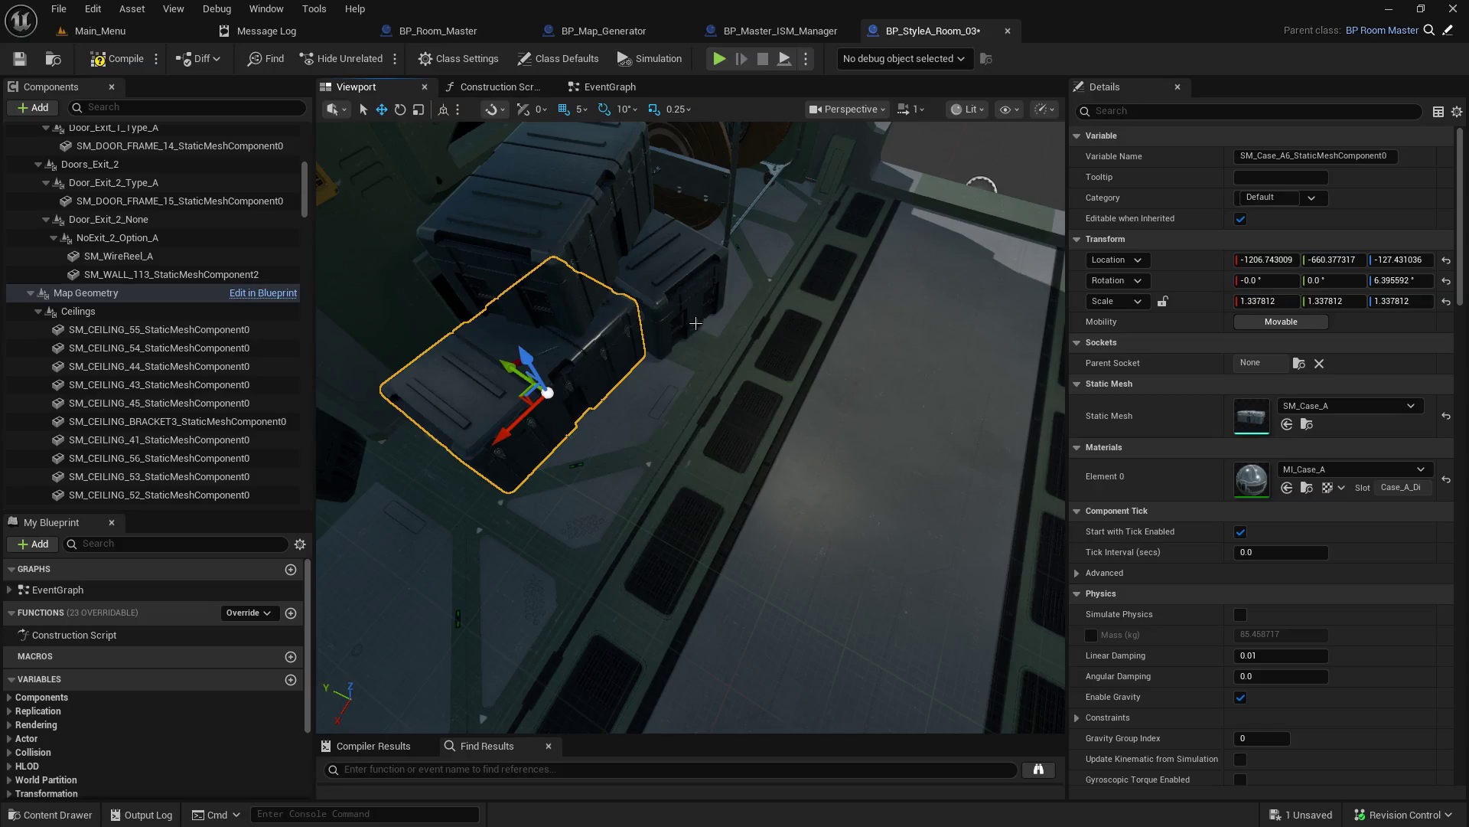
pyautogui.moveTo(547, 341); pyautogui.dragTo(559, 237)
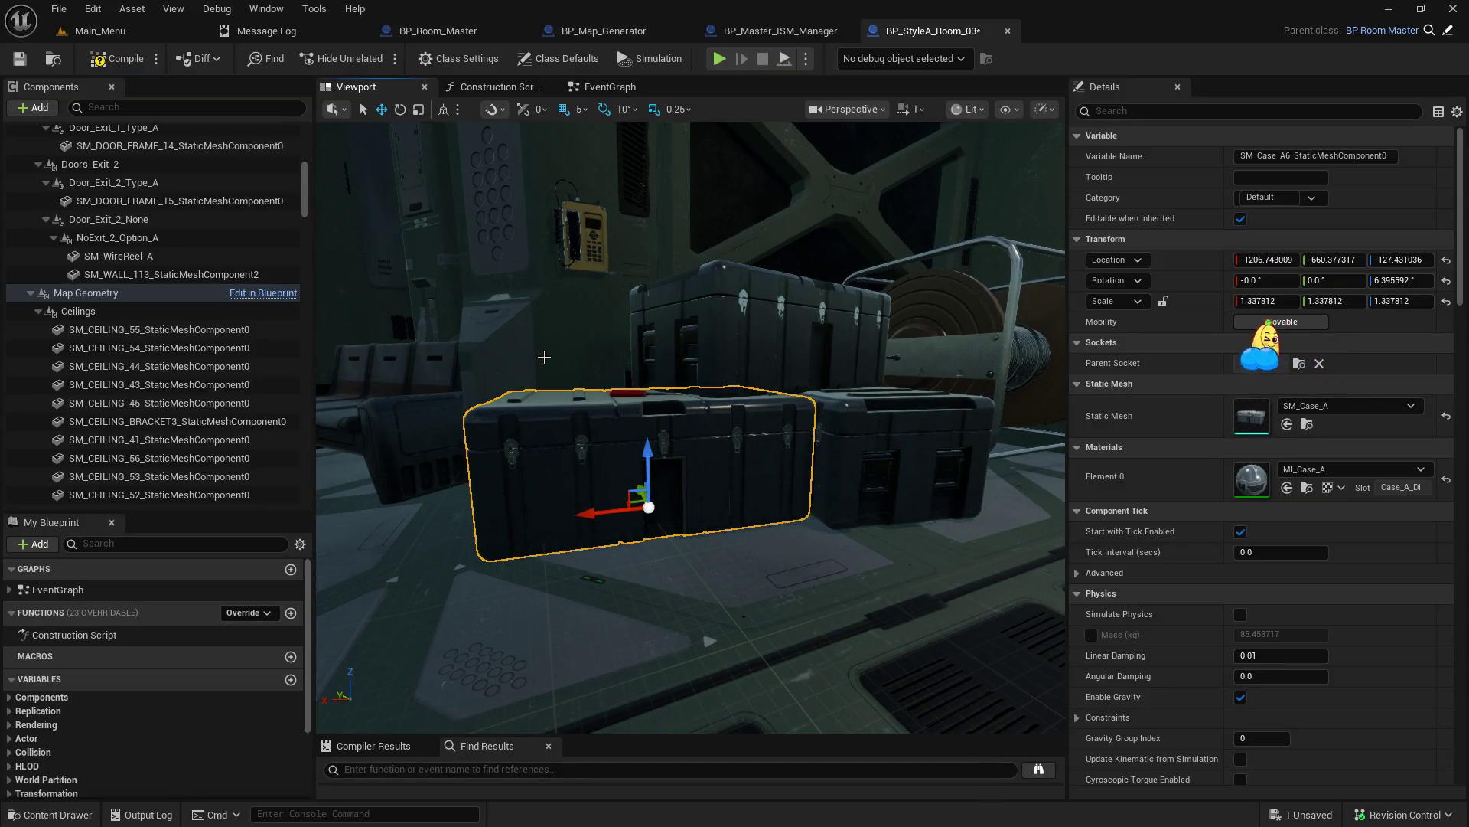
pyautogui.moveTo(538, 404)
pyautogui.mouseDown()
pyautogui.moveTo(528, 344)
pyautogui.moveTo(538, 404)
pyautogui.moveTo(429, 406)
pyautogui.mouseUp()
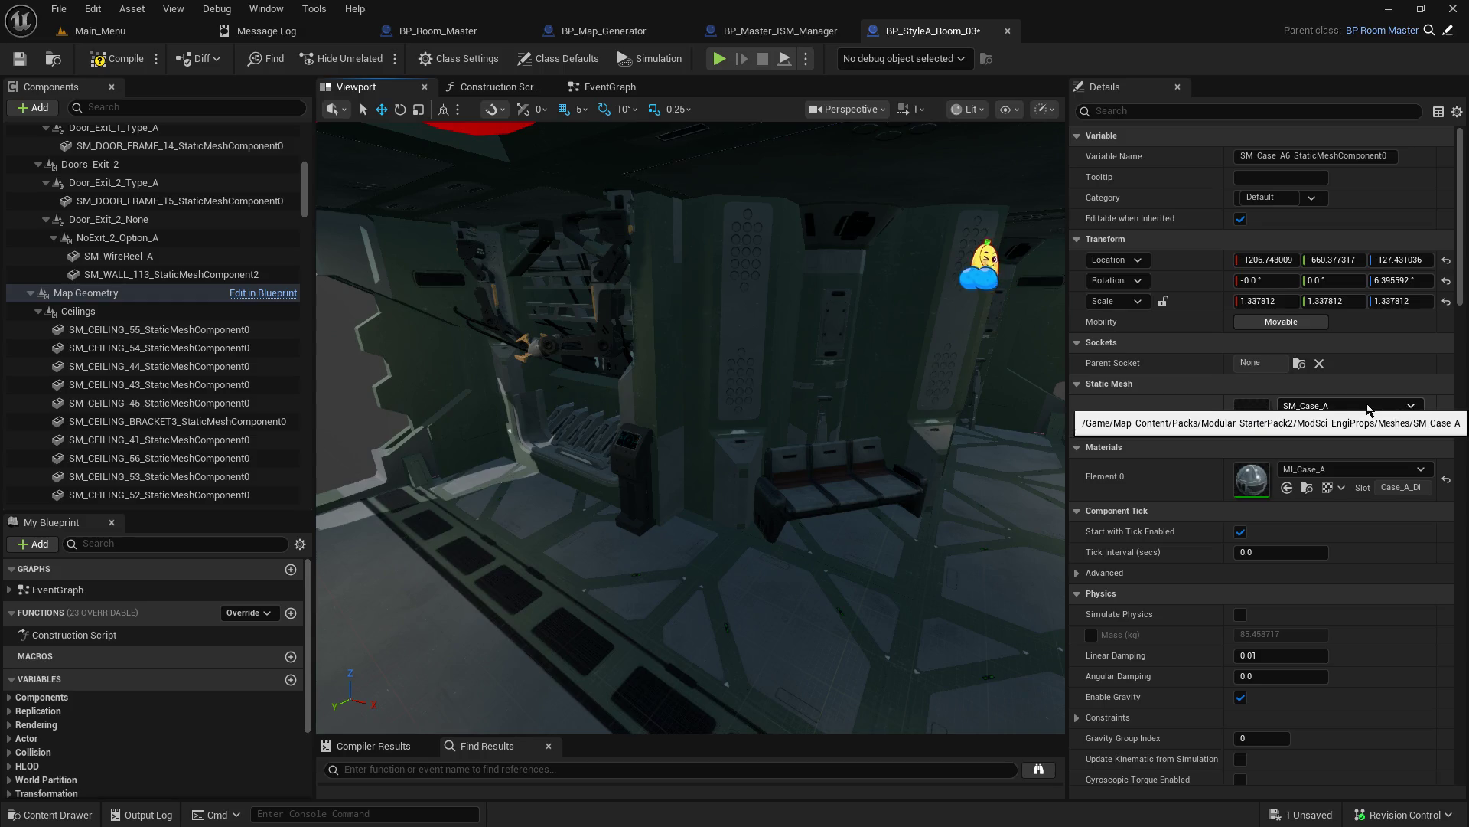
pyautogui.moveTo(689, 429)
pyautogui.mouseDown()
pyautogui.moveTo(688, 383)
pyautogui.moveTo(689, 429)
pyautogui.mouseUp()
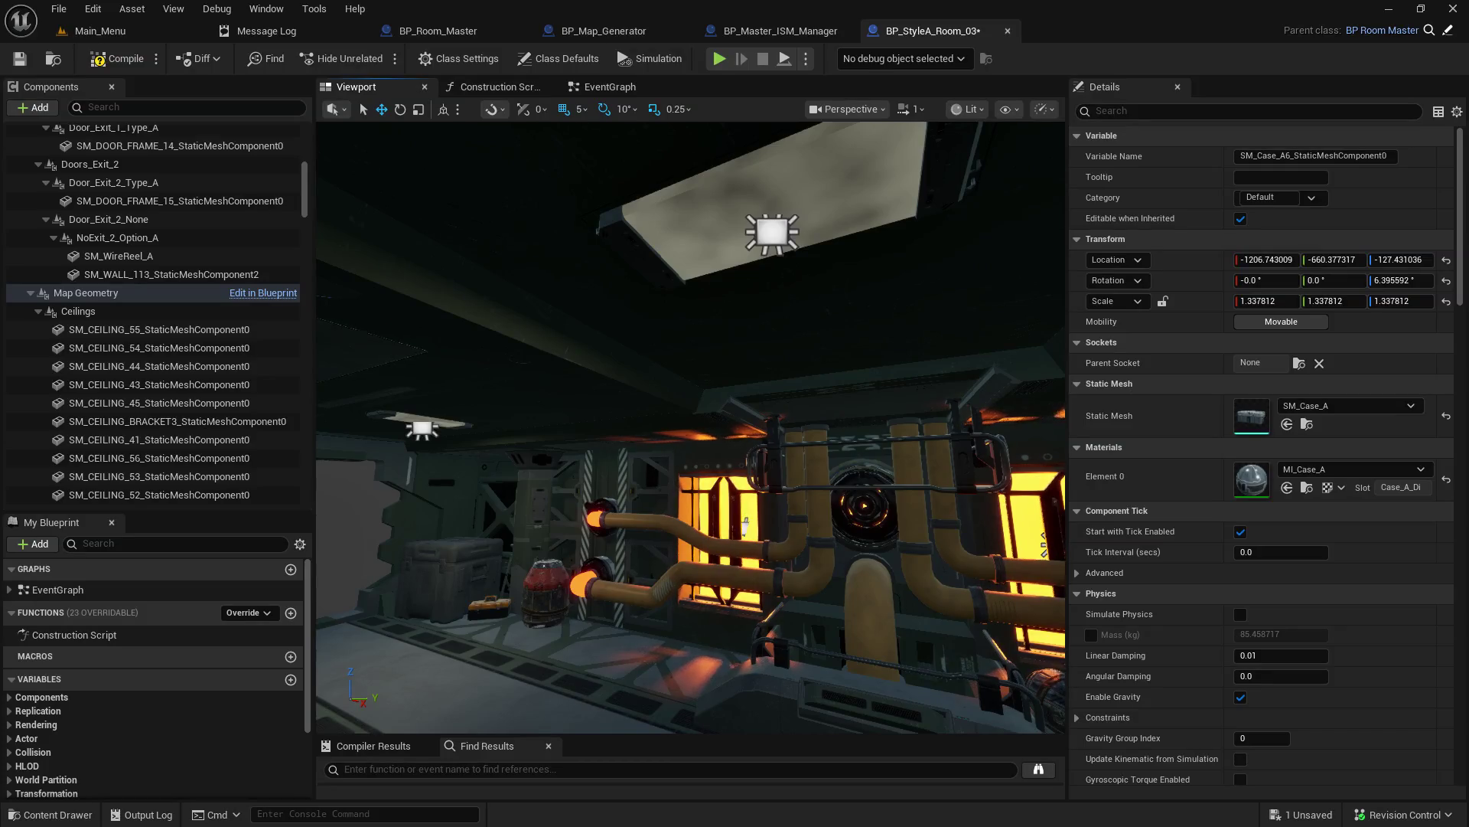
pyautogui.moveTo(689, 428); pyautogui.dragTo(604, 411)
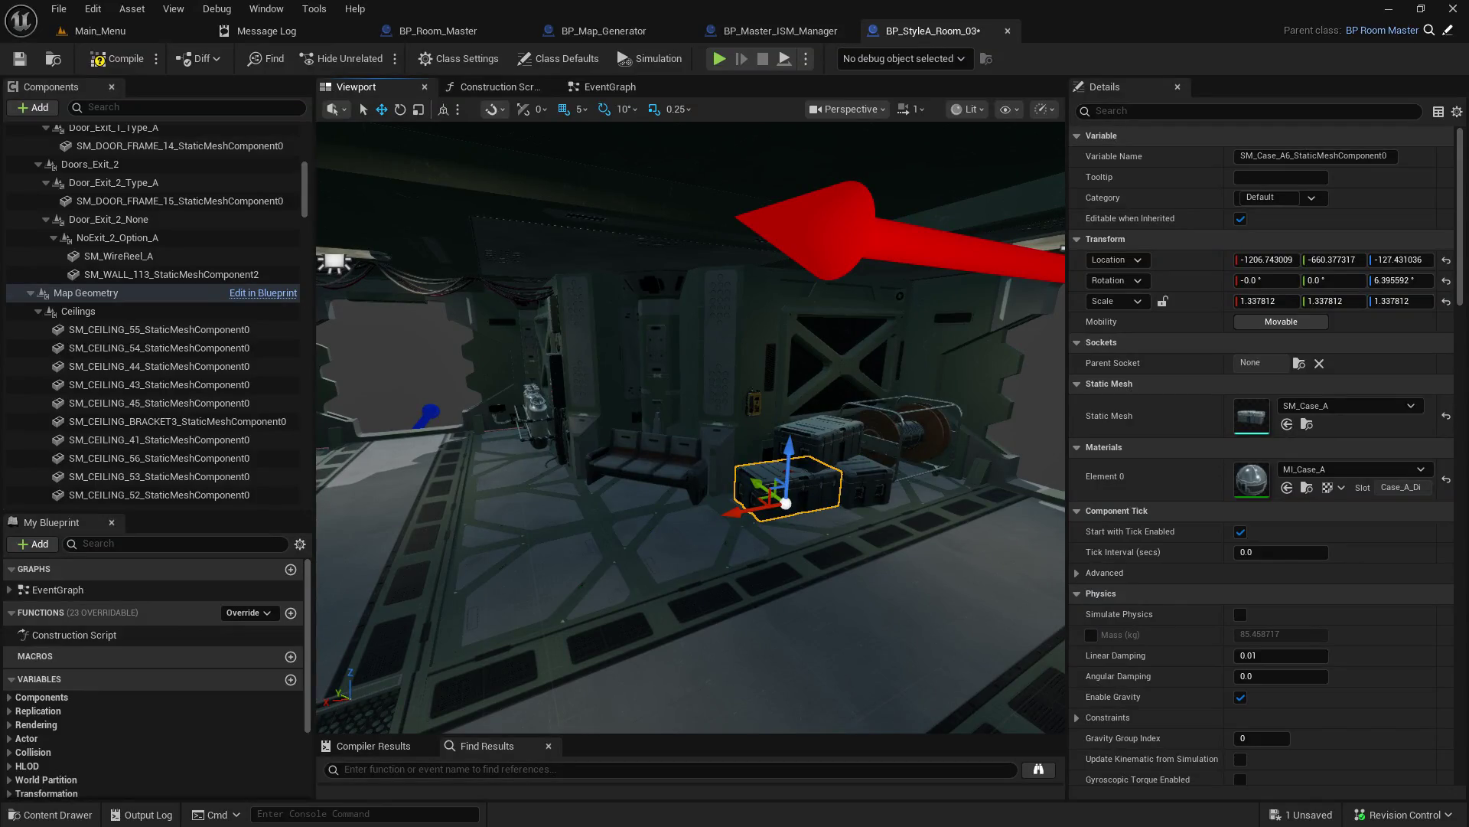
pyautogui.moveTo(605, 412)
pyautogui.mouseDown()
pyautogui.moveTo(536, 398)
pyautogui.moveTo(816, 342)
pyautogui.moveTo(757, 352)
pyautogui.moveTo(739, 322)
pyautogui.mouseUp()
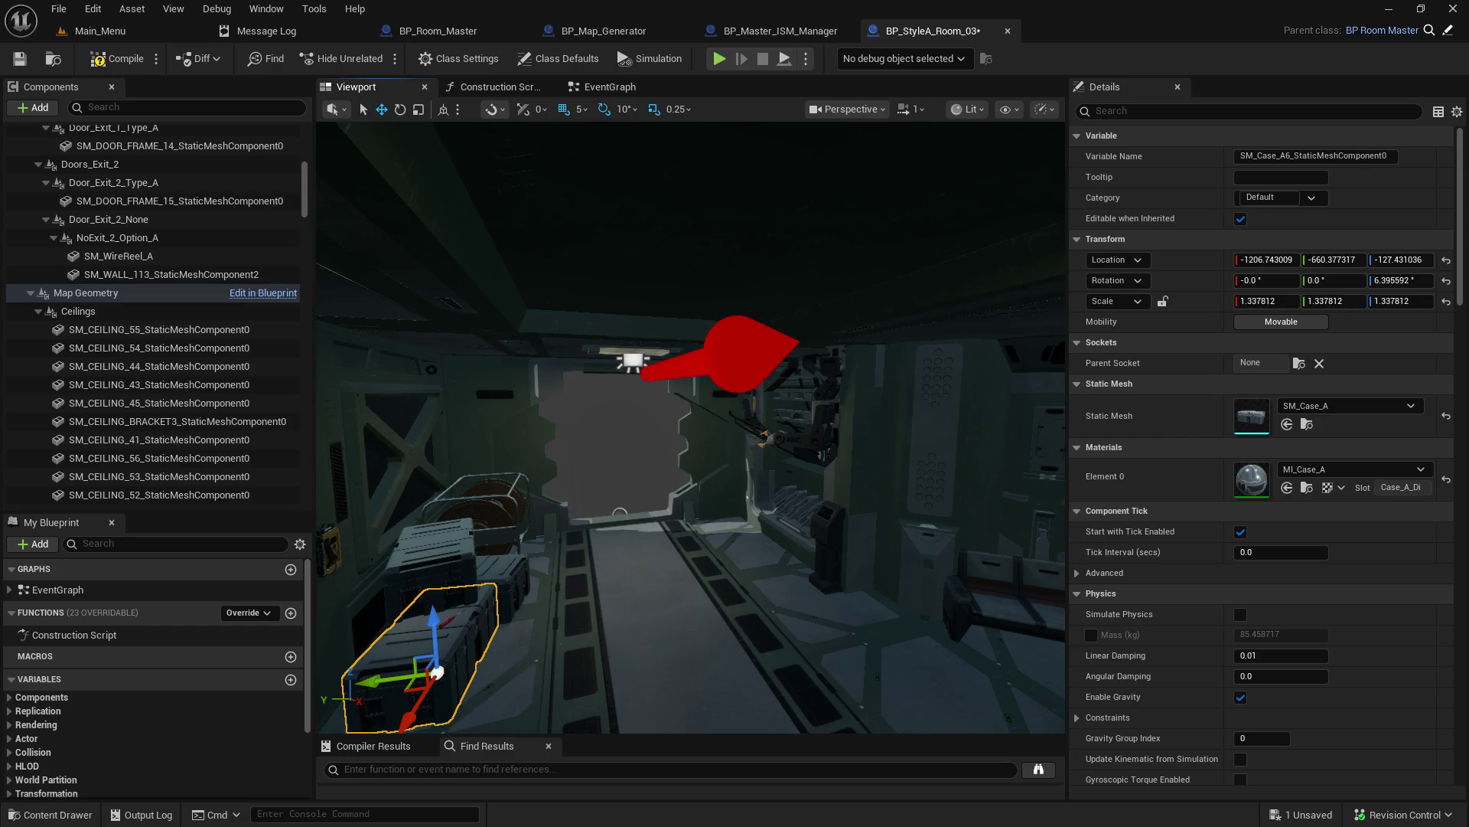
pyautogui.moveTo(739, 322); pyautogui.dragTo(735, 317)
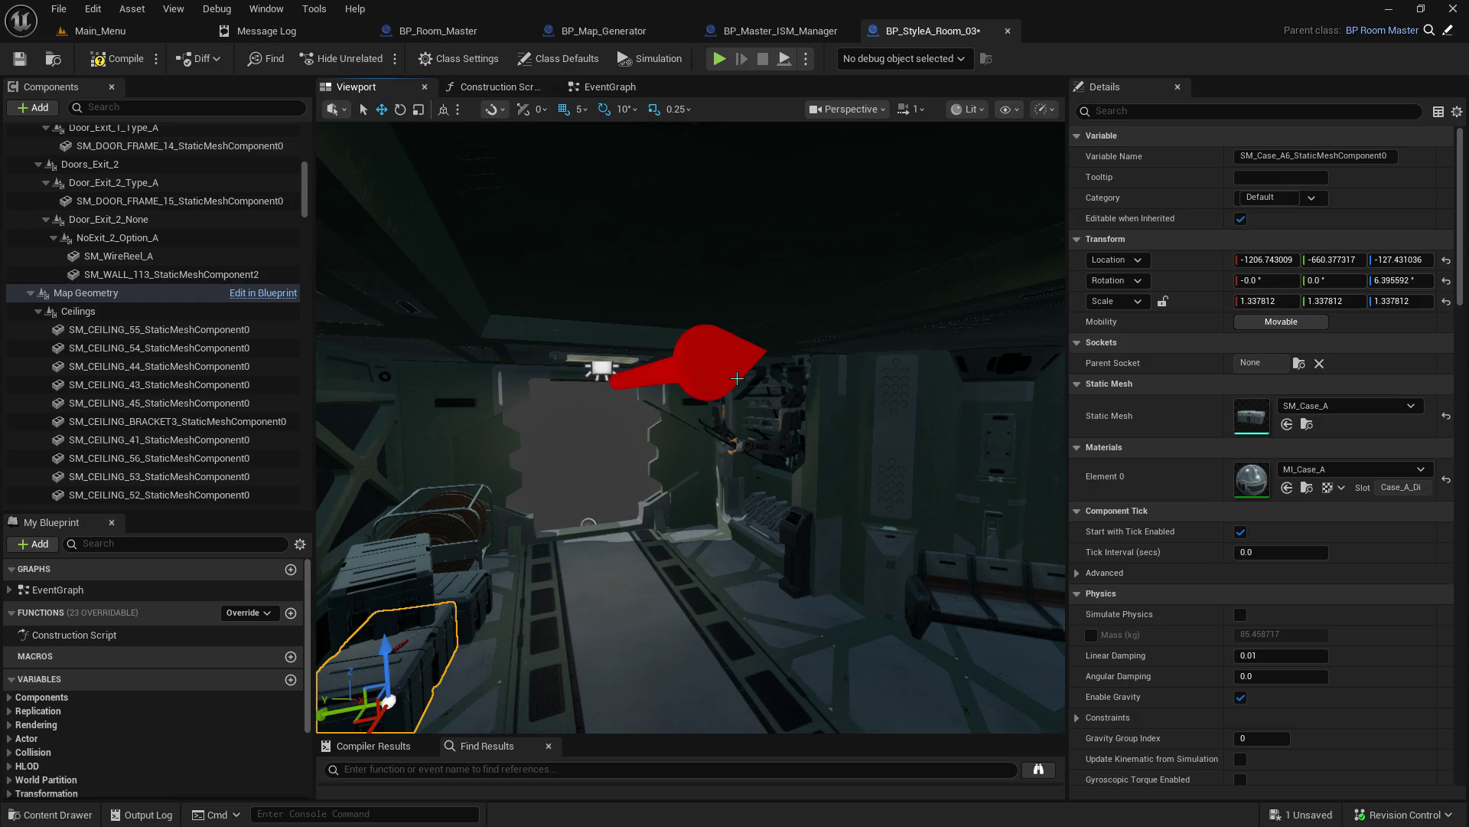
# Step: Fly the viewport camera in toward the table and crate, then select SM_WireReel_A
pyautogui.click(1247, 111)
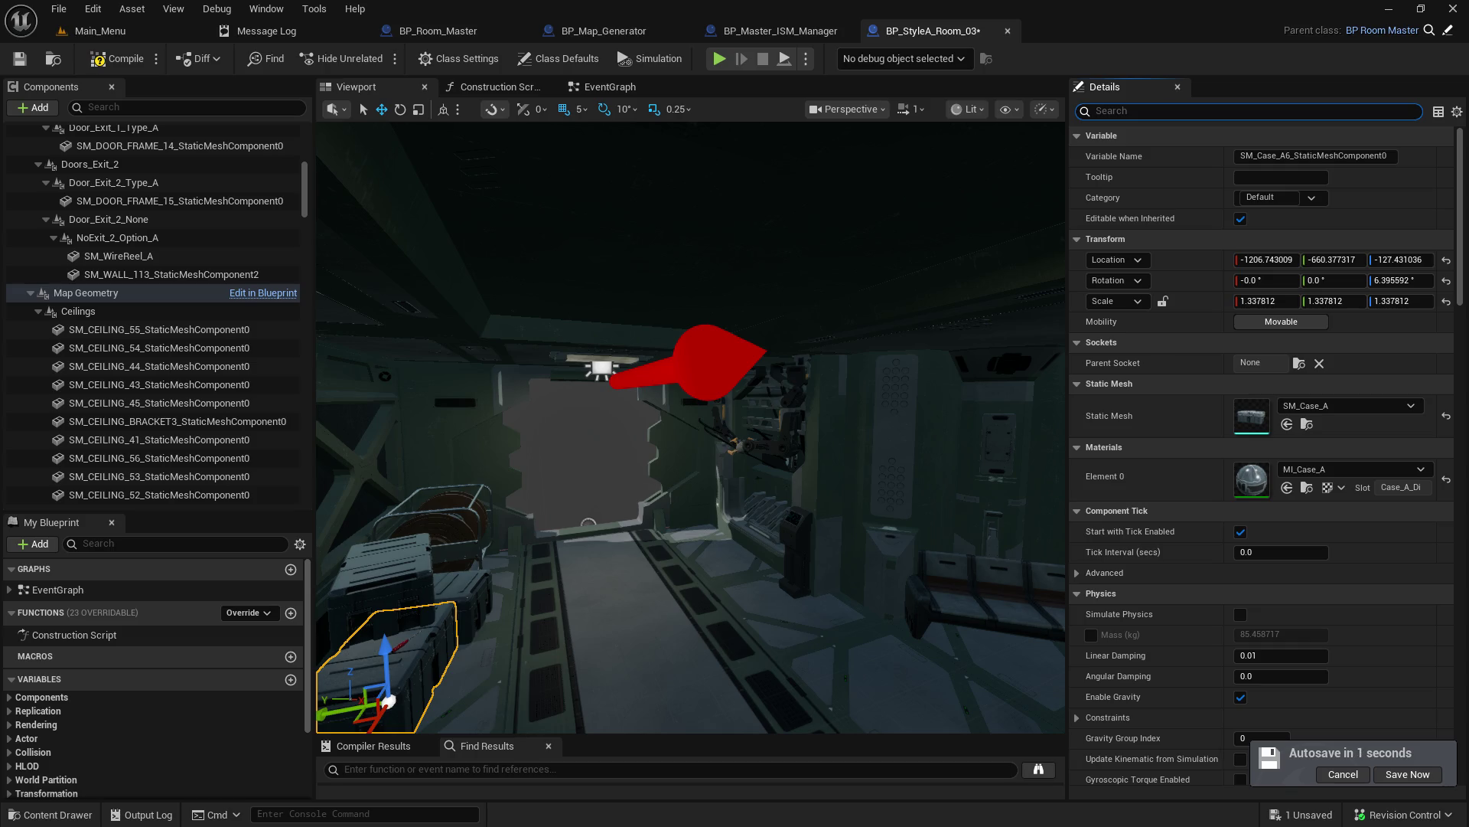
pyautogui.moveTo(689, 429)
pyautogui.mouseDown()
pyautogui.moveTo(842, 489)
pyautogui.moveTo(780, 429)
pyautogui.moveTo(735, 475)
pyautogui.moveTo(839, 380)
pyautogui.moveTo(730, 311)
pyautogui.mouseUp()
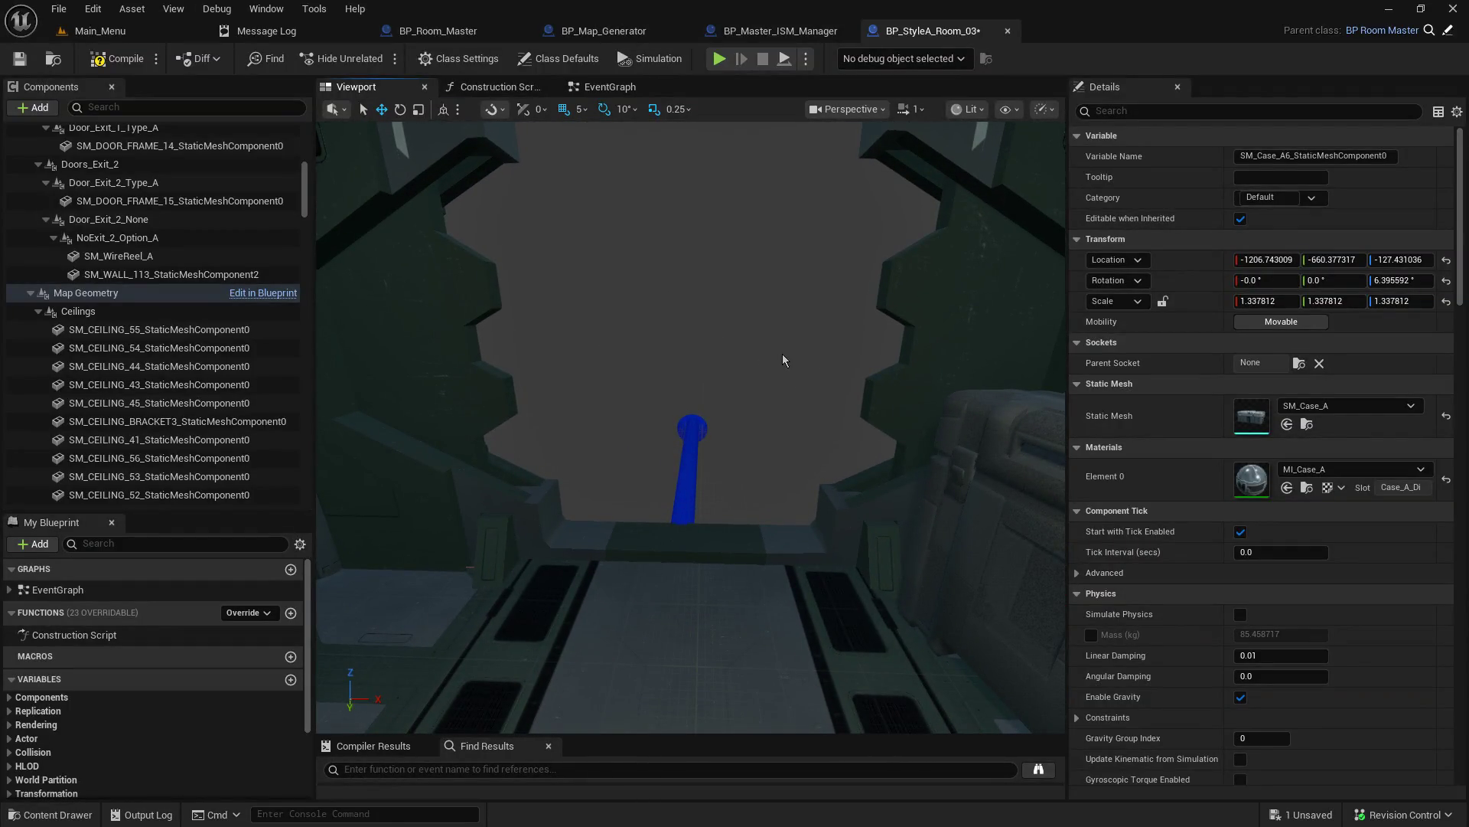
pyautogui.moveTo(757, 291); pyautogui.dragTo(757, 252)
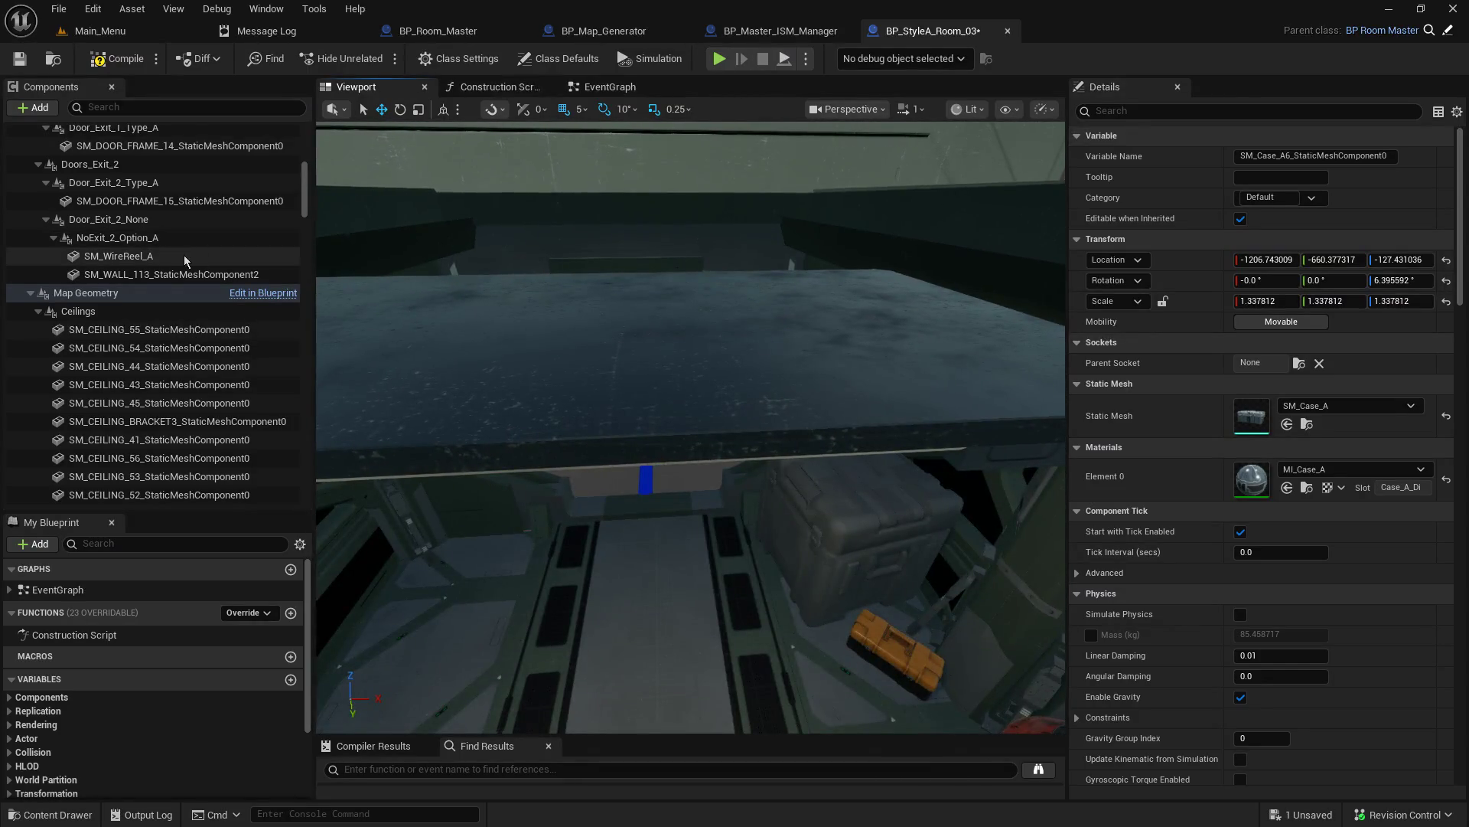
pyautogui.click(185, 257)
# Step: Select SM_WALL_113, tick Rendering > Visible, and frame the wall
pyautogui.doubleClick(185, 274)
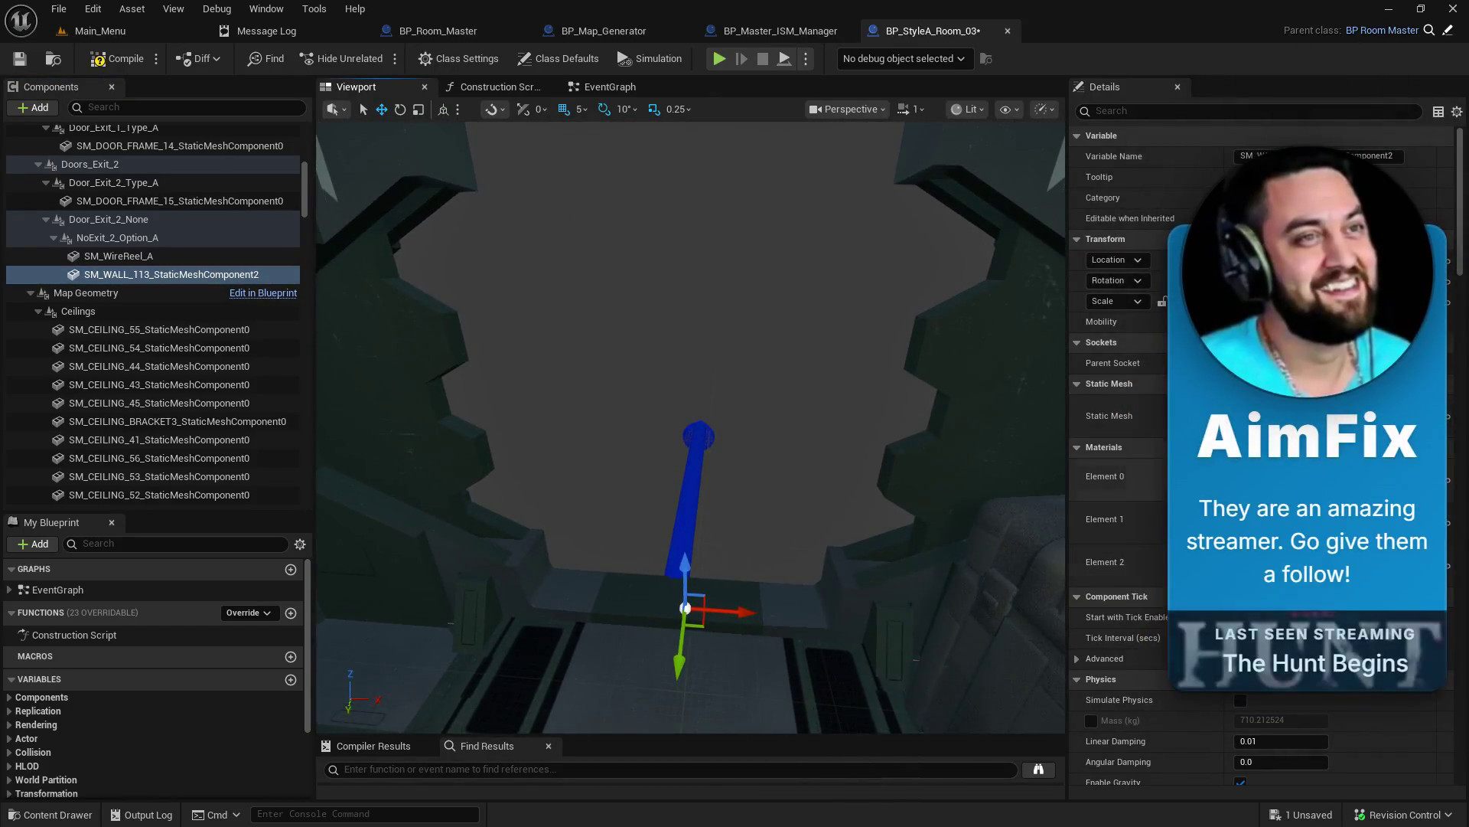
pyautogui.scroll(-15, 1148, 460)
pyautogui.scroll(-10, 1148, 459)
pyautogui.scroll(-2, 1263, 459)
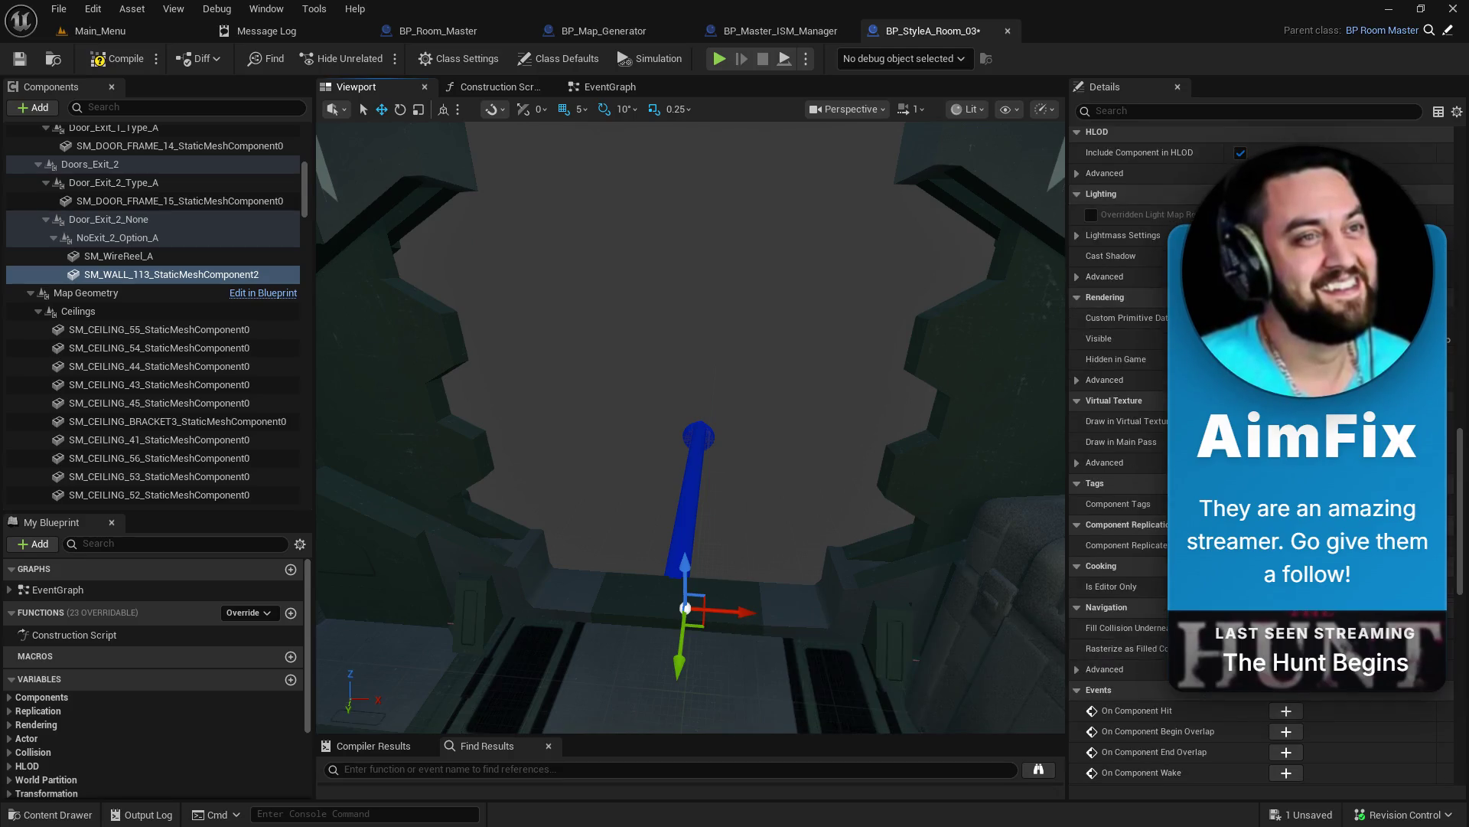
pyautogui.scroll(2, 1246, 461)
pyautogui.click(1241, 462)
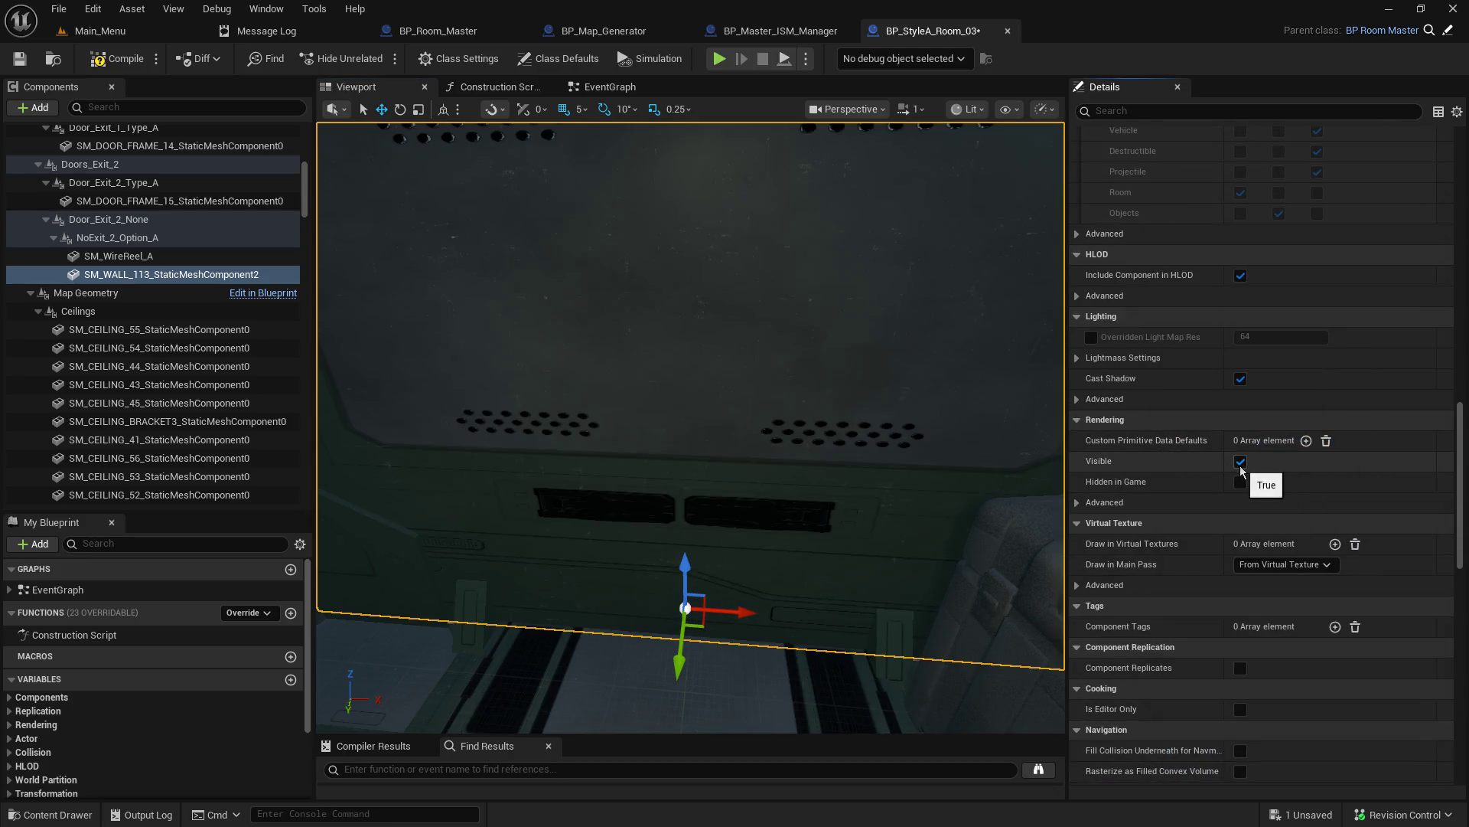
pyautogui.press('f')
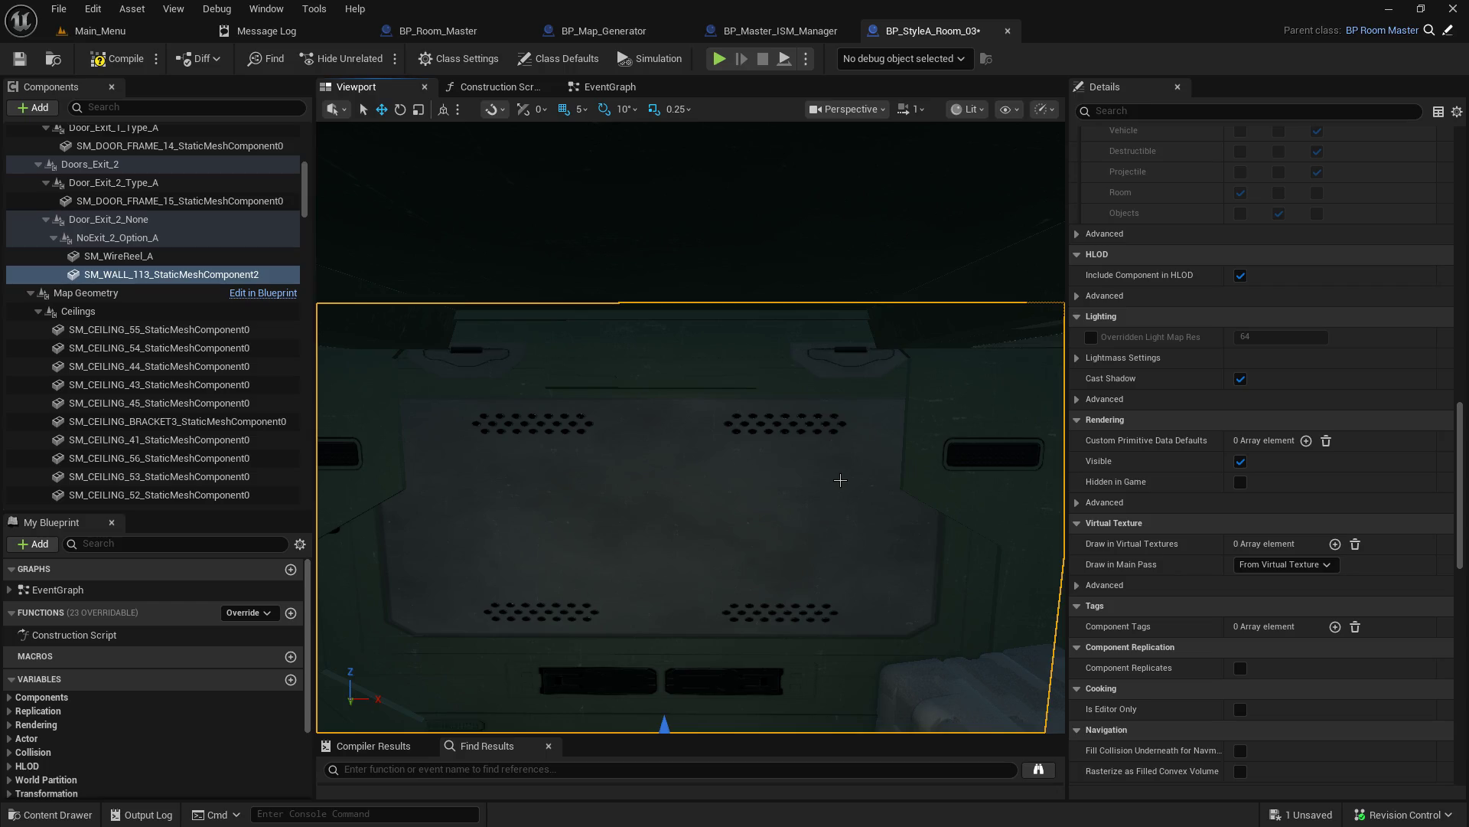
# Step: Orbit around the wall, untick Visible to hide it, and return to Main_Menu
pyautogui.moveTo(590, 400); pyautogui.dragTo(590, 401)
pyautogui.moveTo(737, 347); pyautogui.dragTo(737, 347)
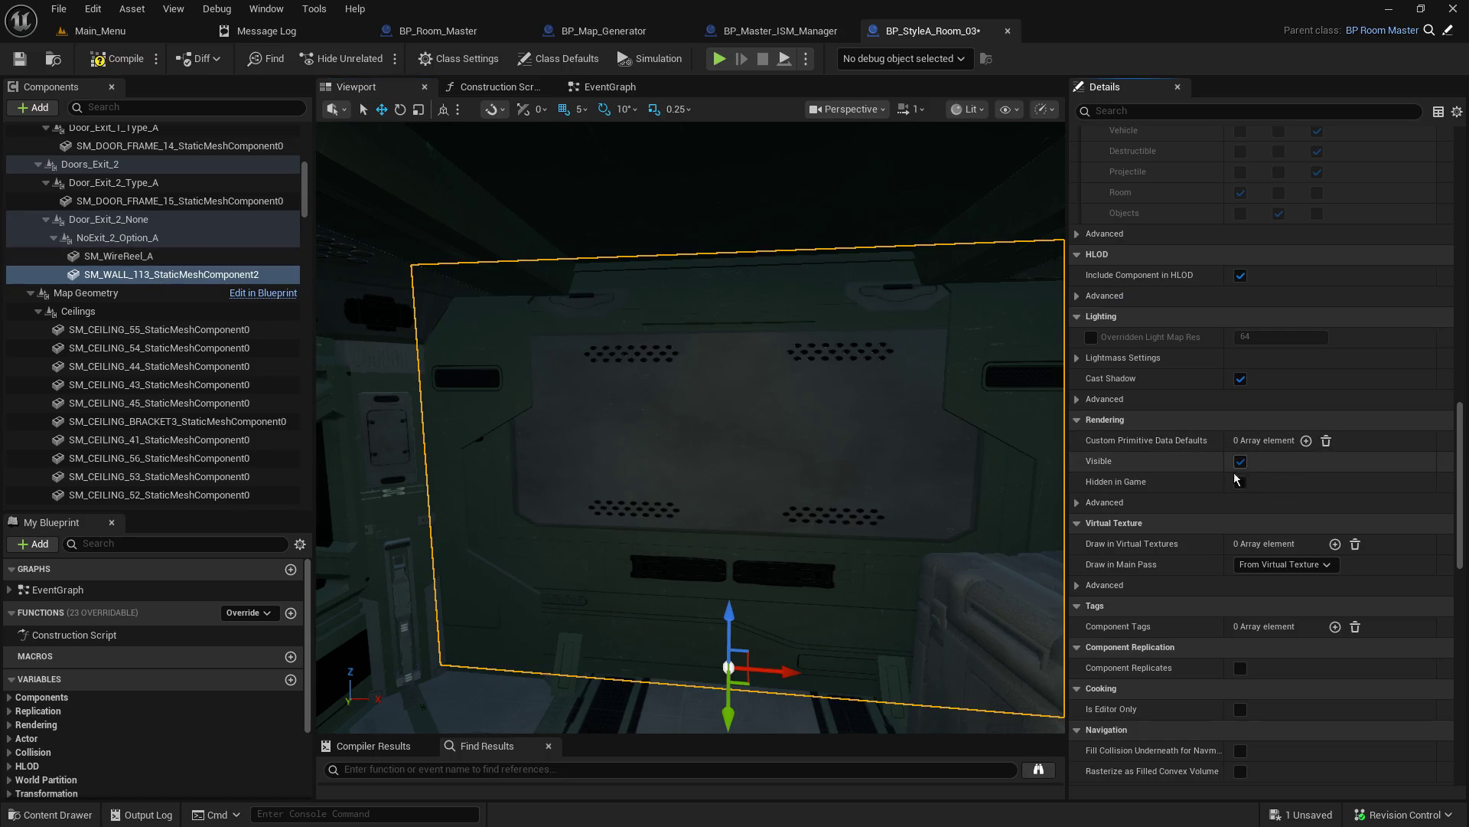
pyautogui.click(1241, 464)
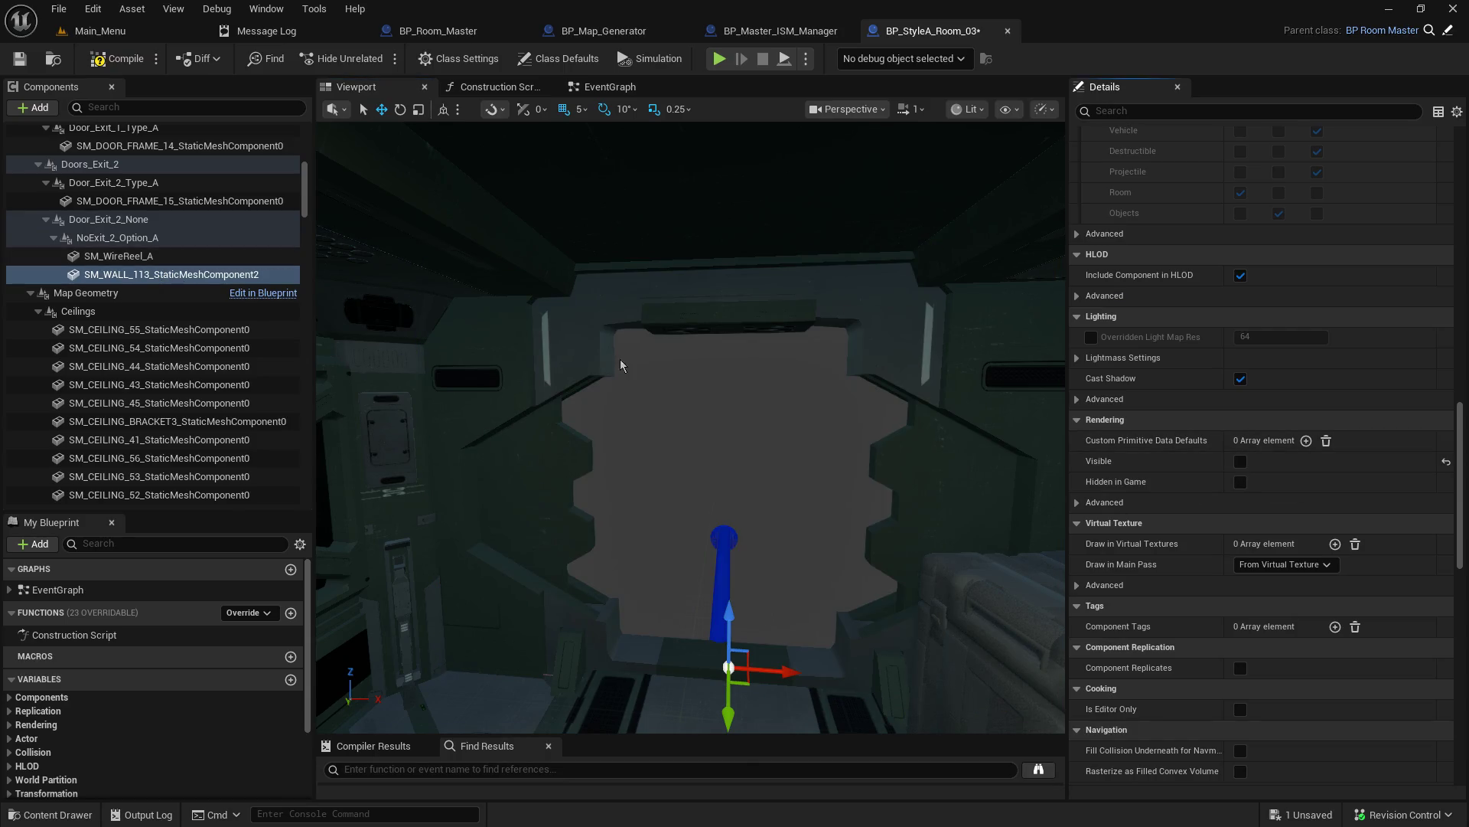
pyautogui.click(139, 34)
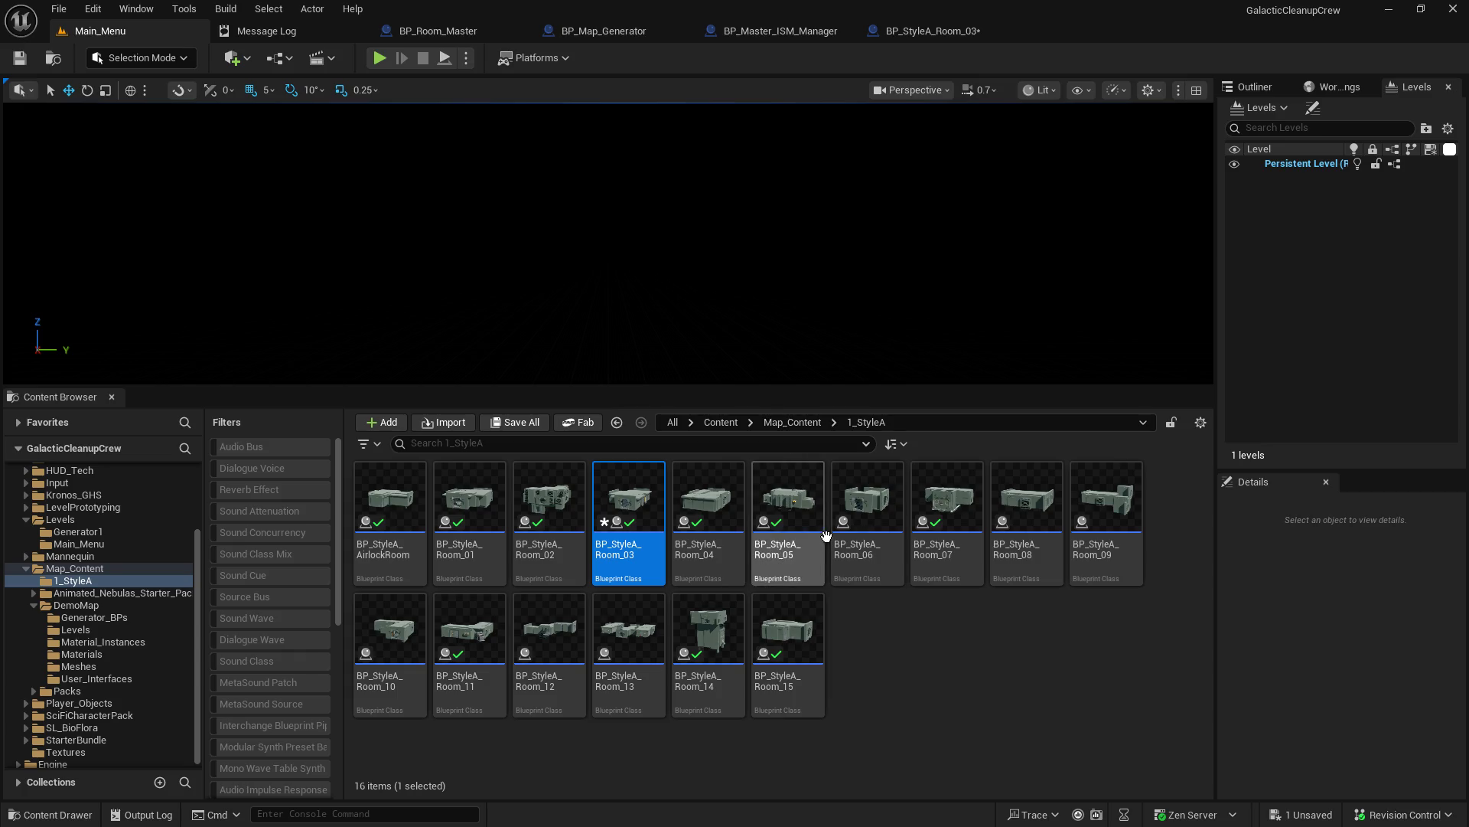
# Step: Open BP_StyleA_Room_05 to preview its room in 3D, then switch back to BP_StyleA_Room_03
pyautogui.click(807, 502)
pyautogui.doubleClick(808, 510)
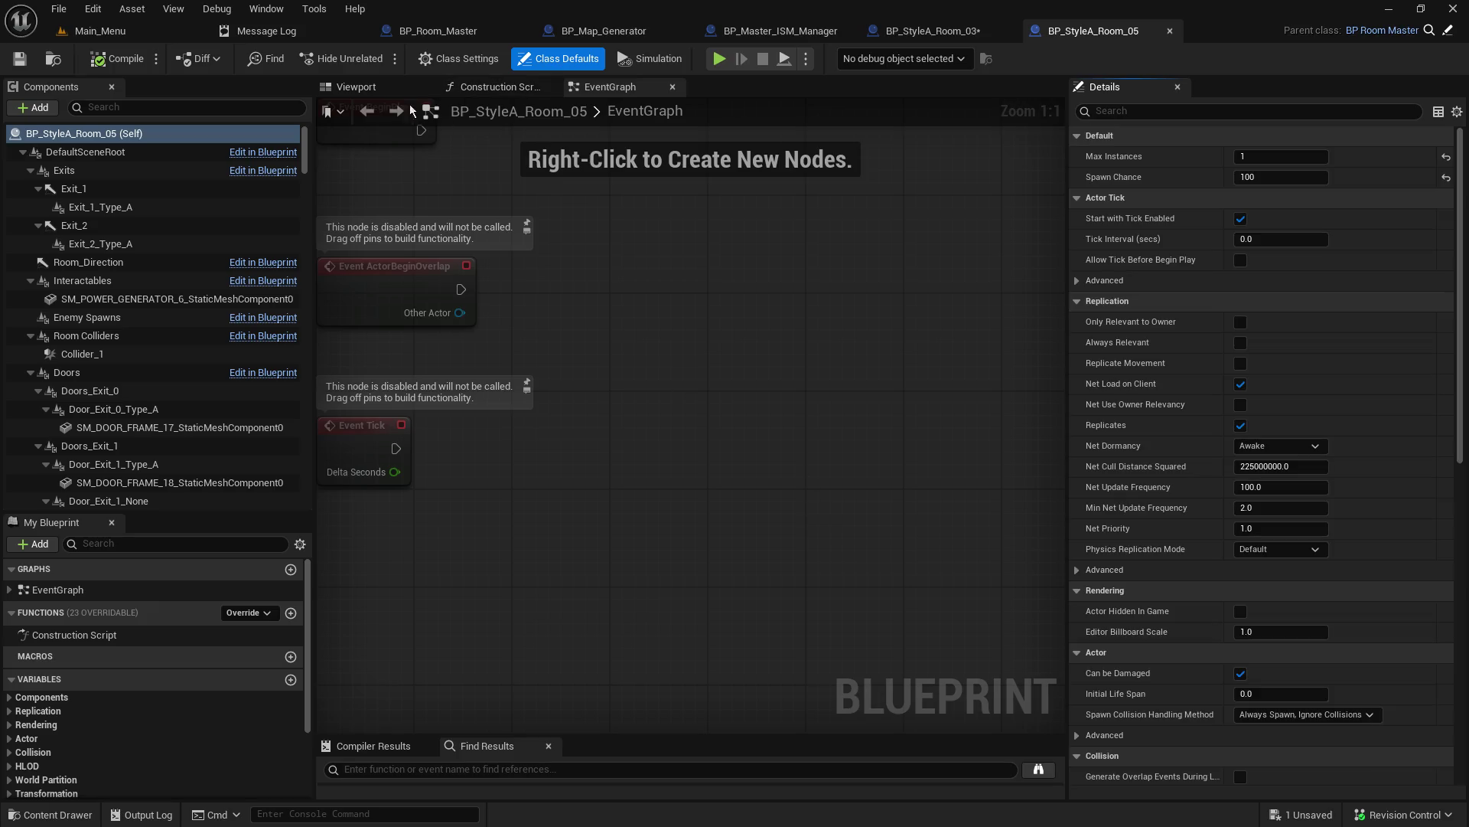
pyautogui.click(357, 88)
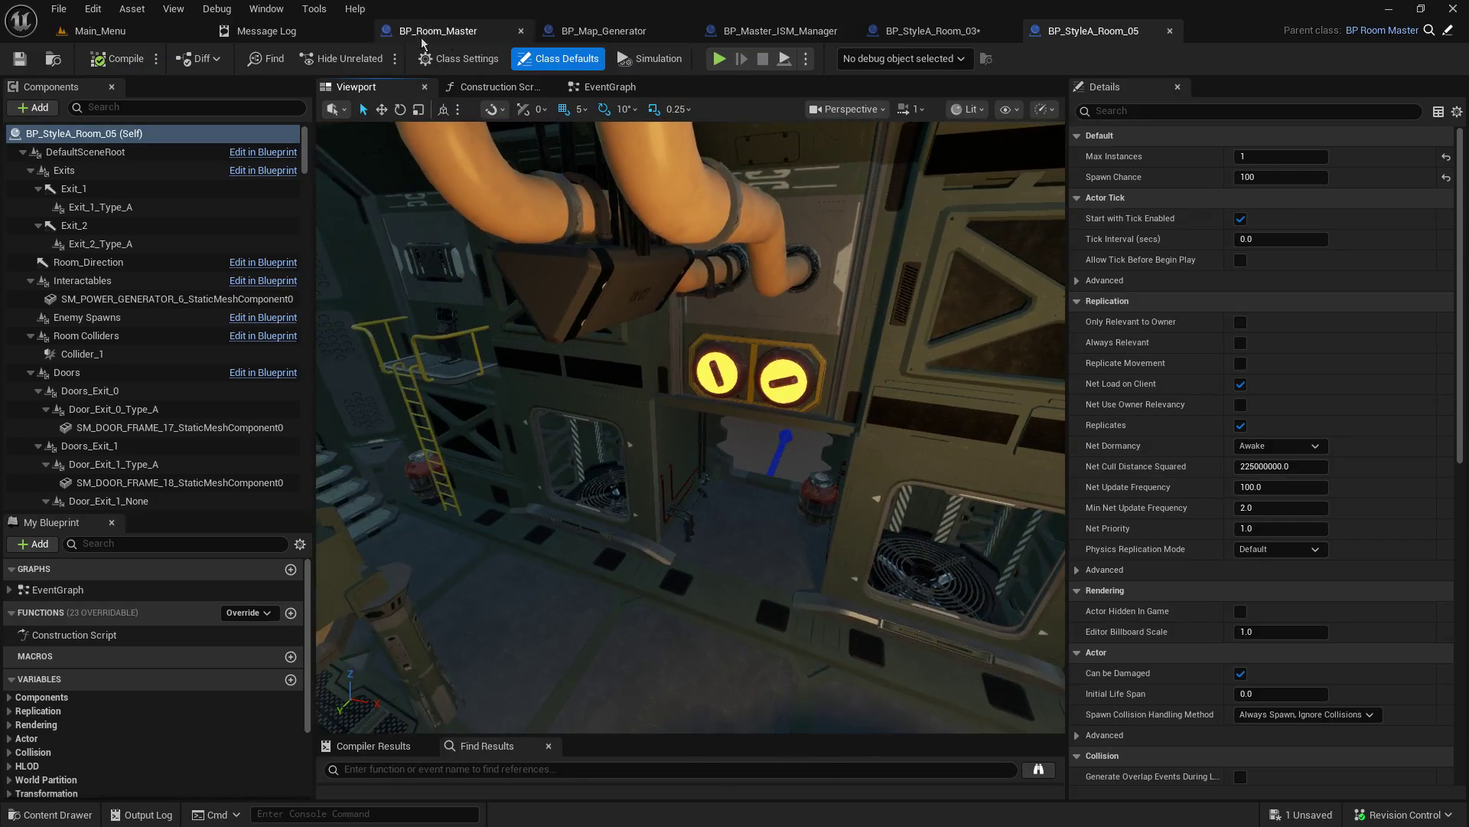
pyautogui.click(140, 31)
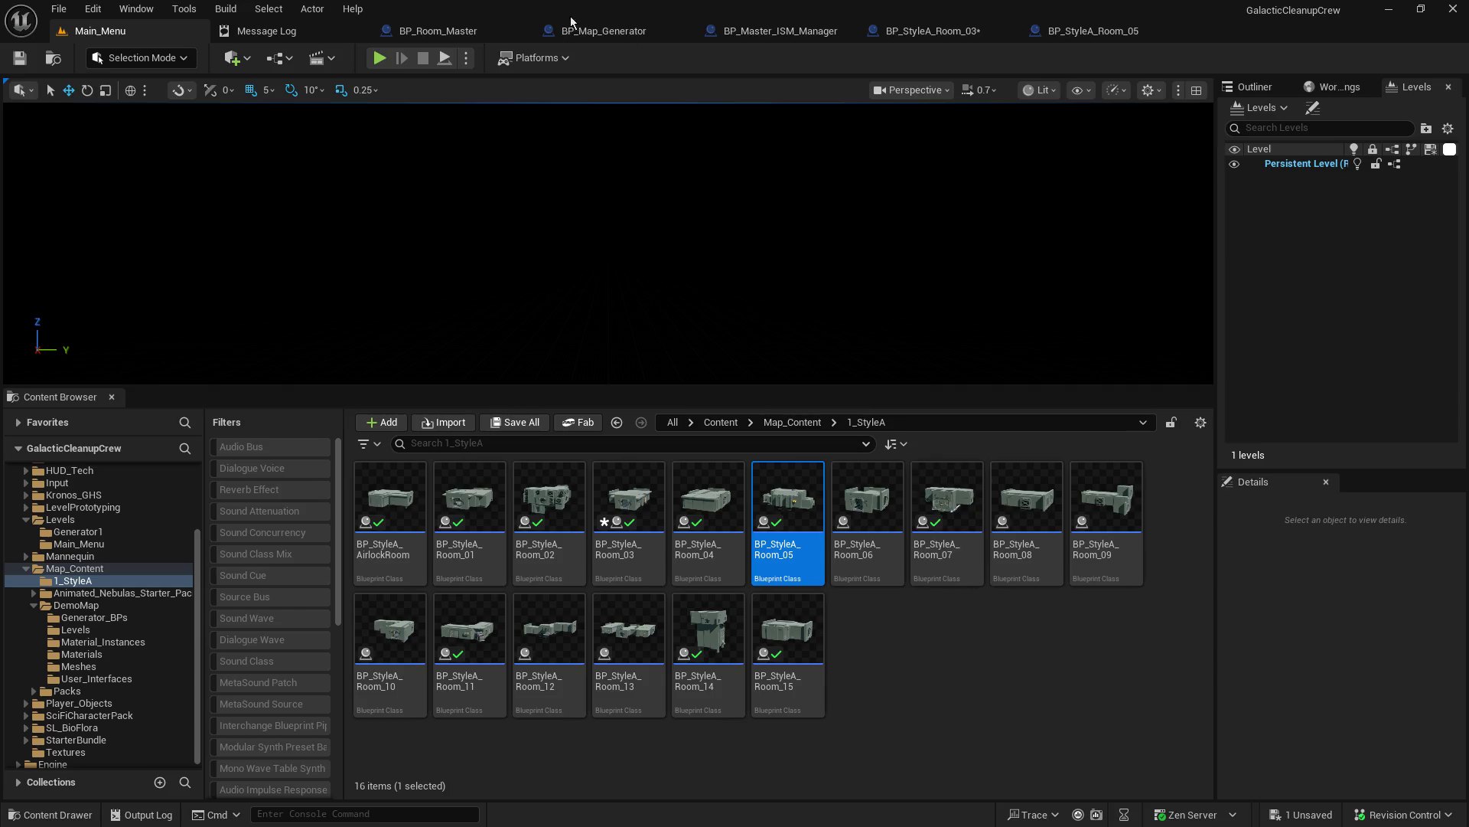
pyautogui.click(1081, 35)
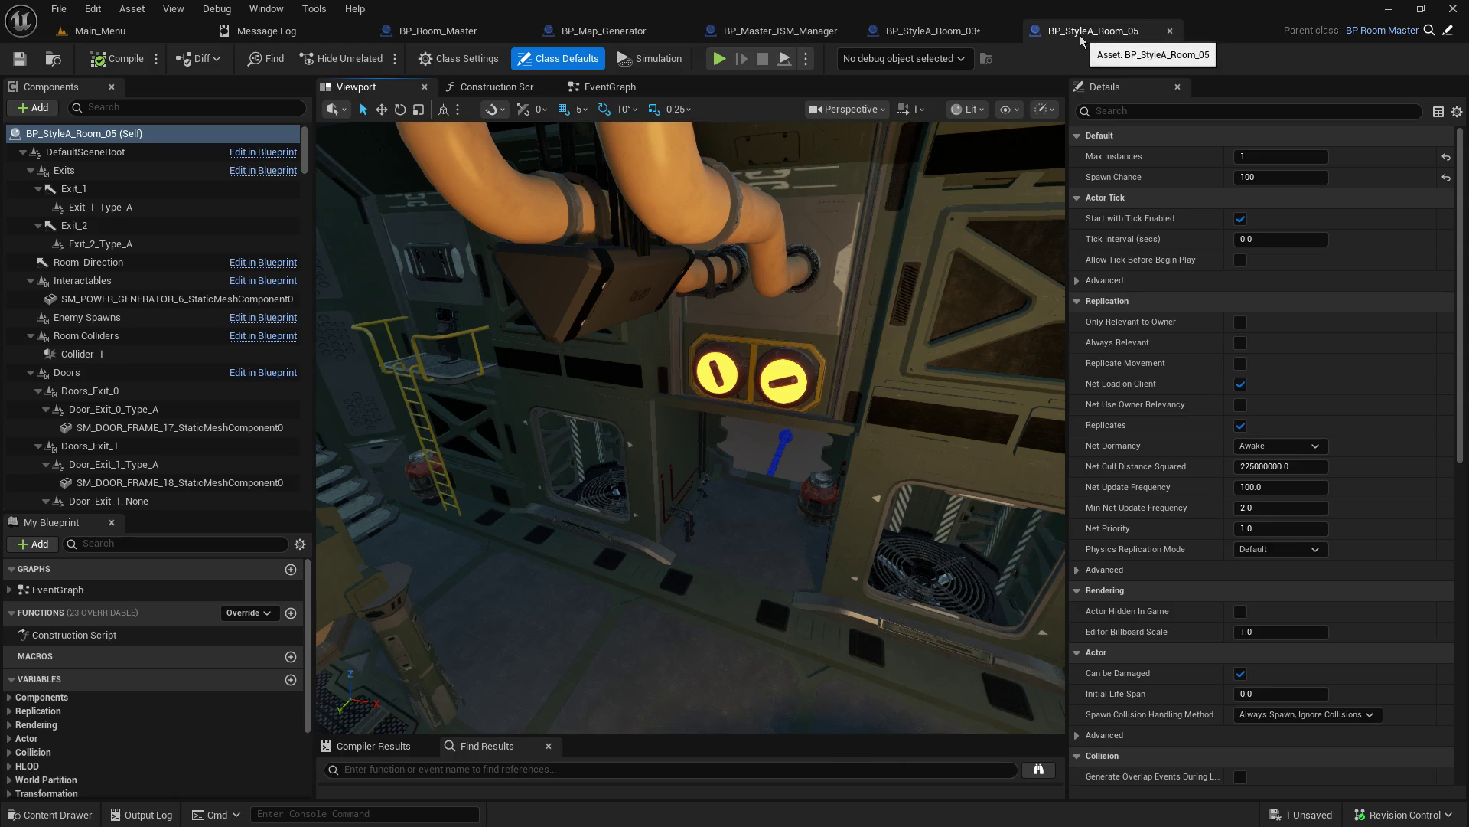
pyautogui.click(957, 32)
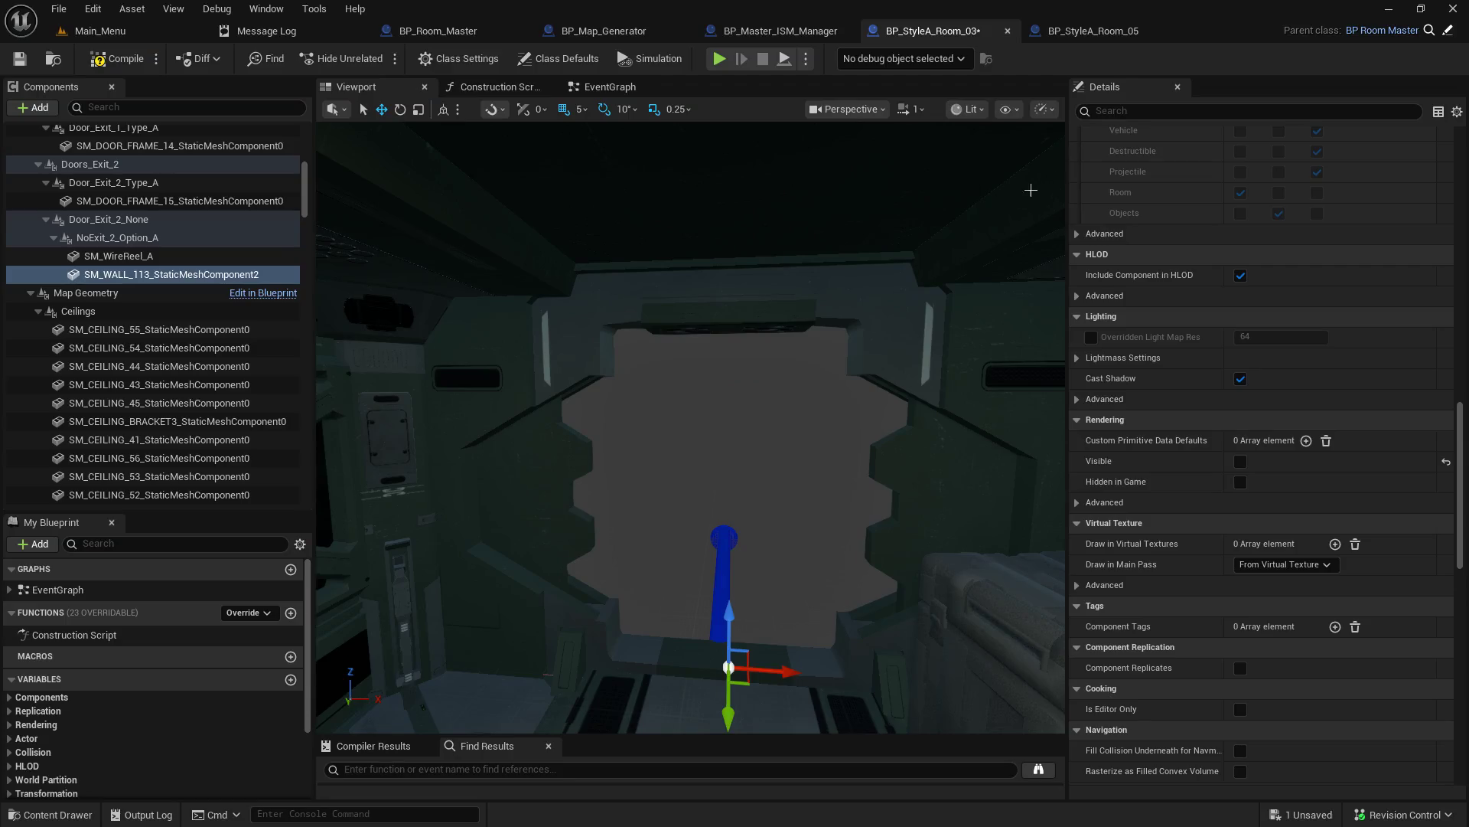
# Step: Step the wall's Visible edit through undo and redo, then save BP_StyleA_Room_03 with it hidden
pyautogui.hotkey('ctrl', 'z')
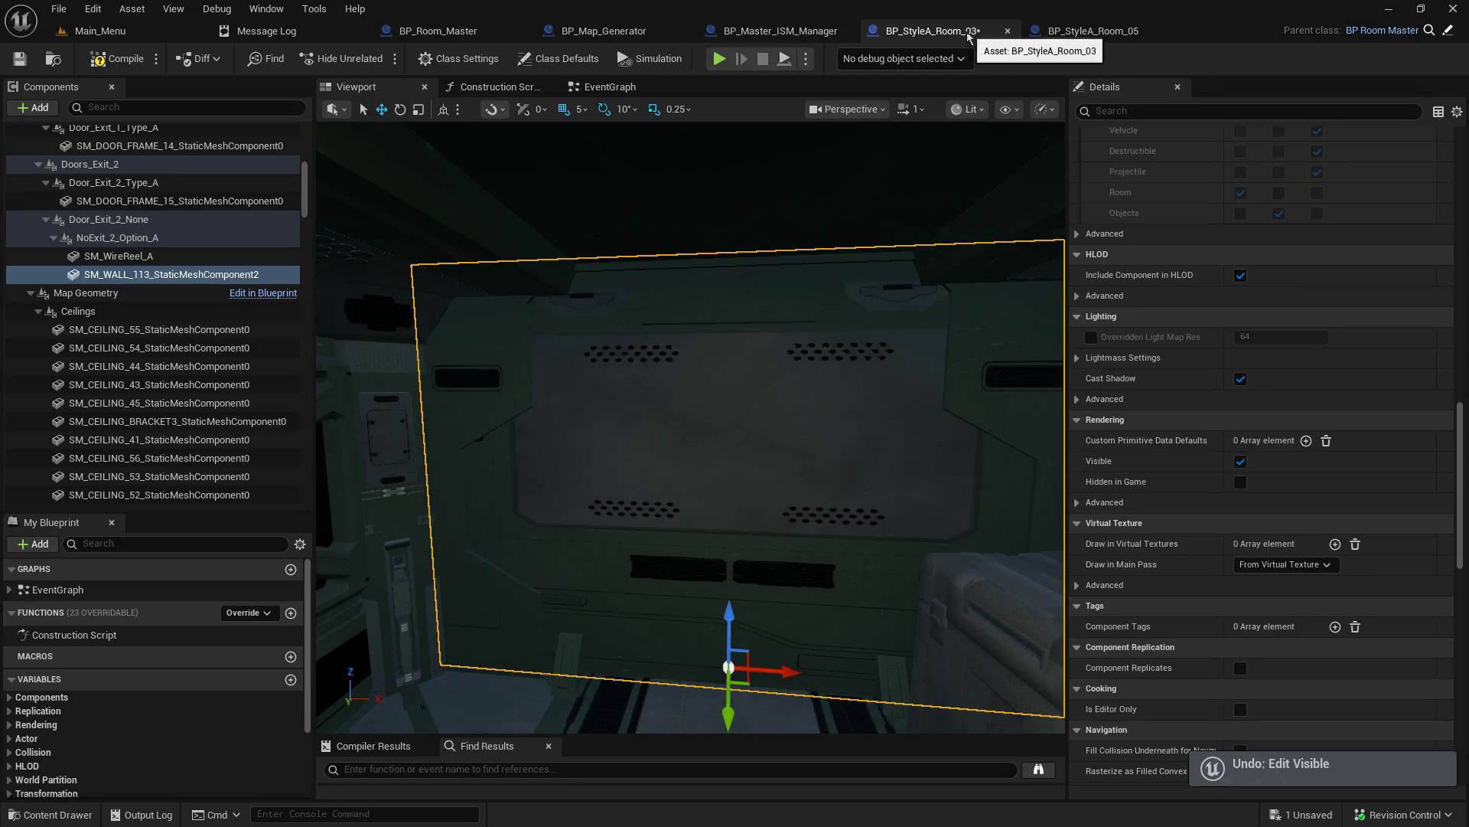
pyautogui.rightClick(970, 32)
pyautogui.press('Escape')
pyautogui.hotkey('ctrl', 'y')
pyautogui.hotkey('ctrl', 'z')
pyautogui.hotkey('ctrl', 'y')
pyautogui.hotkey('ctrl', 'z')
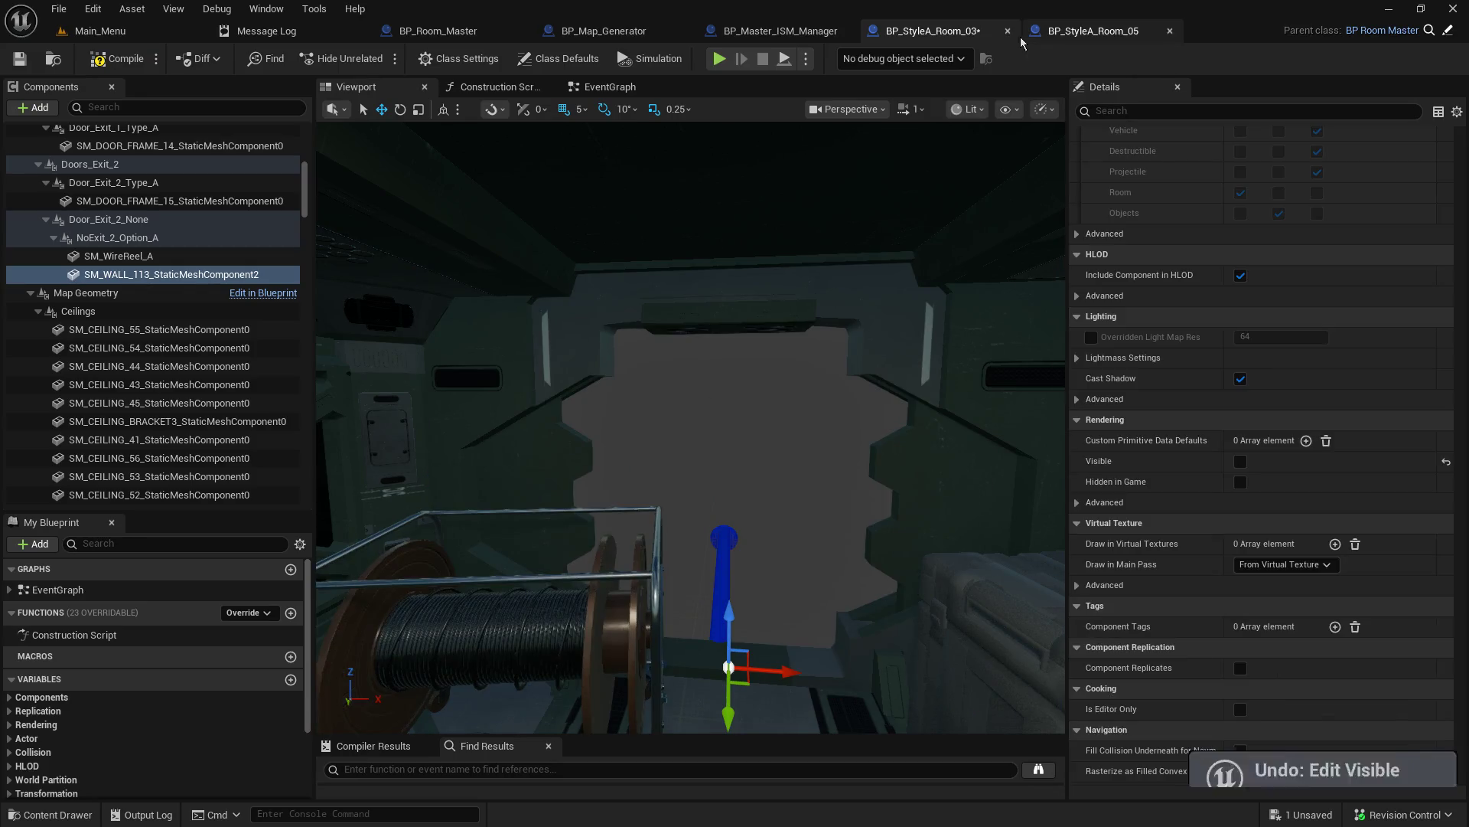
pyautogui.hotkey('ctrl', 'y')
pyautogui.hotkey('ctrl', 'z')
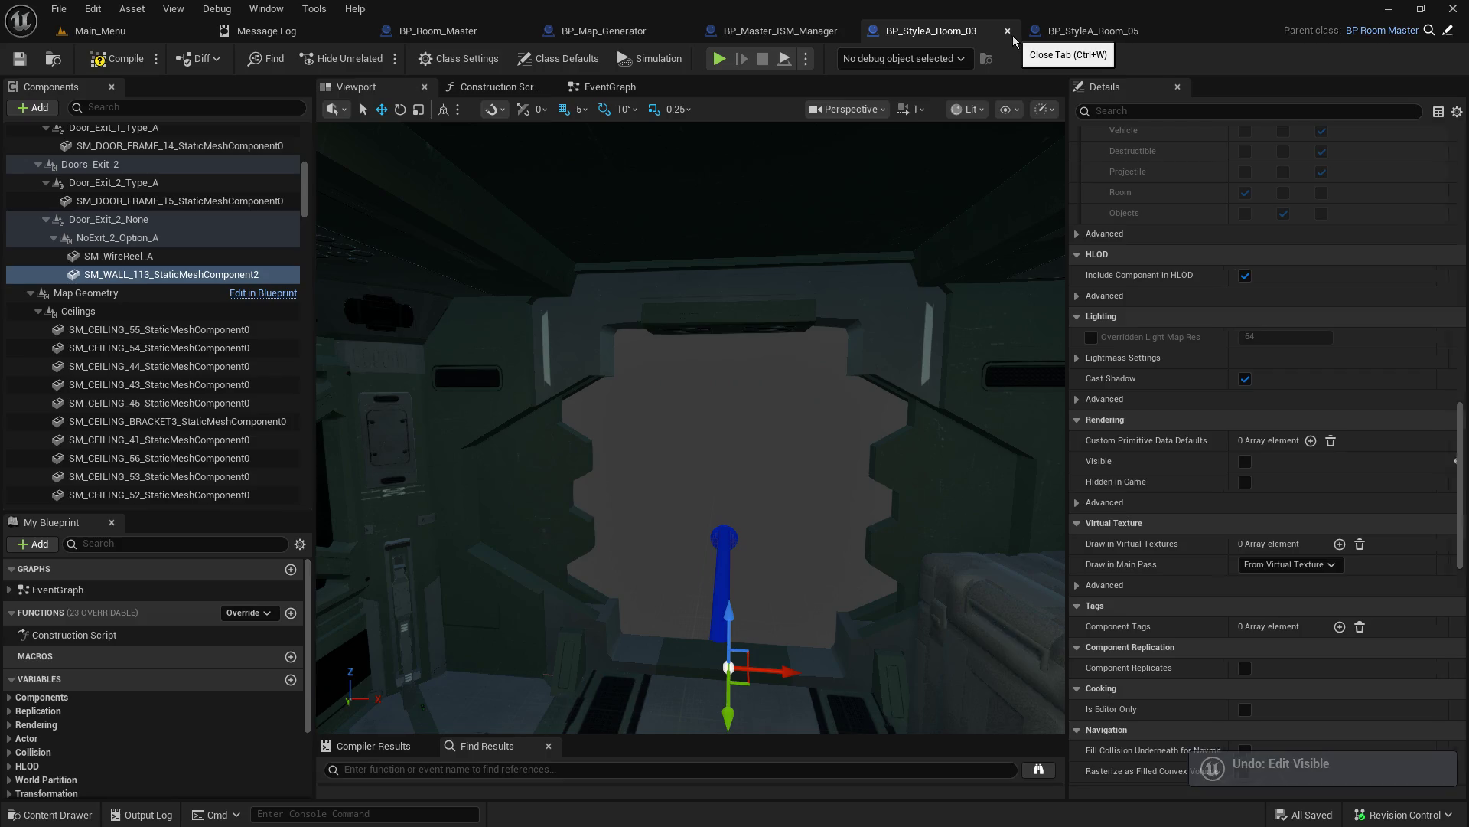
# Step: Close the Room_03 and Room_05 blueprints, return to Main_Menu, and open BP_StyleA_Room_12
pyautogui.click(1009, 34)
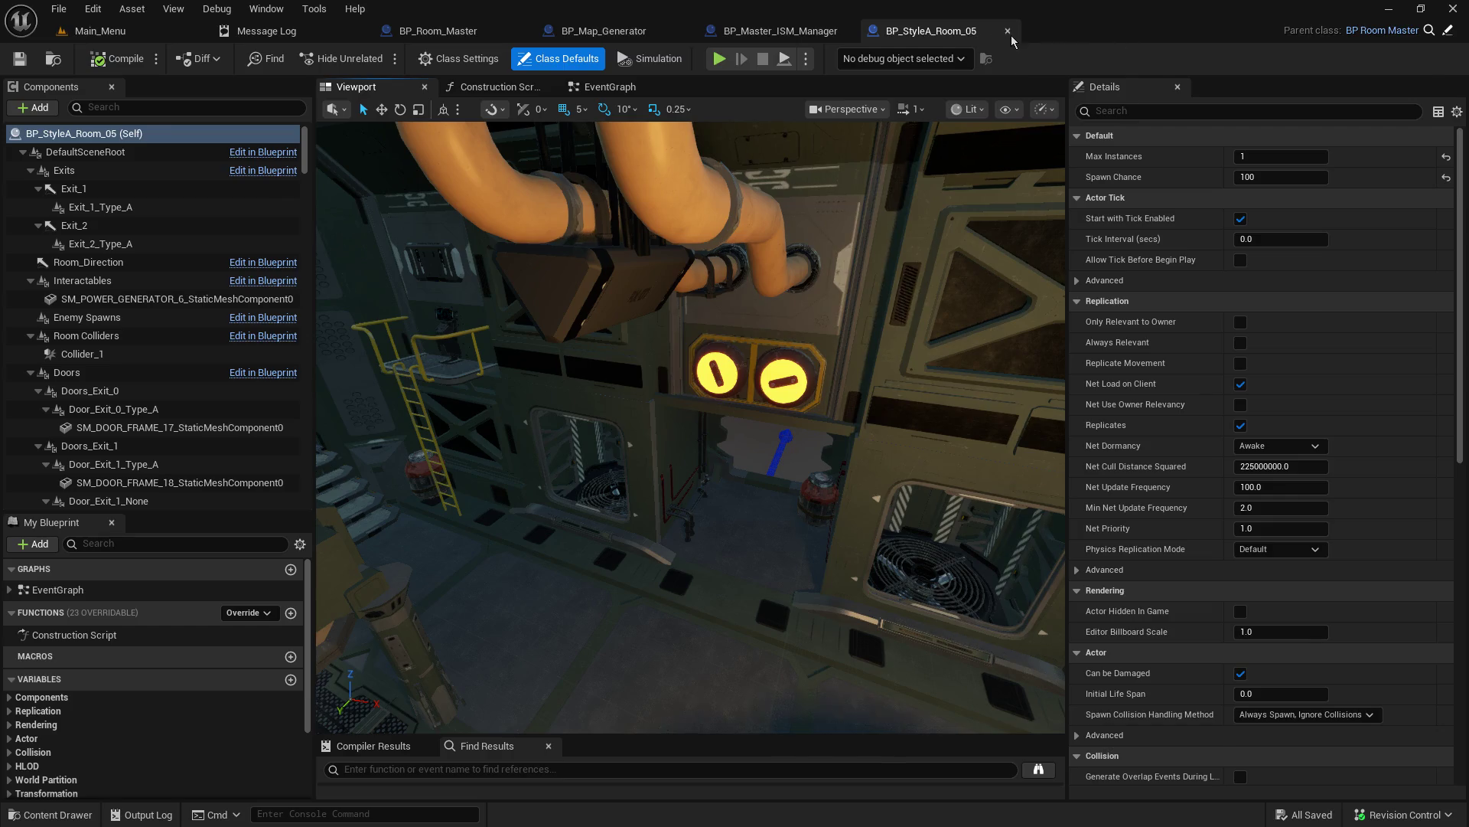
pyautogui.click(1009, 34)
pyautogui.click(100, 30)
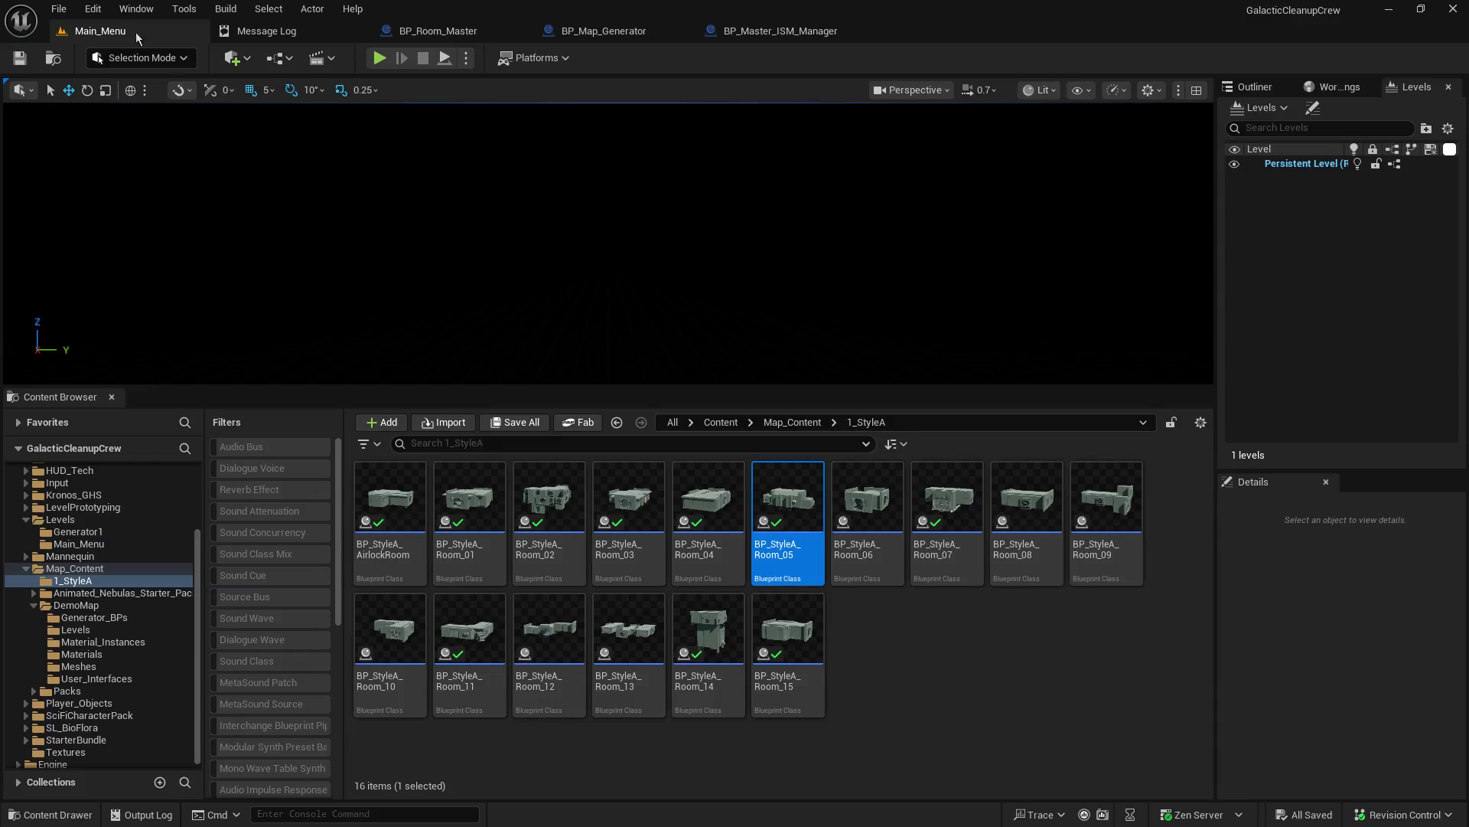
pyautogui.doubleClick(558, 644)
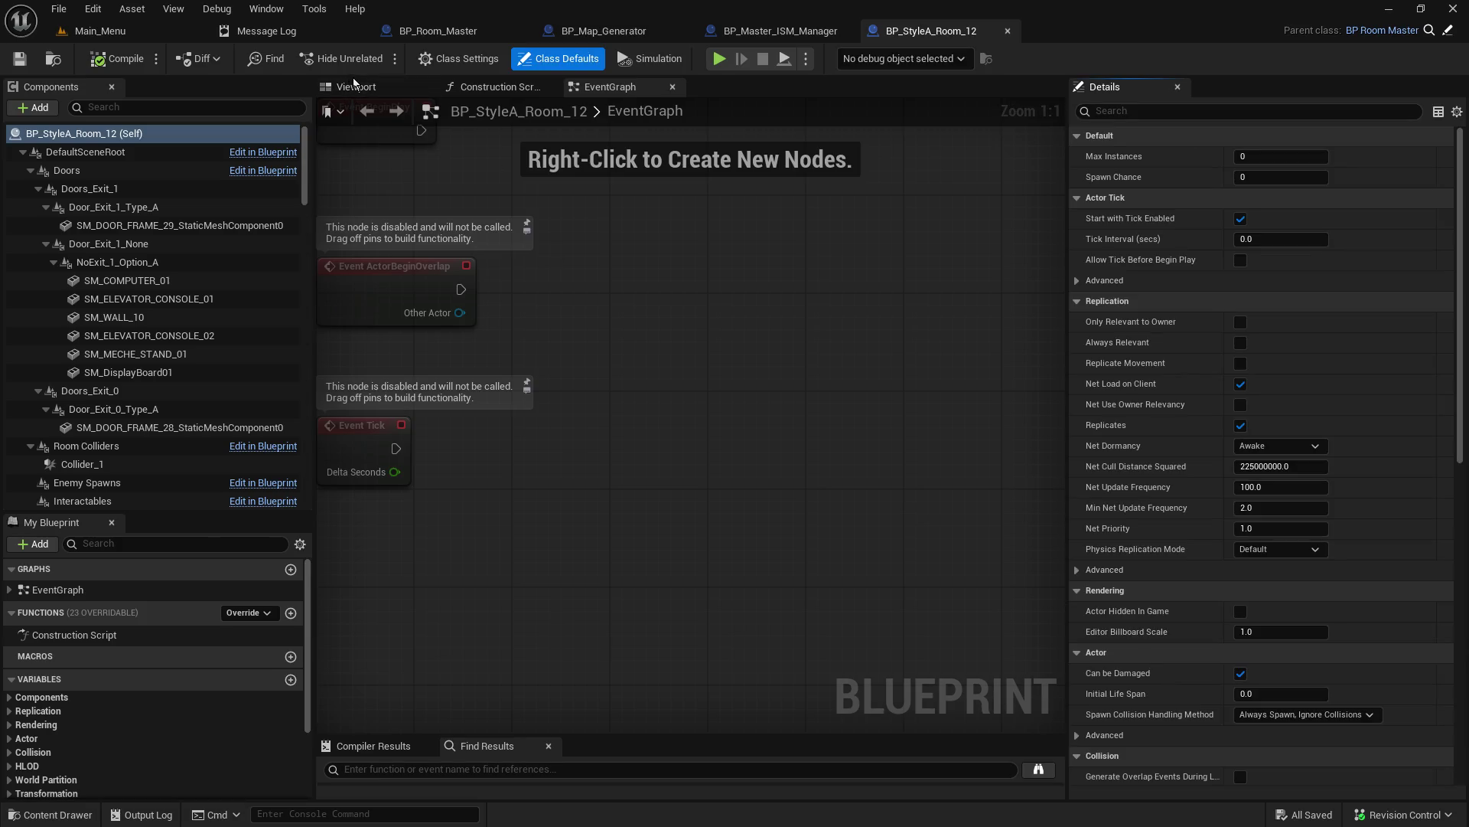
# Step: Preview BP_StyleA_Room_12 in 3D, select SM_WALL_10, and fly into the room's corridor
pyautogui.click(358, 85)
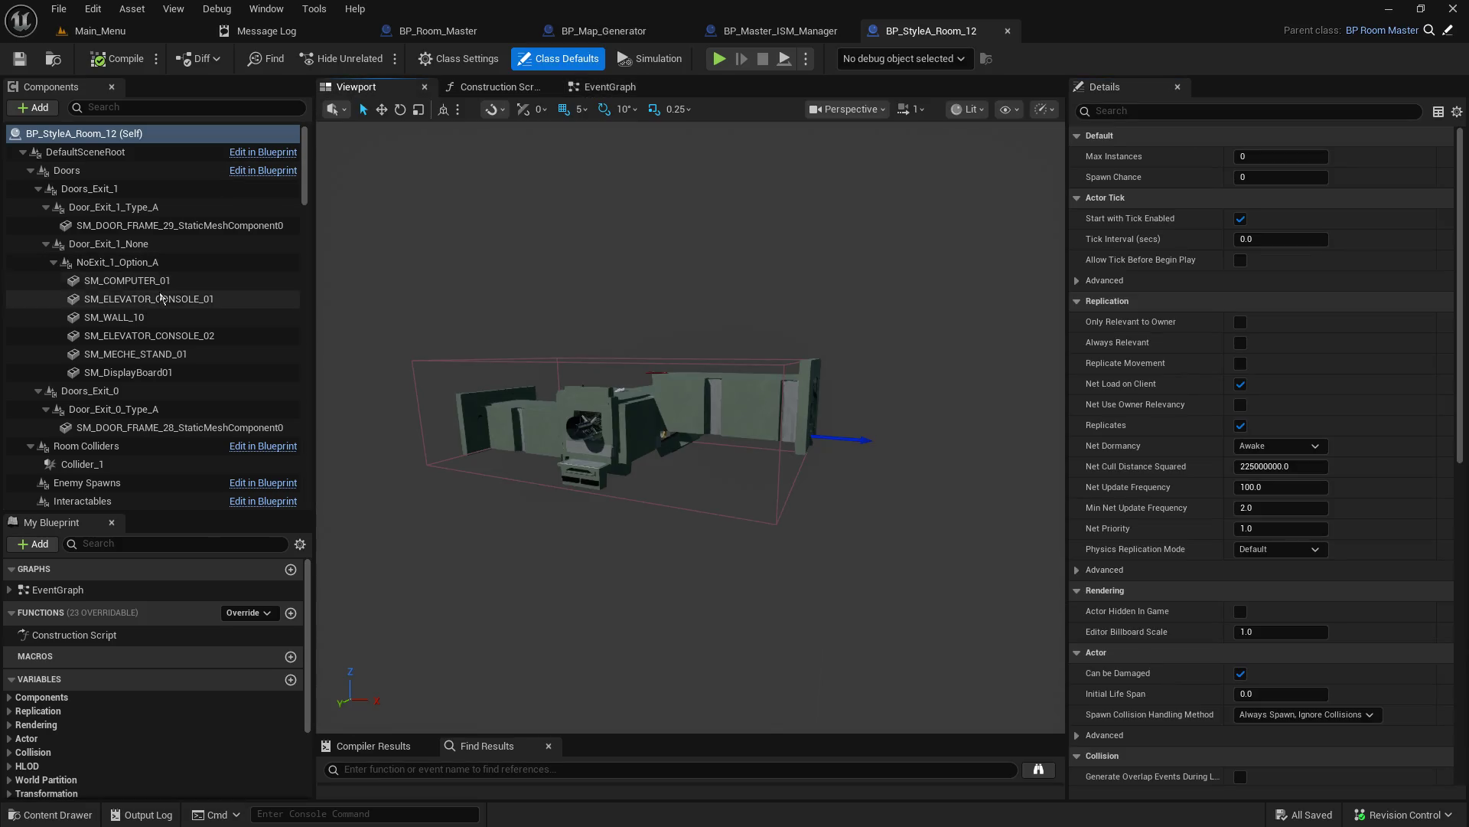
pyautogui.click(139, 321)
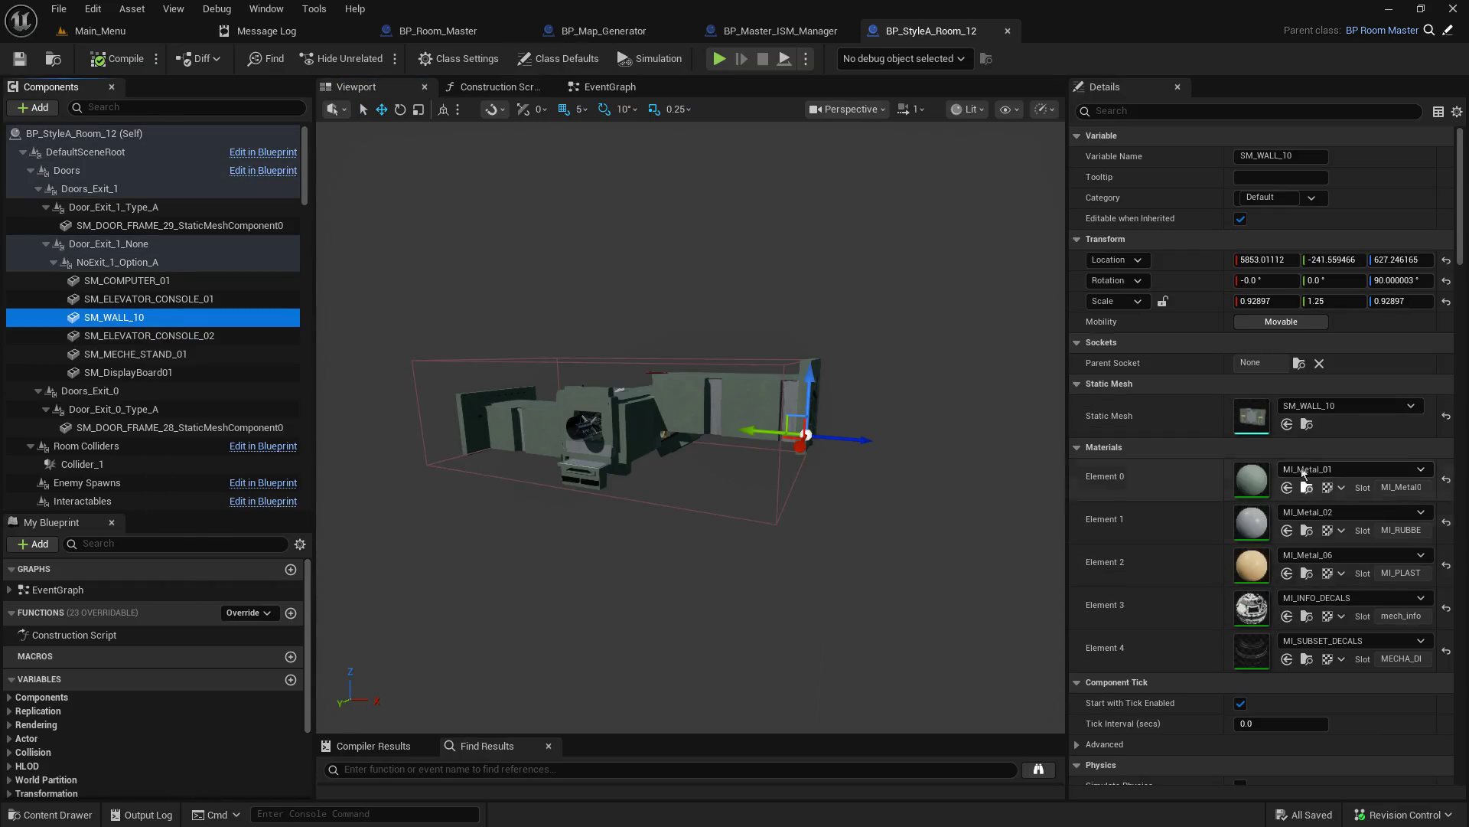
pyautogui.scroll(-10, 1283, 481)
pyautogui.scroll(-10, 1283, 481)
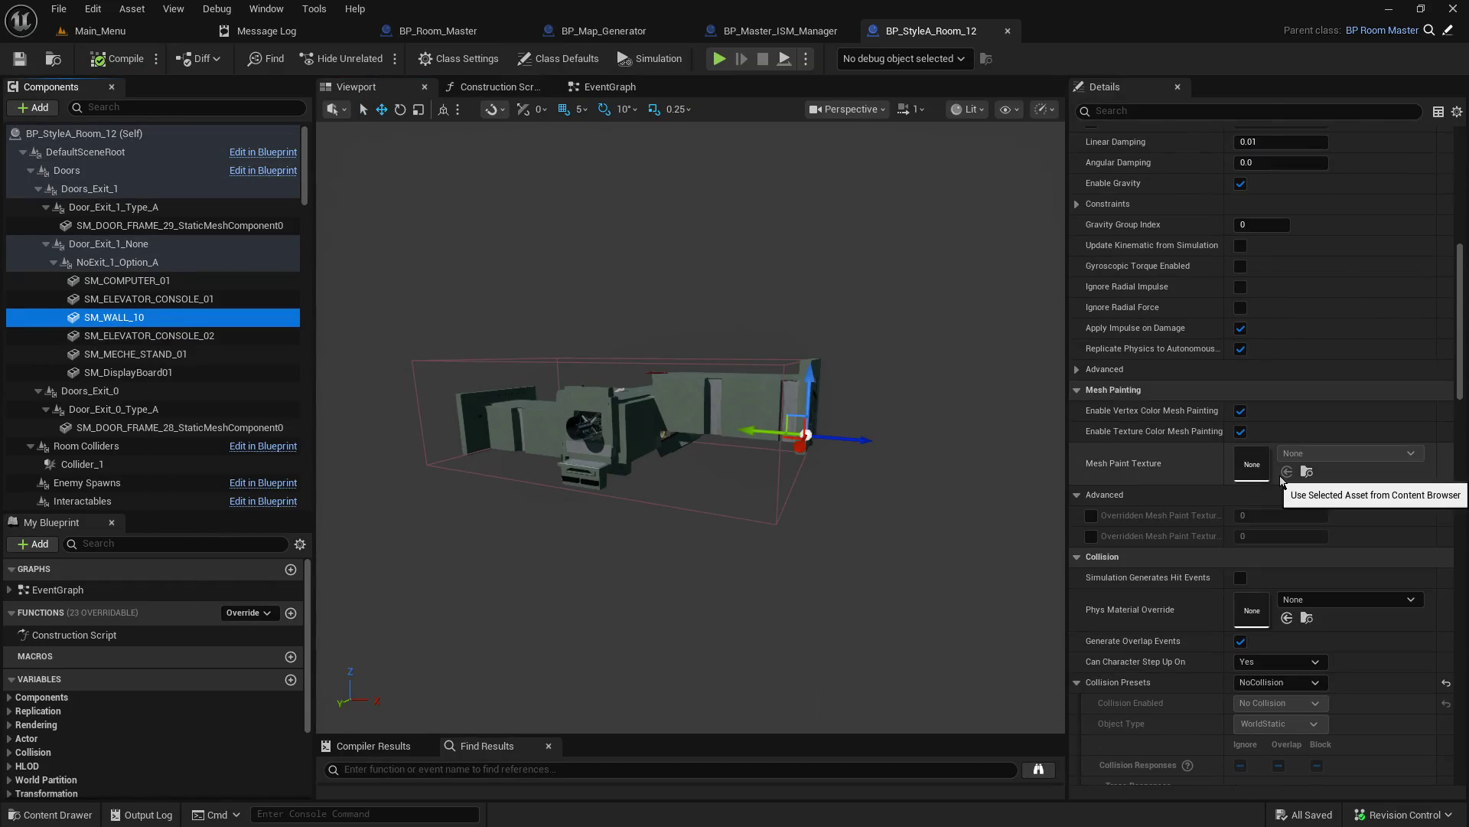
pyautogui.scroll(-10, 1268, 528)
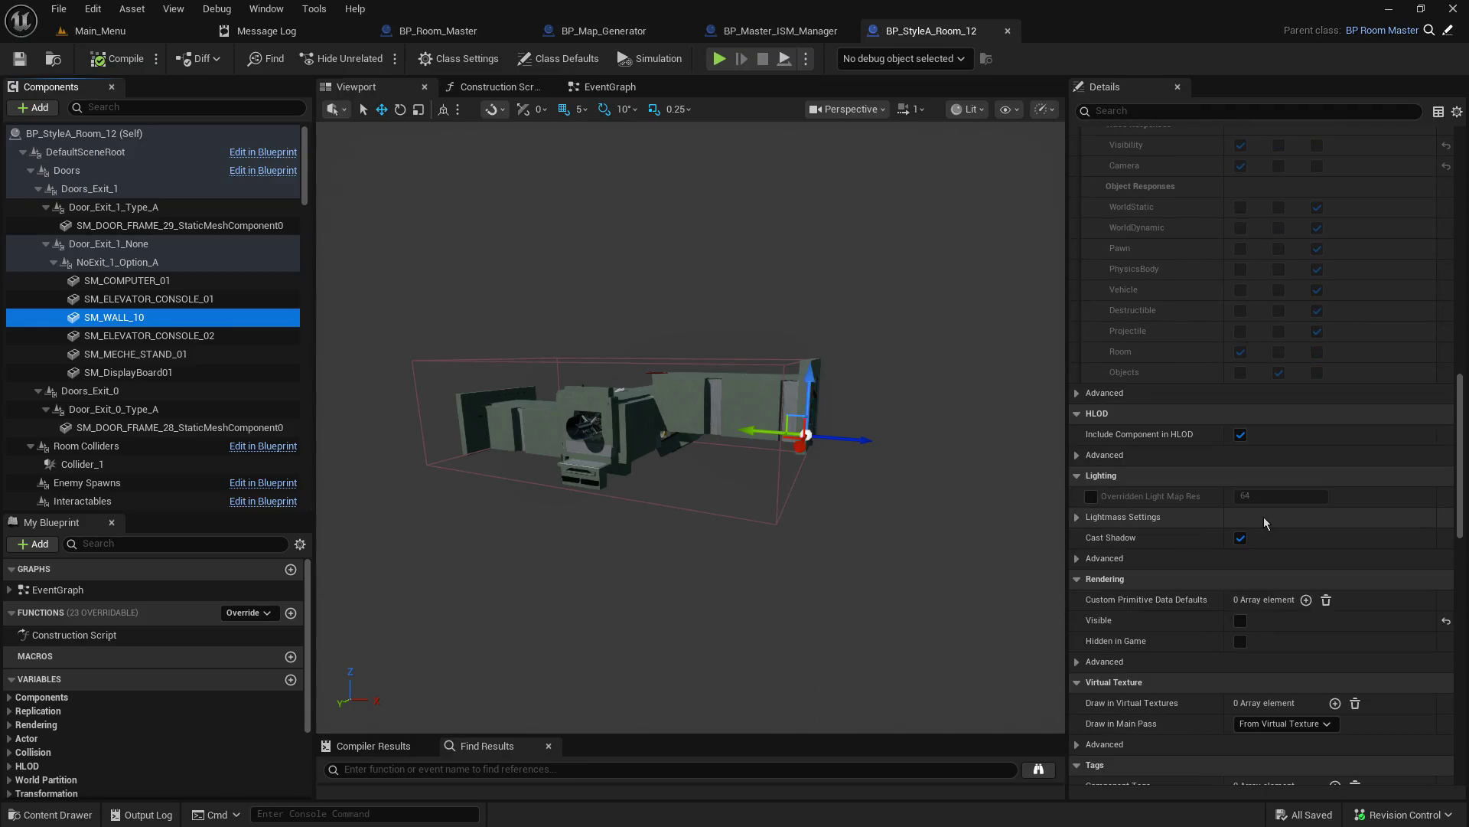
pyautogui.moveTo(648, 288)
pyautogui.mouseDown()
pyautogui.moveTo(638, 173)
pyautogui.moveTo(639, 273)
pyautogui.mouseUp()
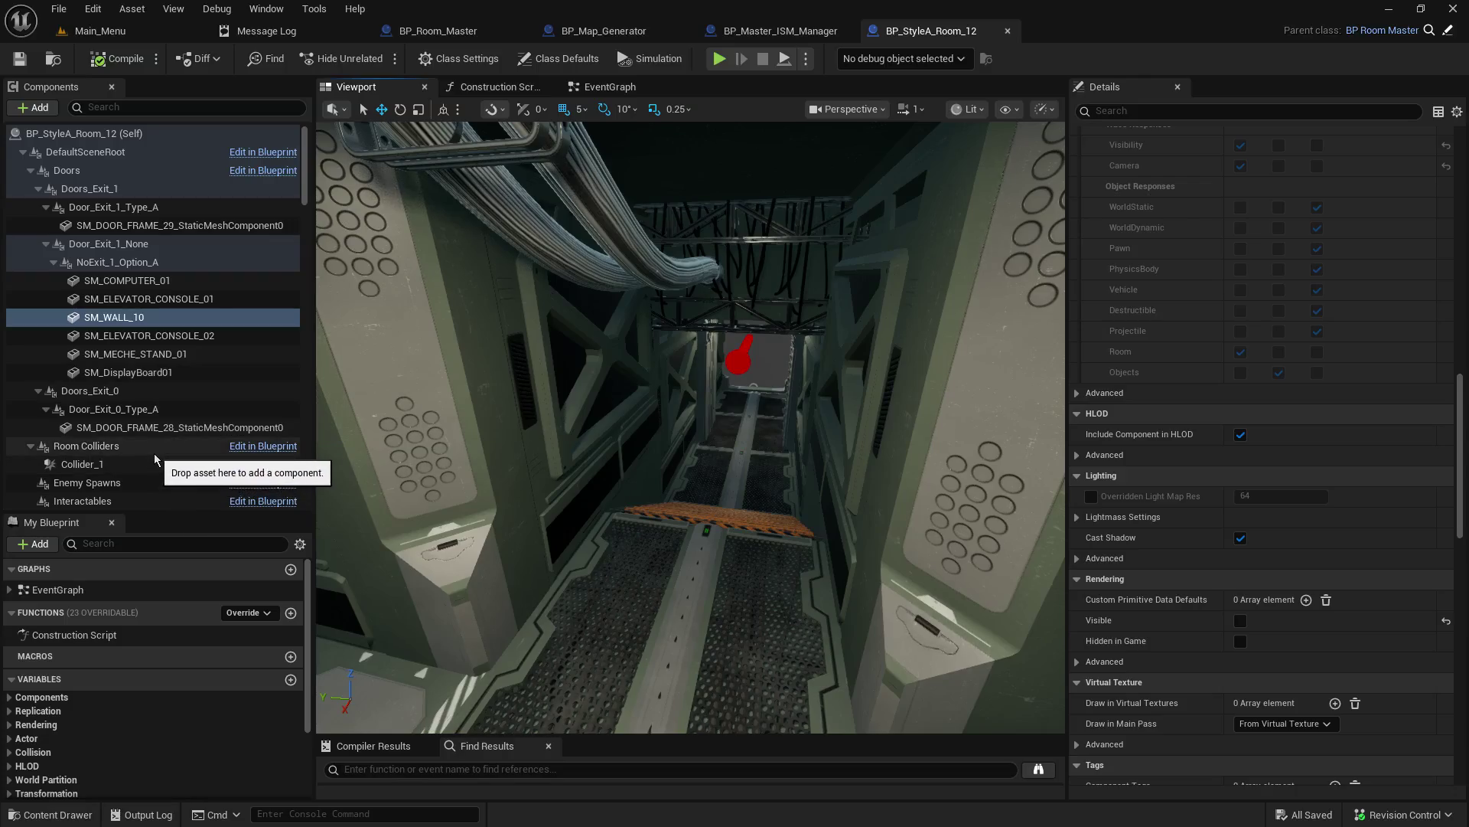
pyautogui.scroll(-5, 154, 463)
pyautogui.scroll(-7, 155, 457)
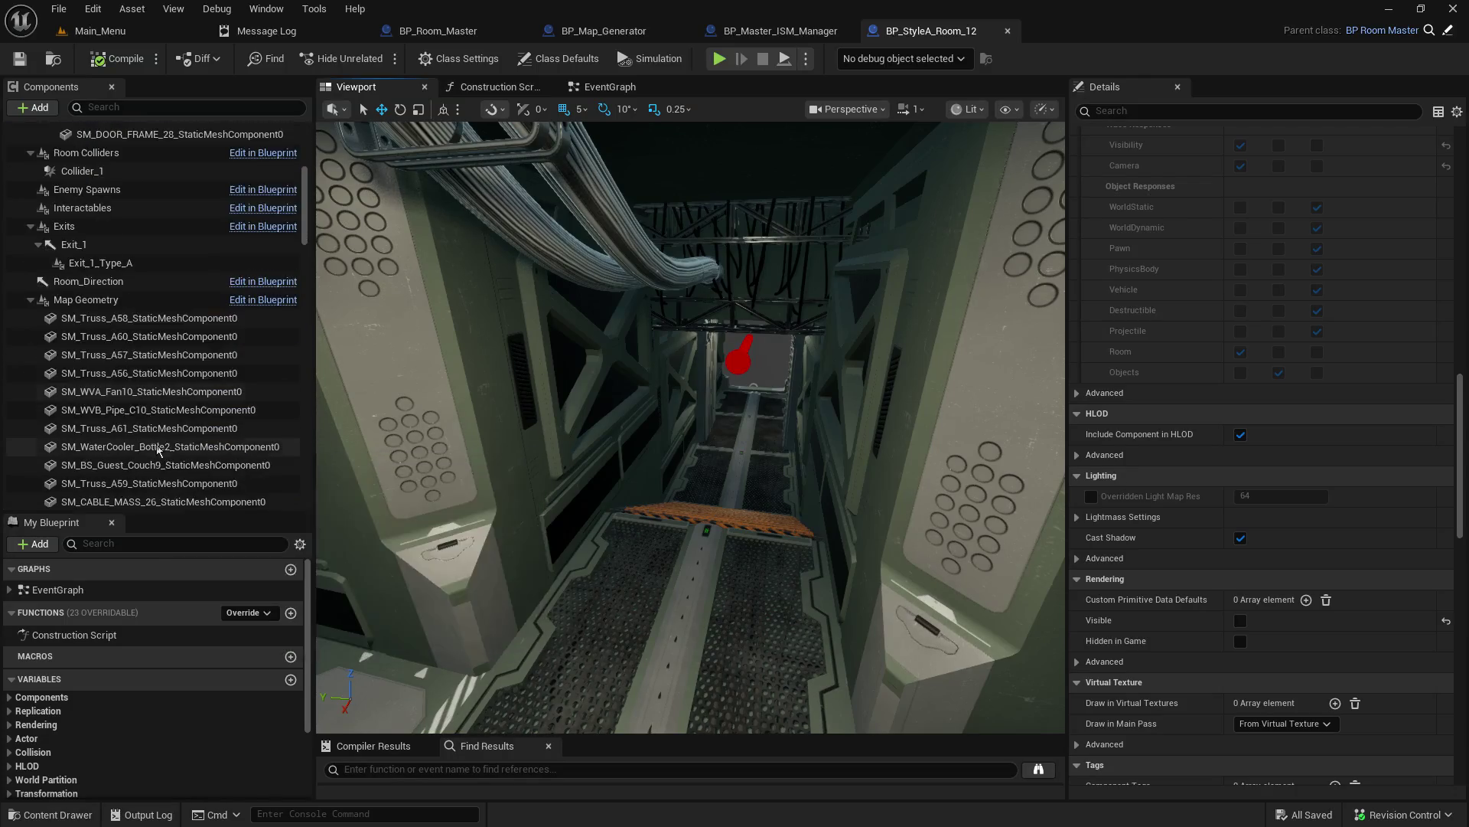
pyautogui.scroll(7, 161, 398)
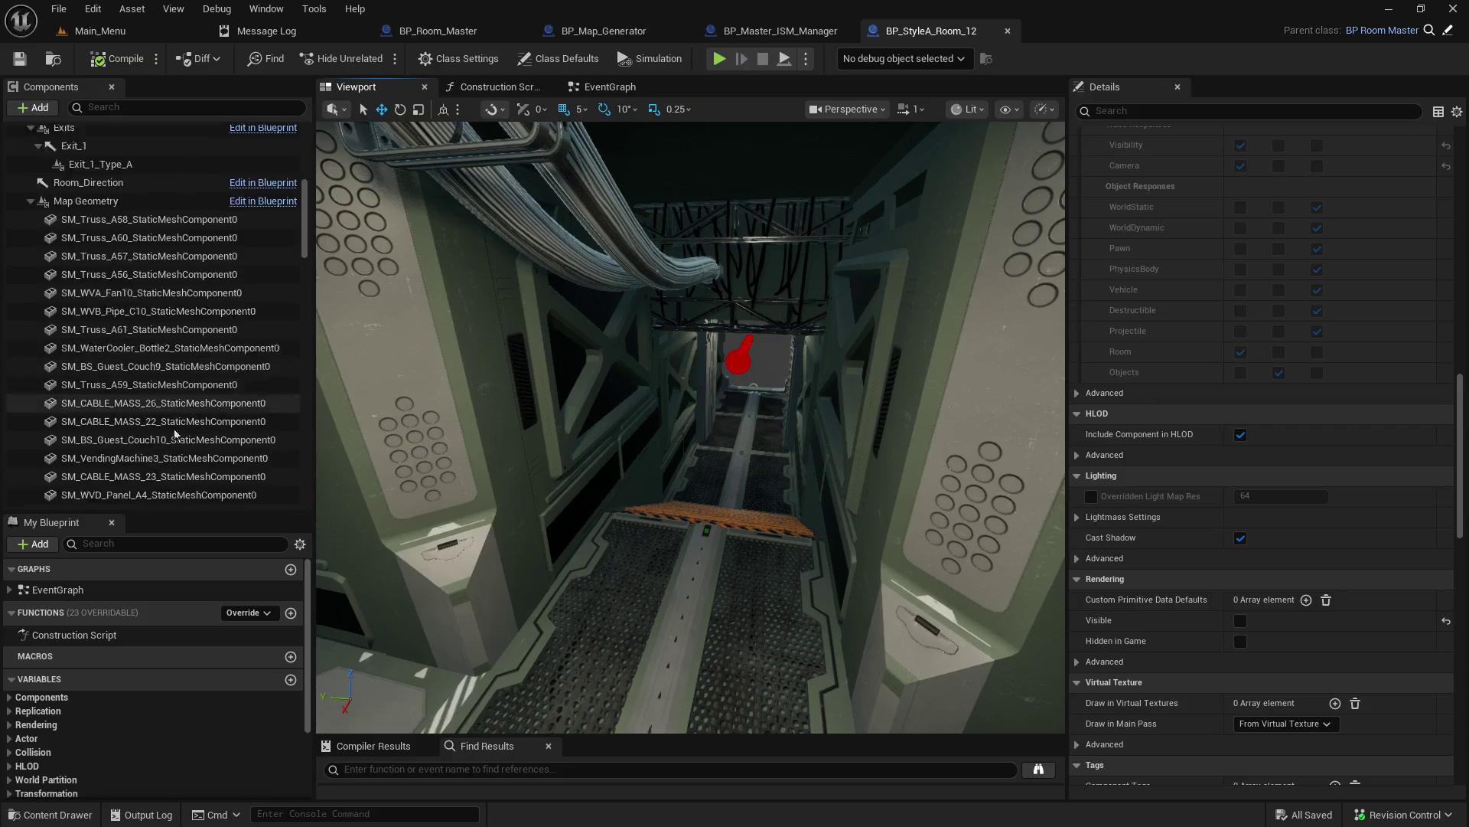
pyautogui.scroll(5, 169, 427)
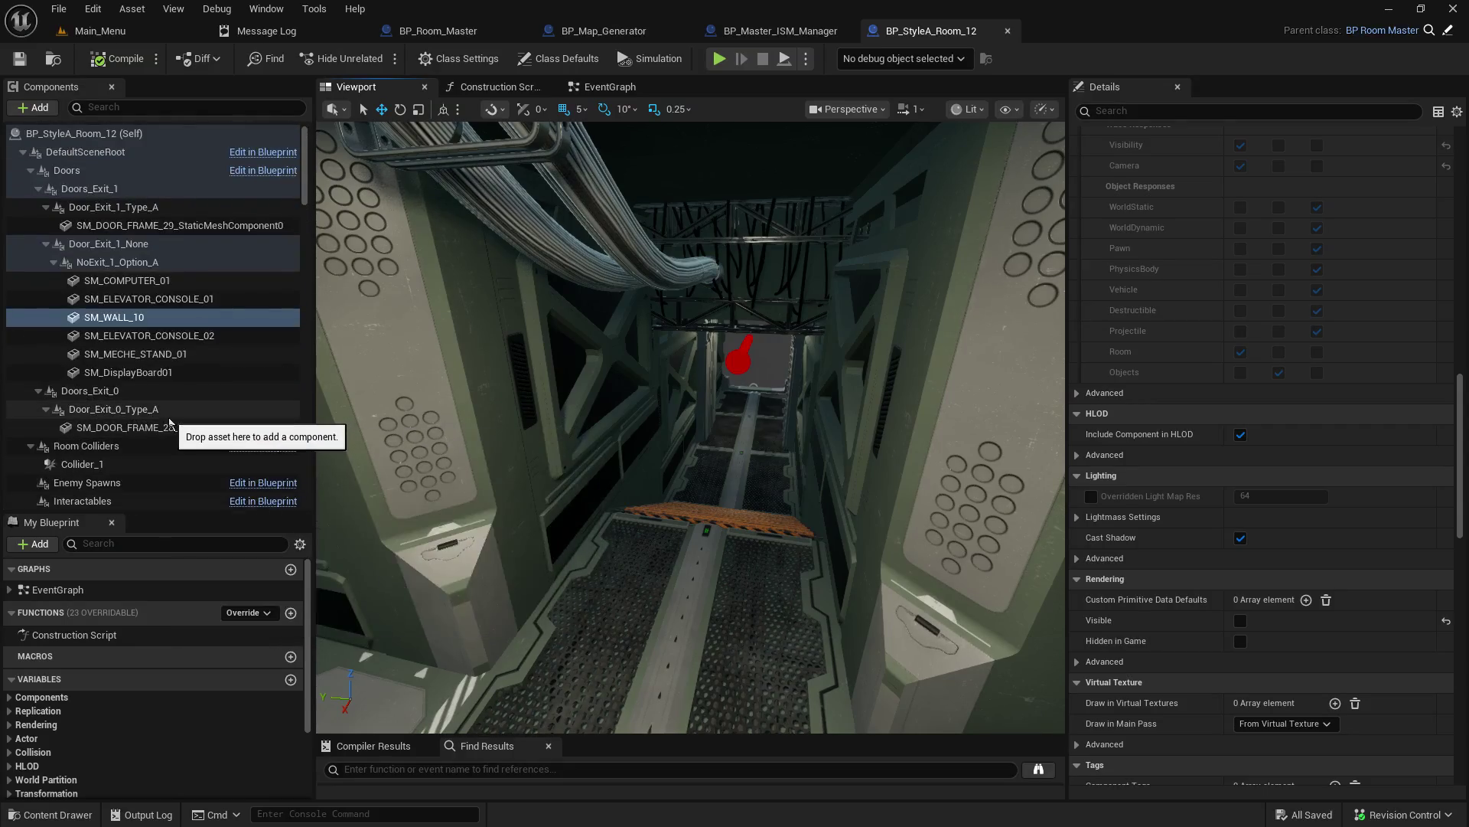
# Step: Deselect SM_WALL_10, collapse Door_Exit_1_None, look toward the stairs, then close the Blueprint
pyautogui.click(190, 262)
pyautogui.click(46, 244)
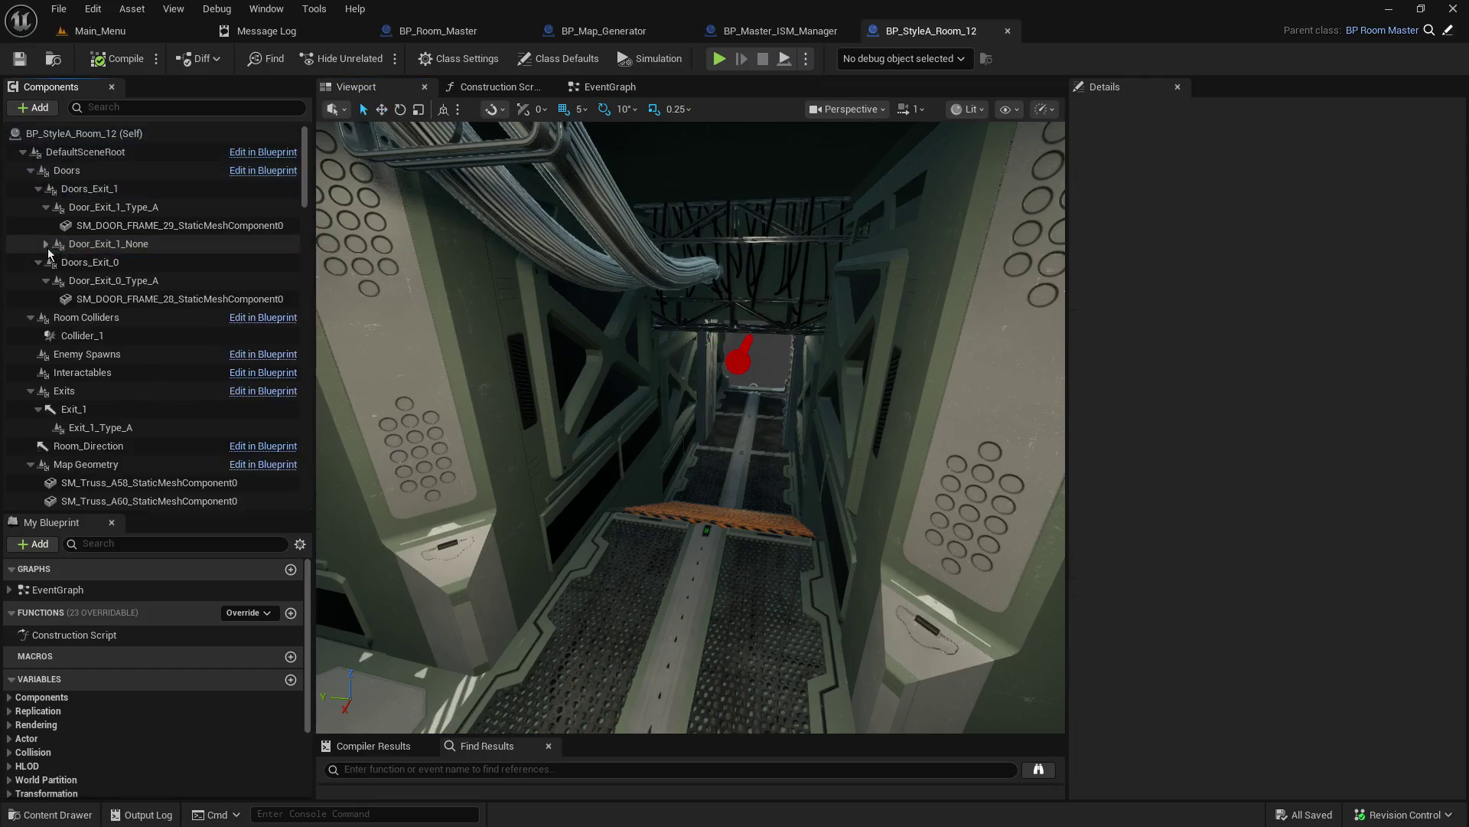
pyautogui.moveTo(413, 331); pyautogui.dragTo(418, 268)
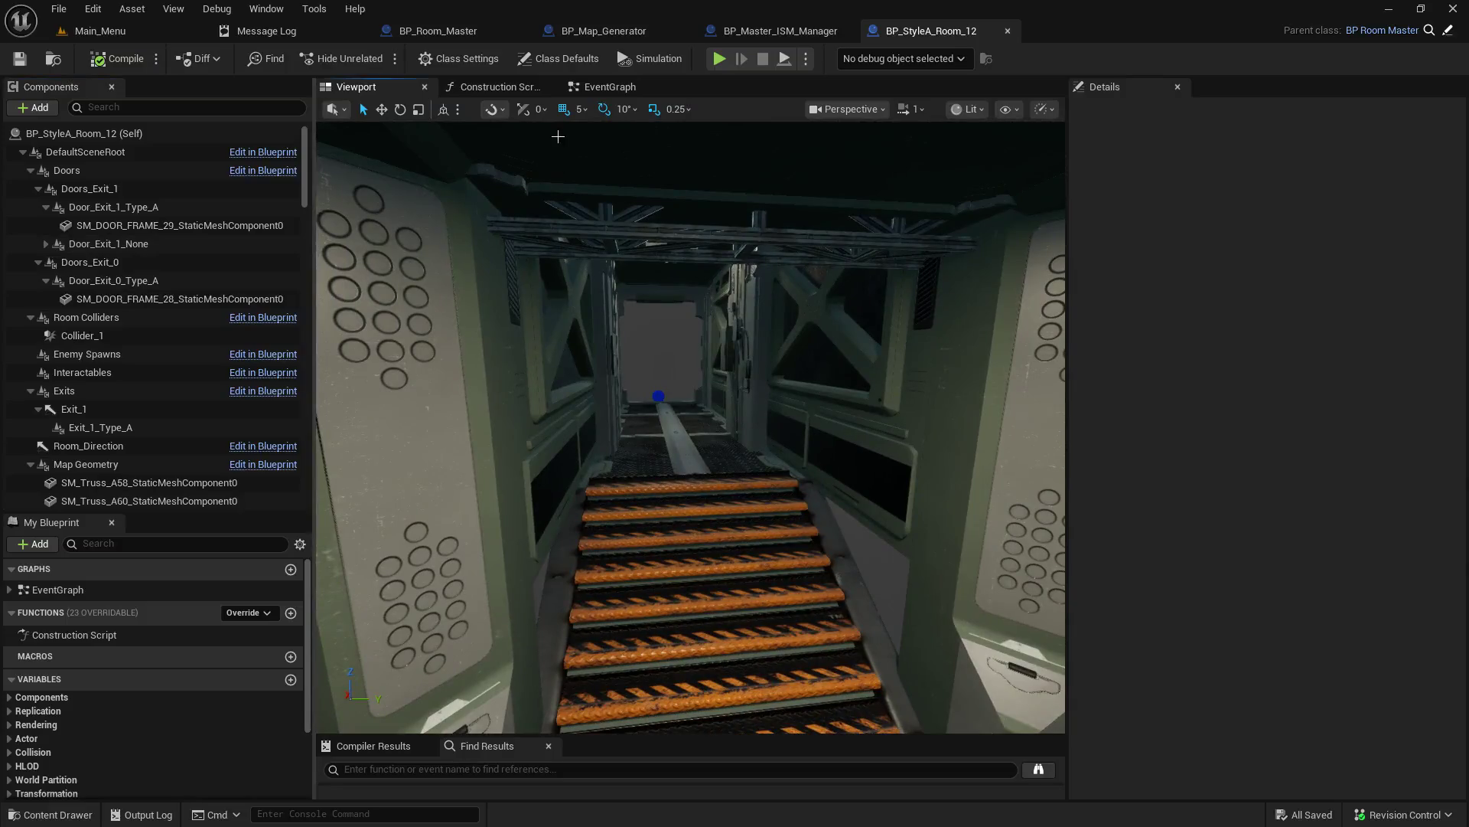
pyautogui.click(1007, 32)
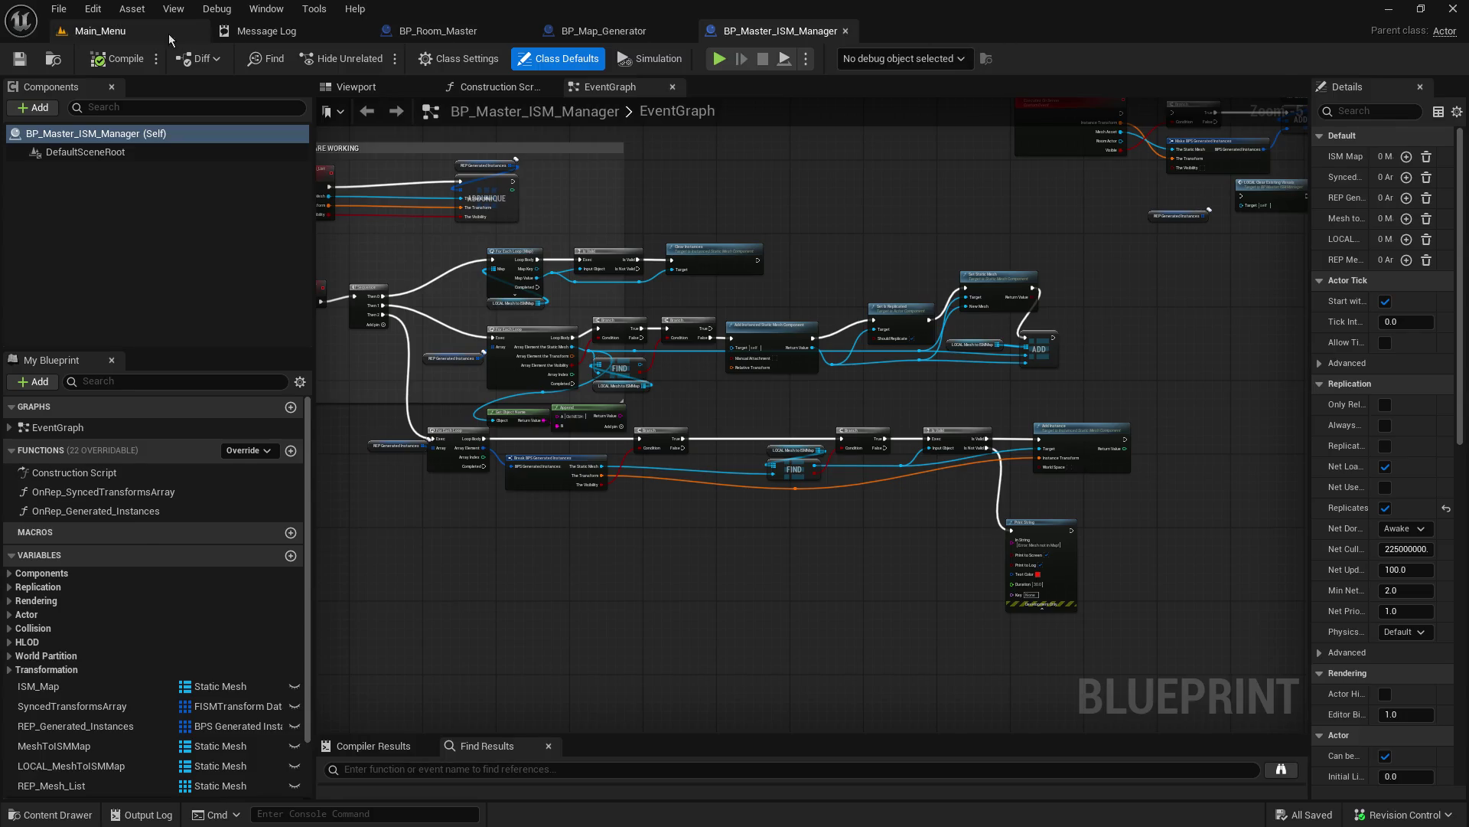
# Step: Open BP_StyleA_Room_13 from the Content Browser and fly into its 3D room preview
pyautogui.click(177, 34)
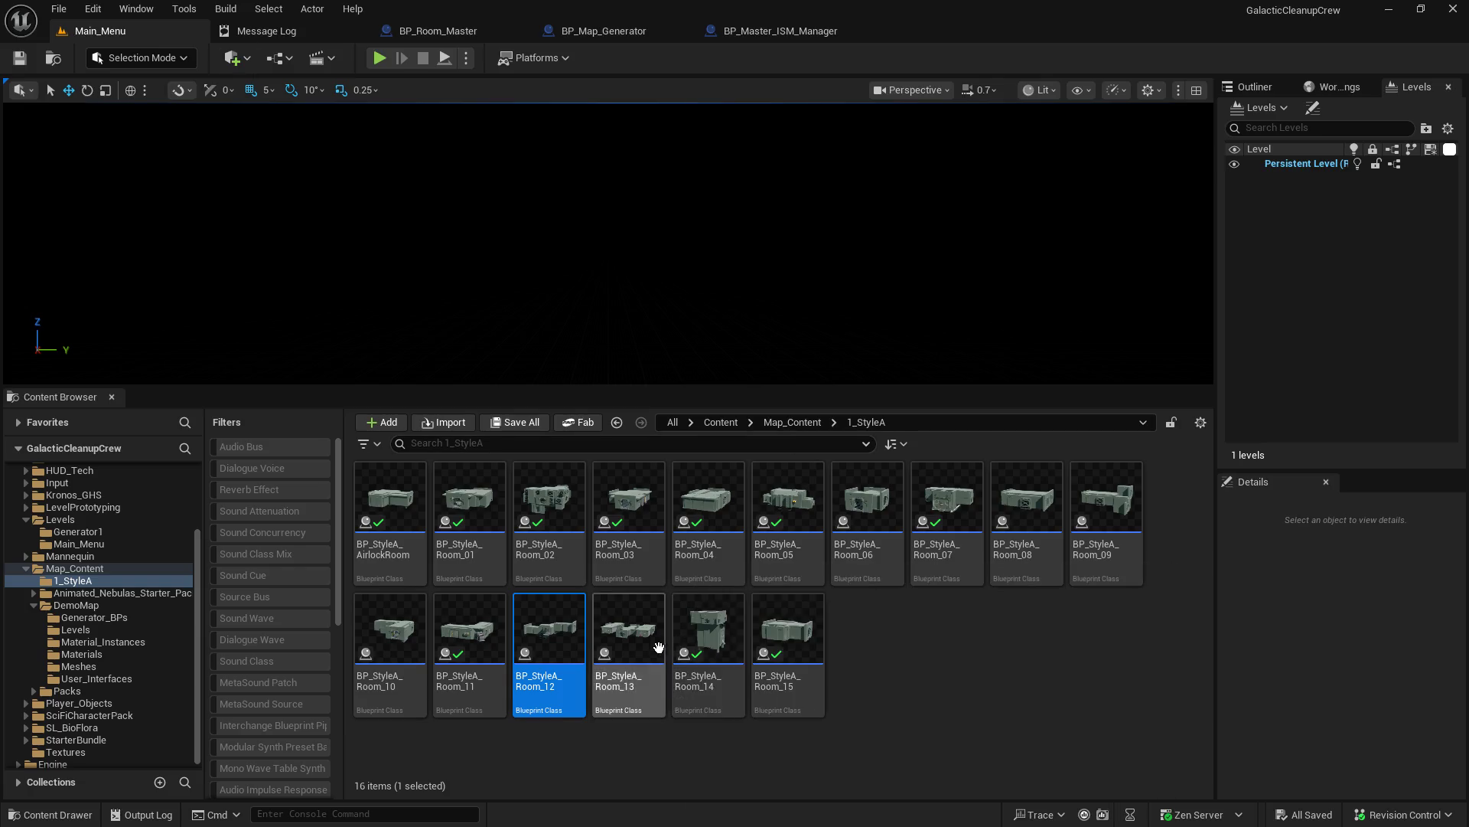
pyautogui.doubleClick(628, 632)
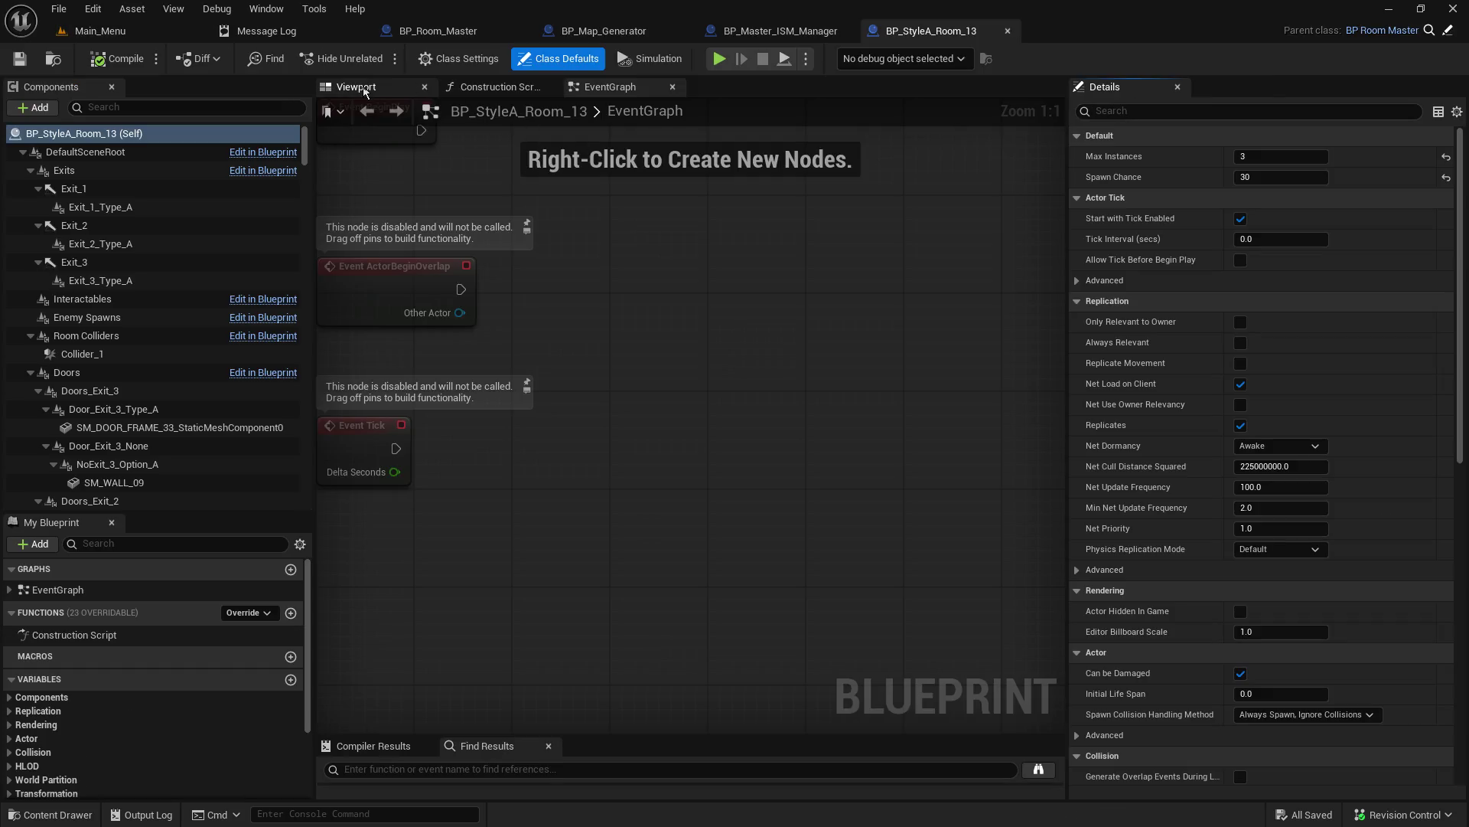
pyautogui.click(366, 89)
pyautogui.moveTo(504, 267)
pyautogui.mouseDown()
pyautogui.moveTo(535, 270)
pyautogui.moveTo(528, 237)
pyautogui.moveTo(551, 239)
pyautogui.moveTo(534, 237)
pyautogui.mouseUp()
pyautogui.scroll(-3, 158, 352)
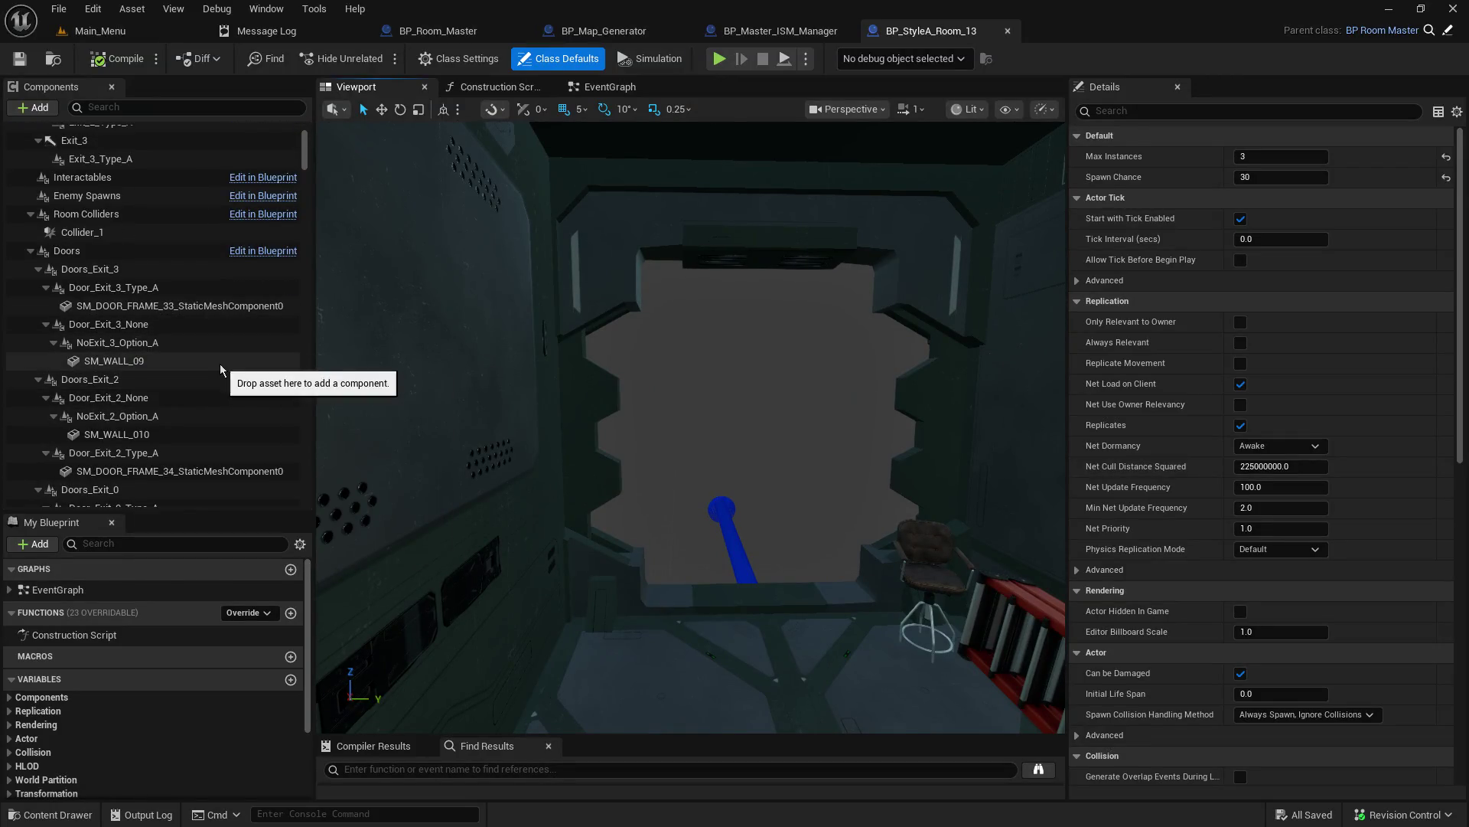
pyautogui.scroll(-3, 201, 380)
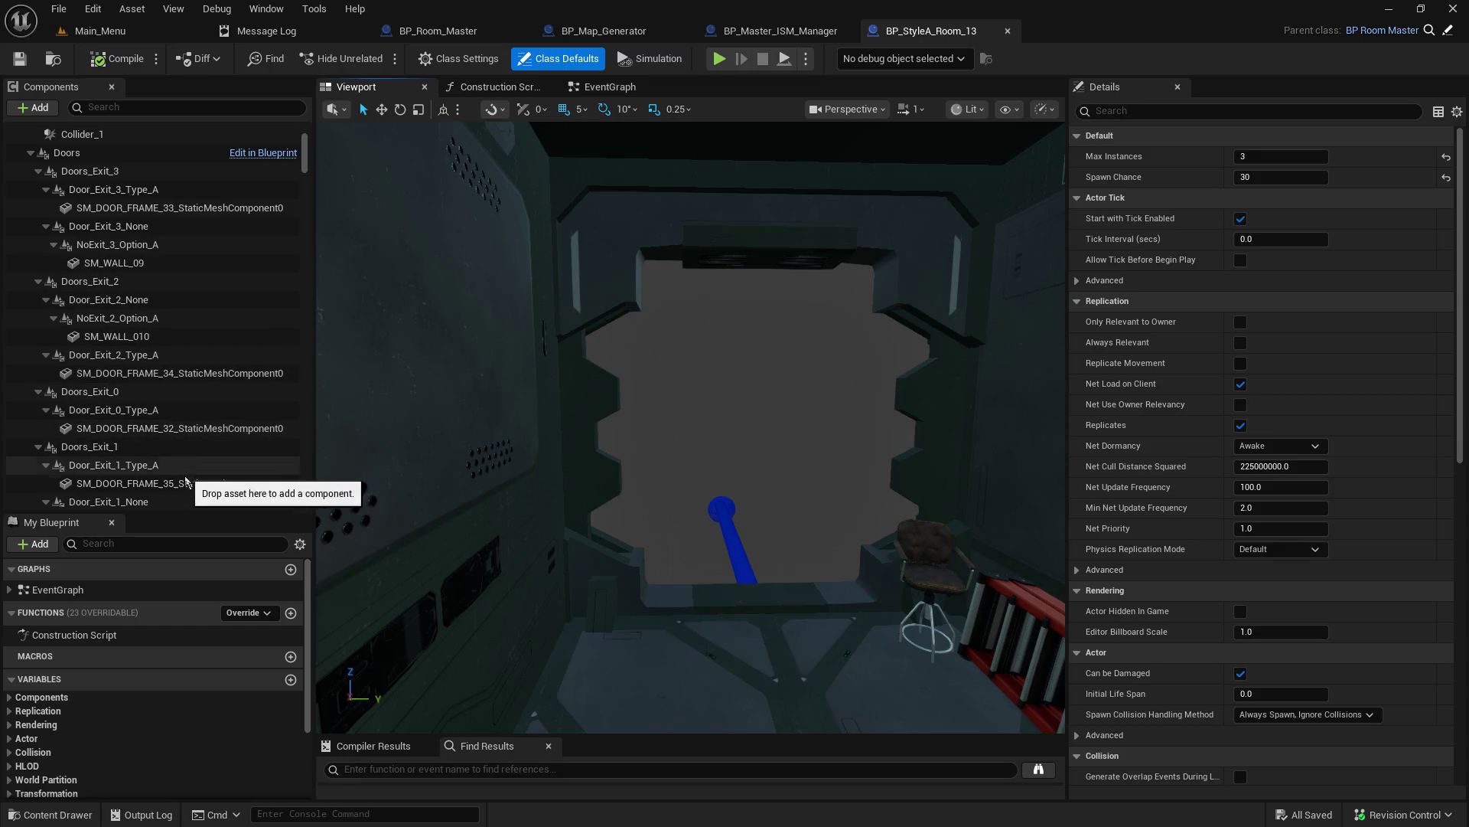
# Step: Select SM_WALL_09, review its collision and rendering details, then return to Main_Menu
pyautogui.click(140, 264)
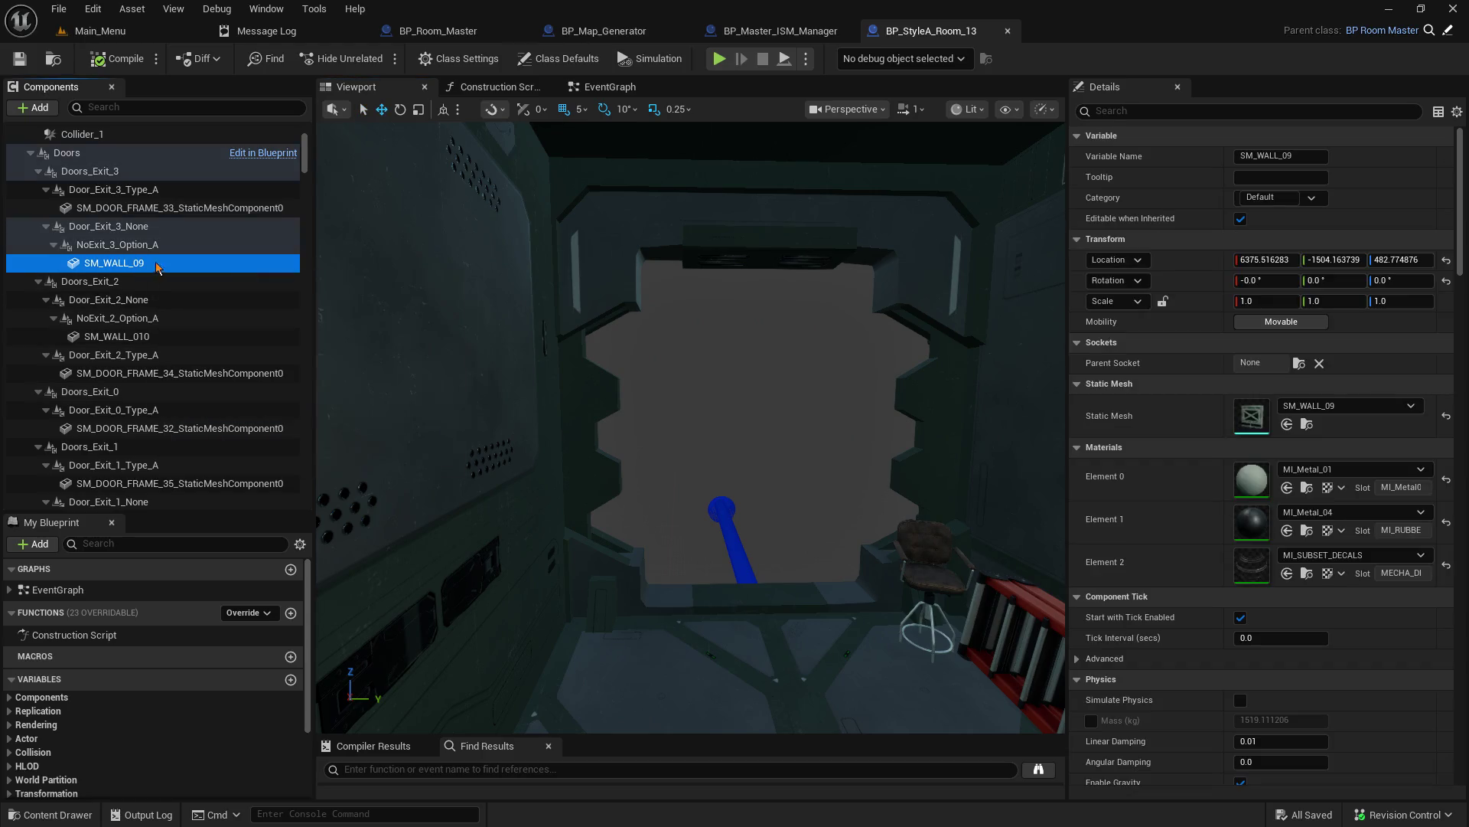
pyautogui.scroll(-10, 1349, 588)
pyautogui.scroll(-8, 1352, 584)
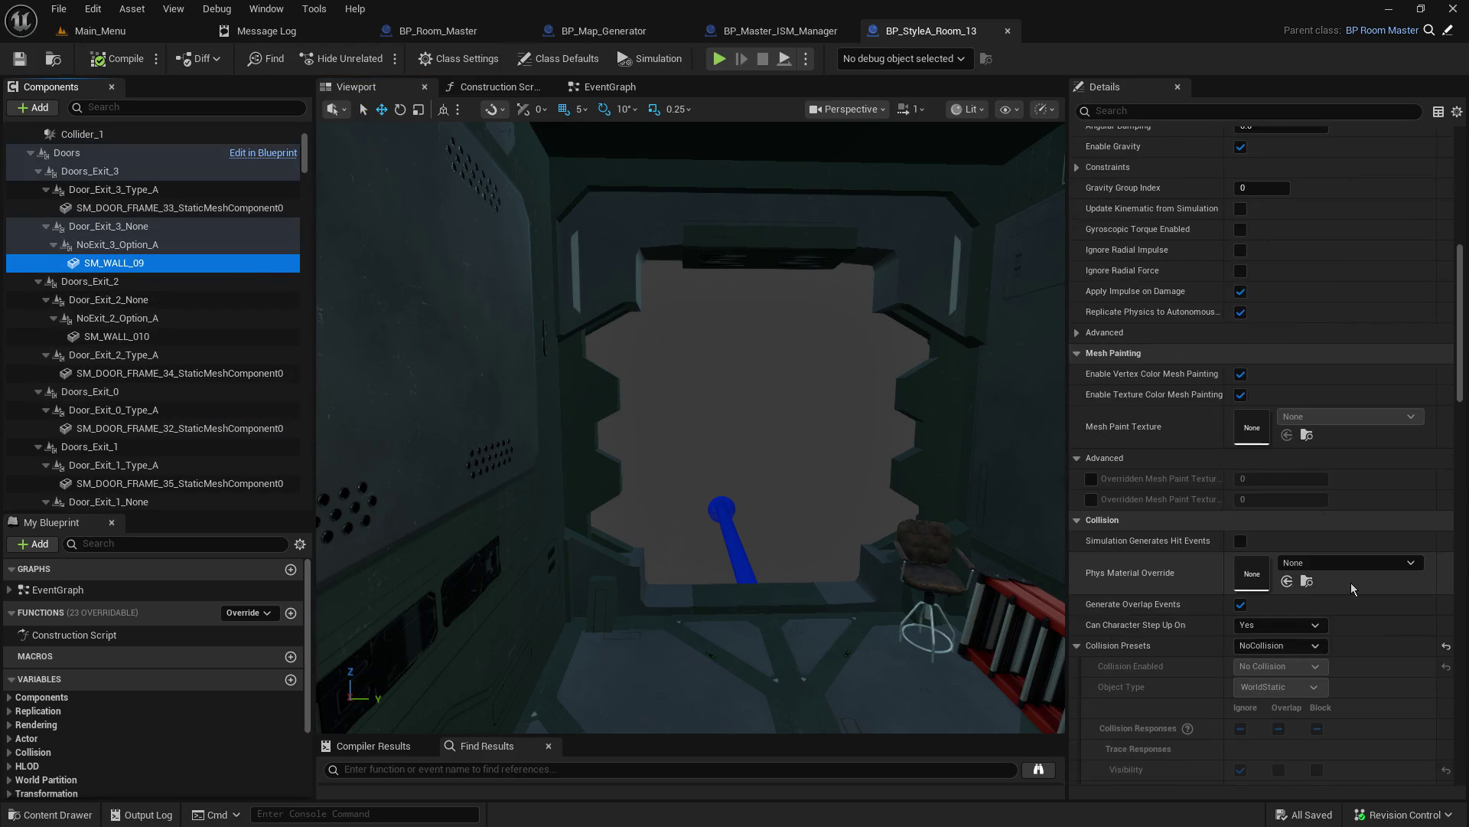
pyautogui.scroll(-5, 1352, 590)
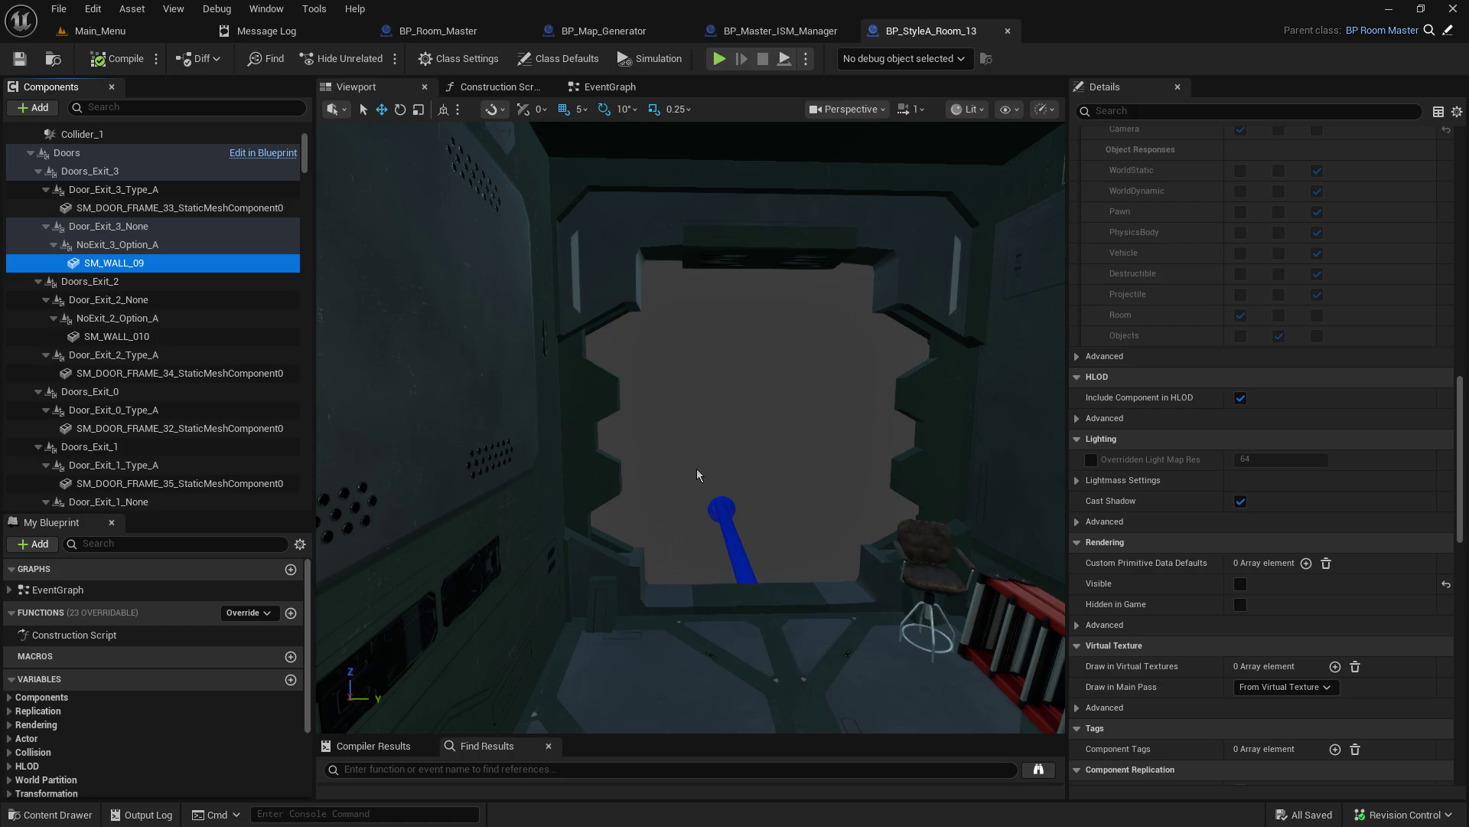
pyautogui.click(97, 31)
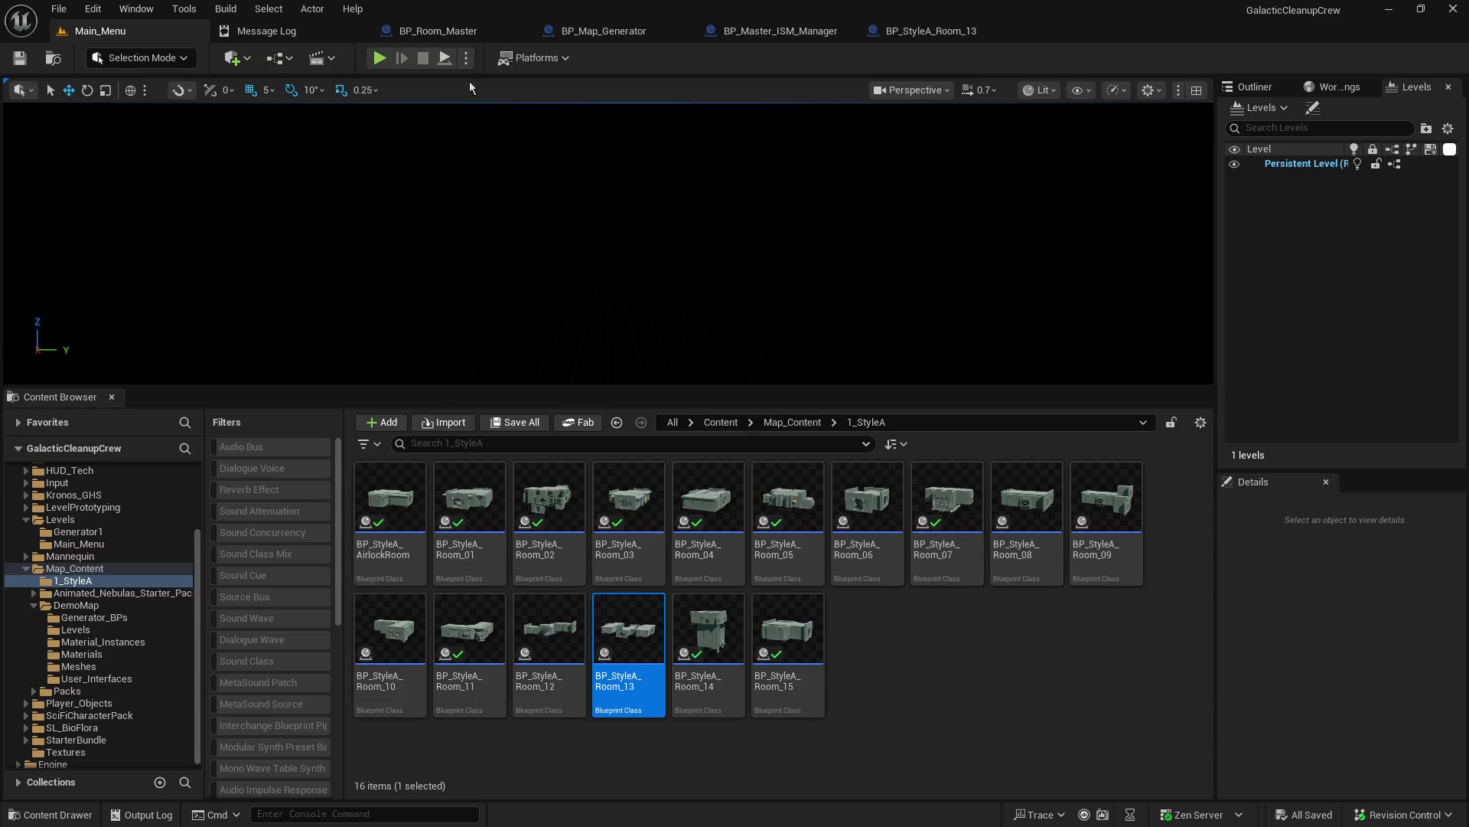
# Step: Enlarge the viewport and run a quick start-and-stop play test of the Main_Menu level
pyautogui.moveTo(452, 388)
pyautogui.mouseDown()
pyautogui.moveTo(463, 564)
pyautogui.moveTo(463, 534)
pyautogui.mouseUp()
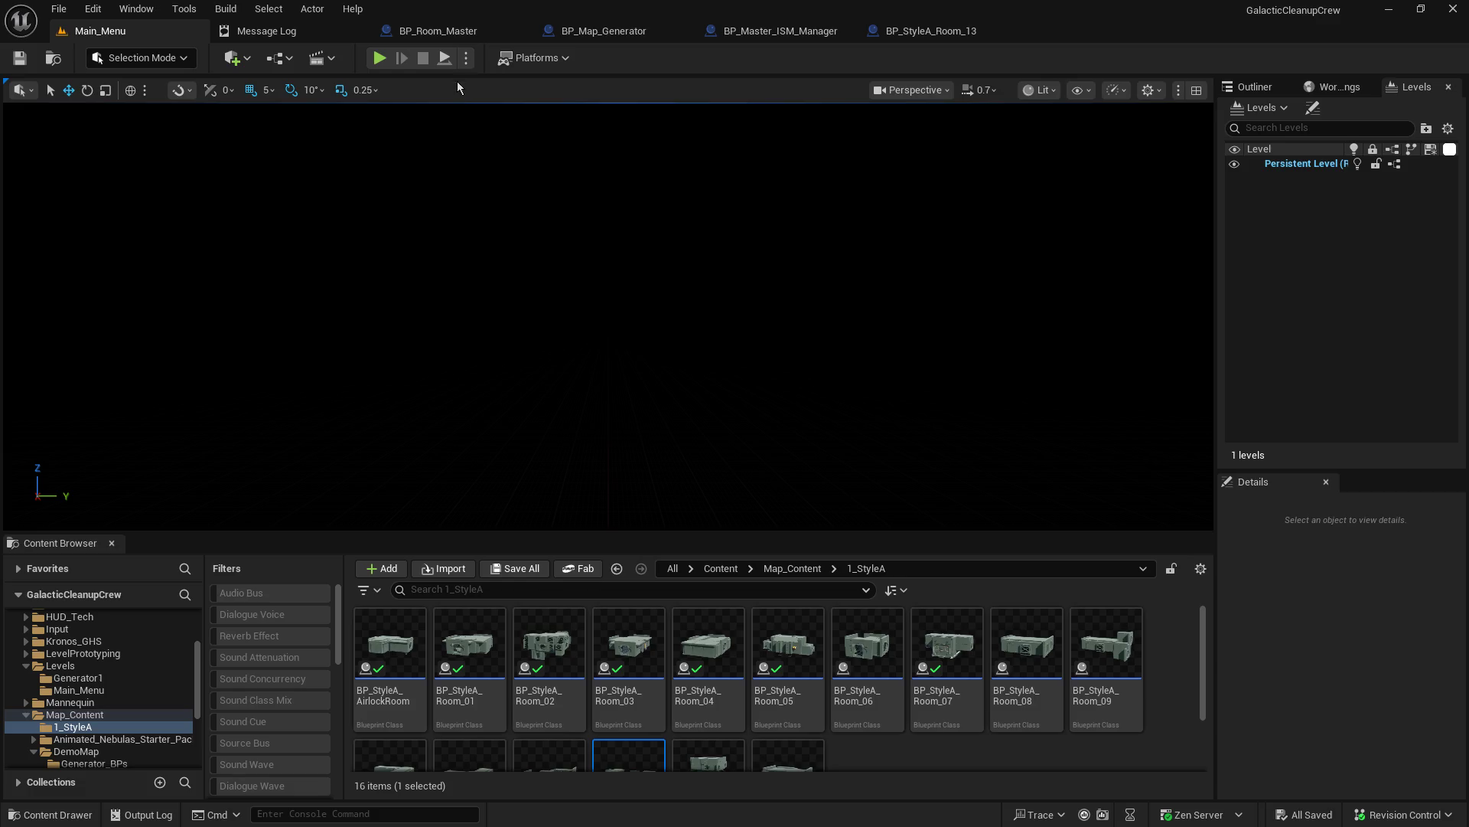
pyautogui.click(445, 59)
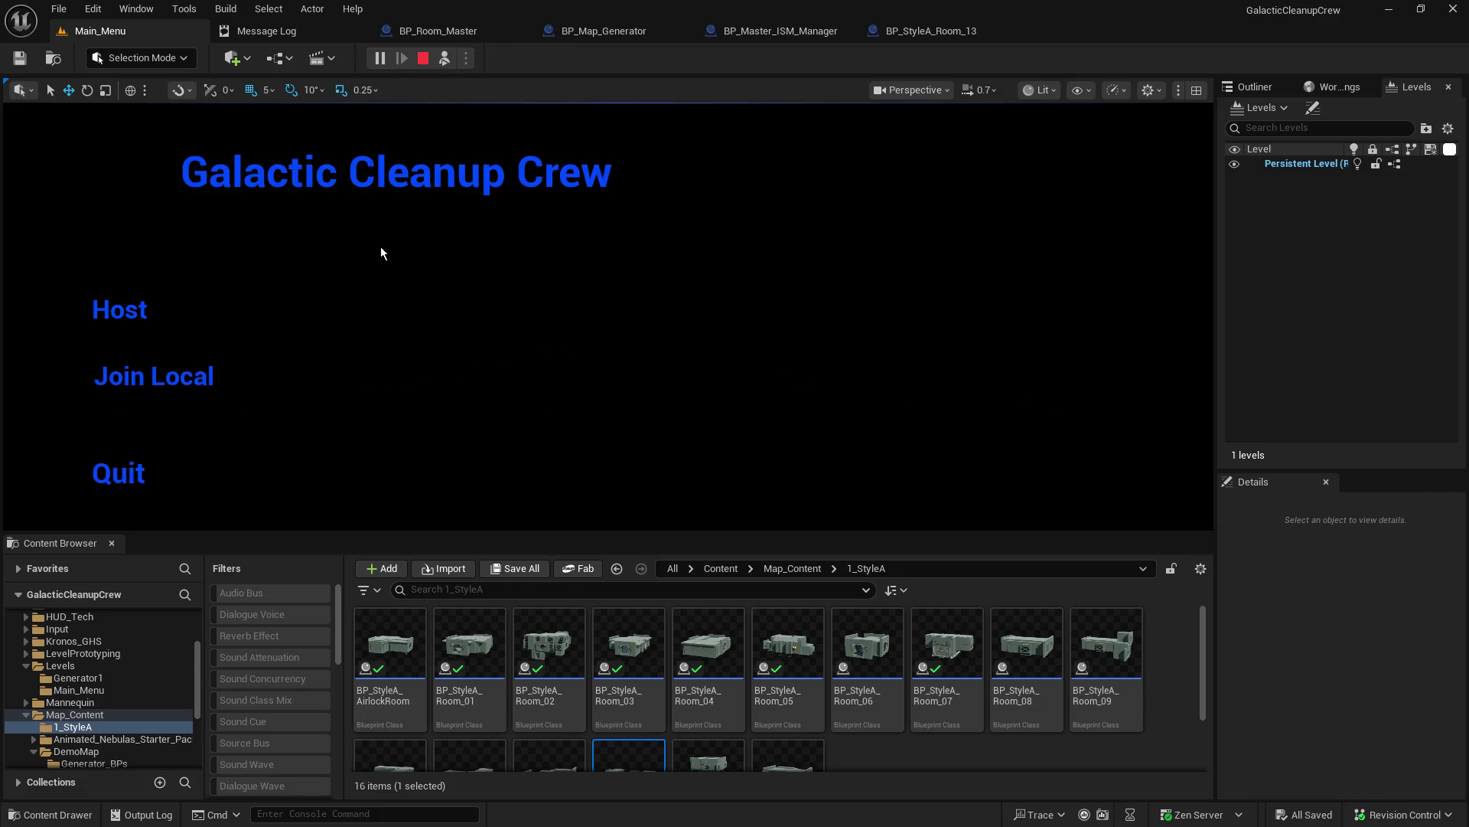
pyautogui.click(423, 58)
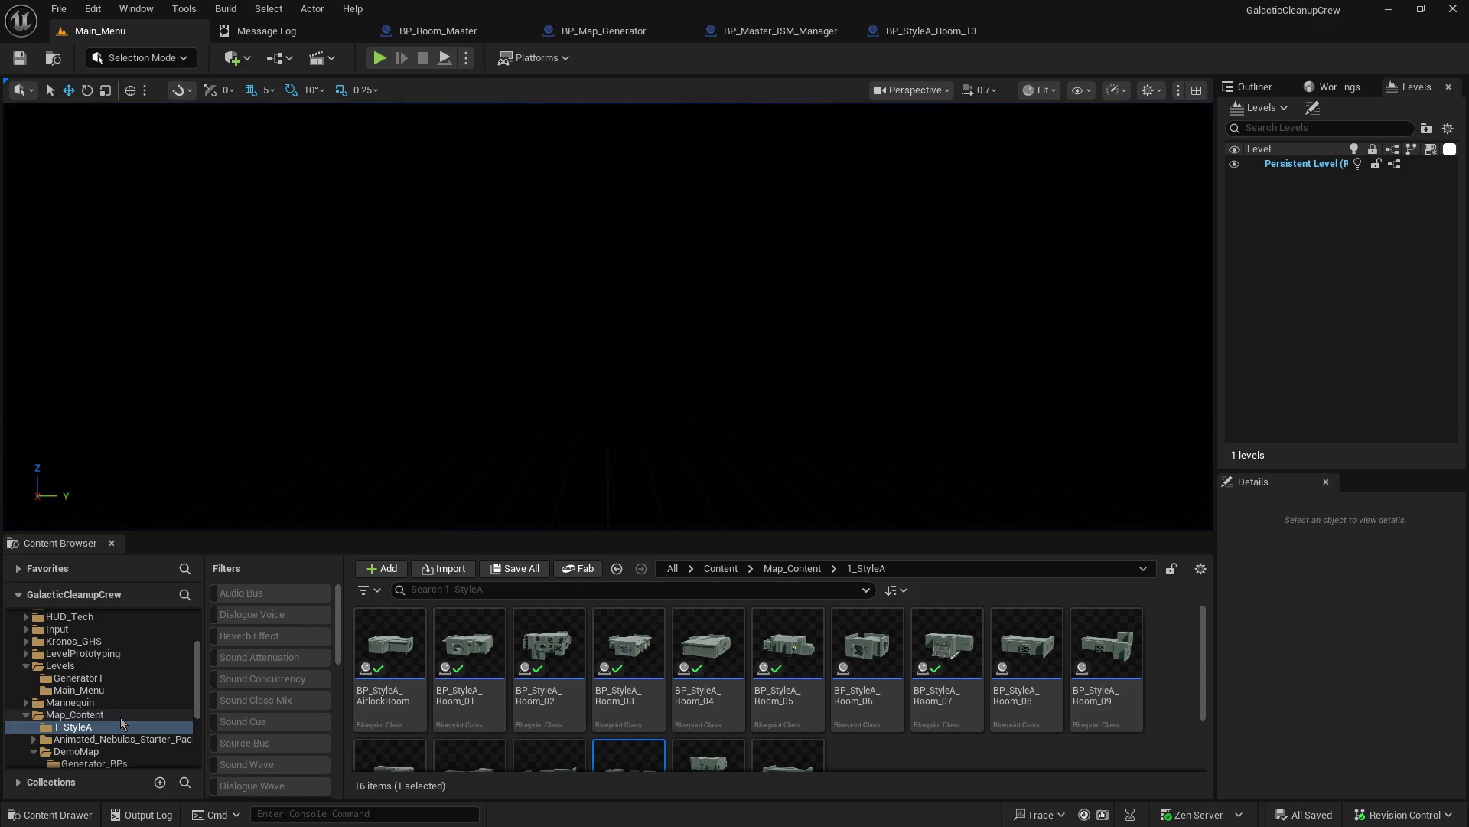
# Step: Open the Generator1 level from DemoMap/Levels and start playing it
pyautogui.scroll(-3, 118, 713)
pyautogui.scroll(-1, 116, 709)
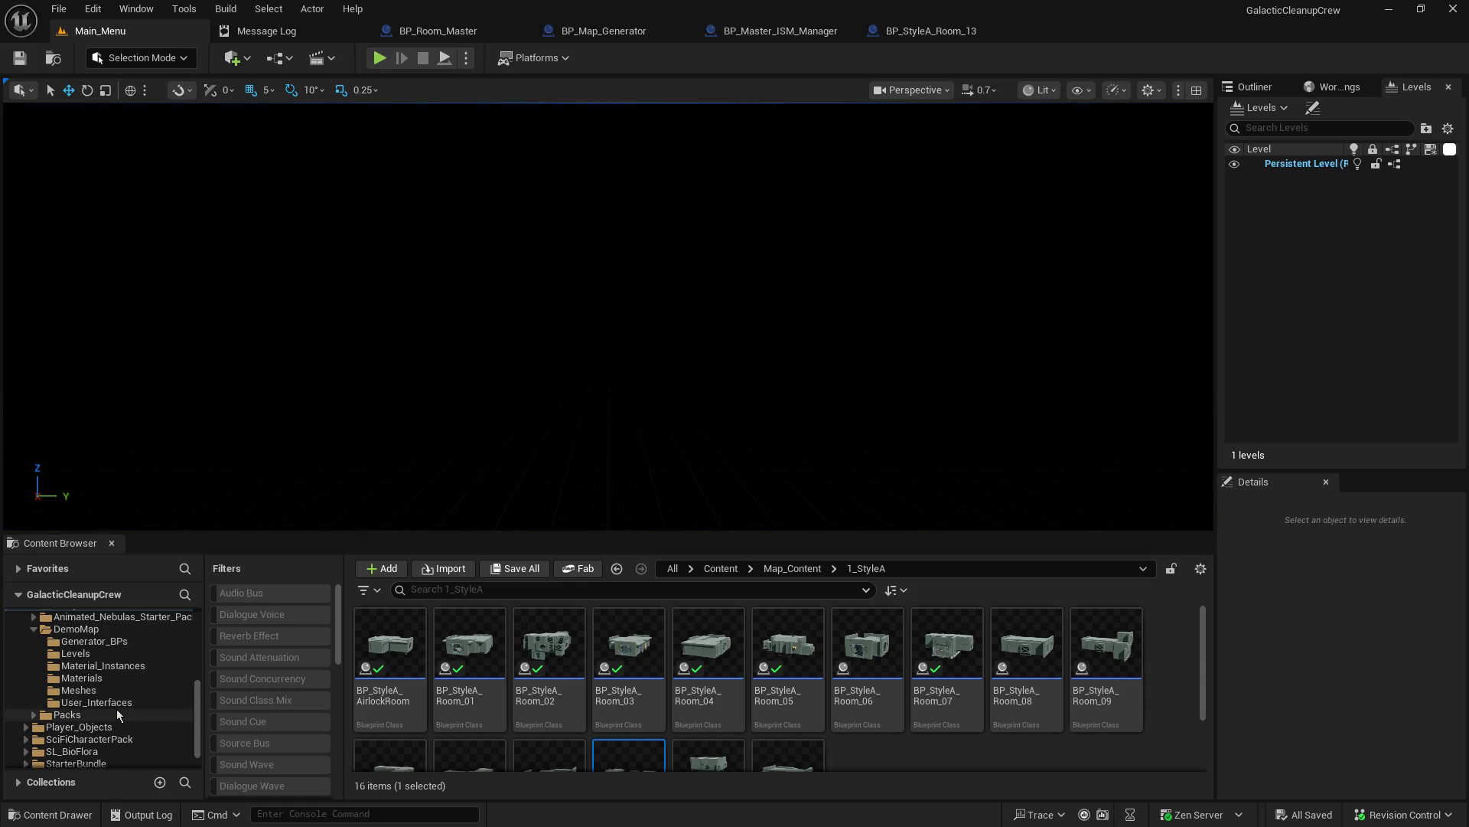
pyautogui.click(107, 654)
pyautogui.doubleClick(390, 668)
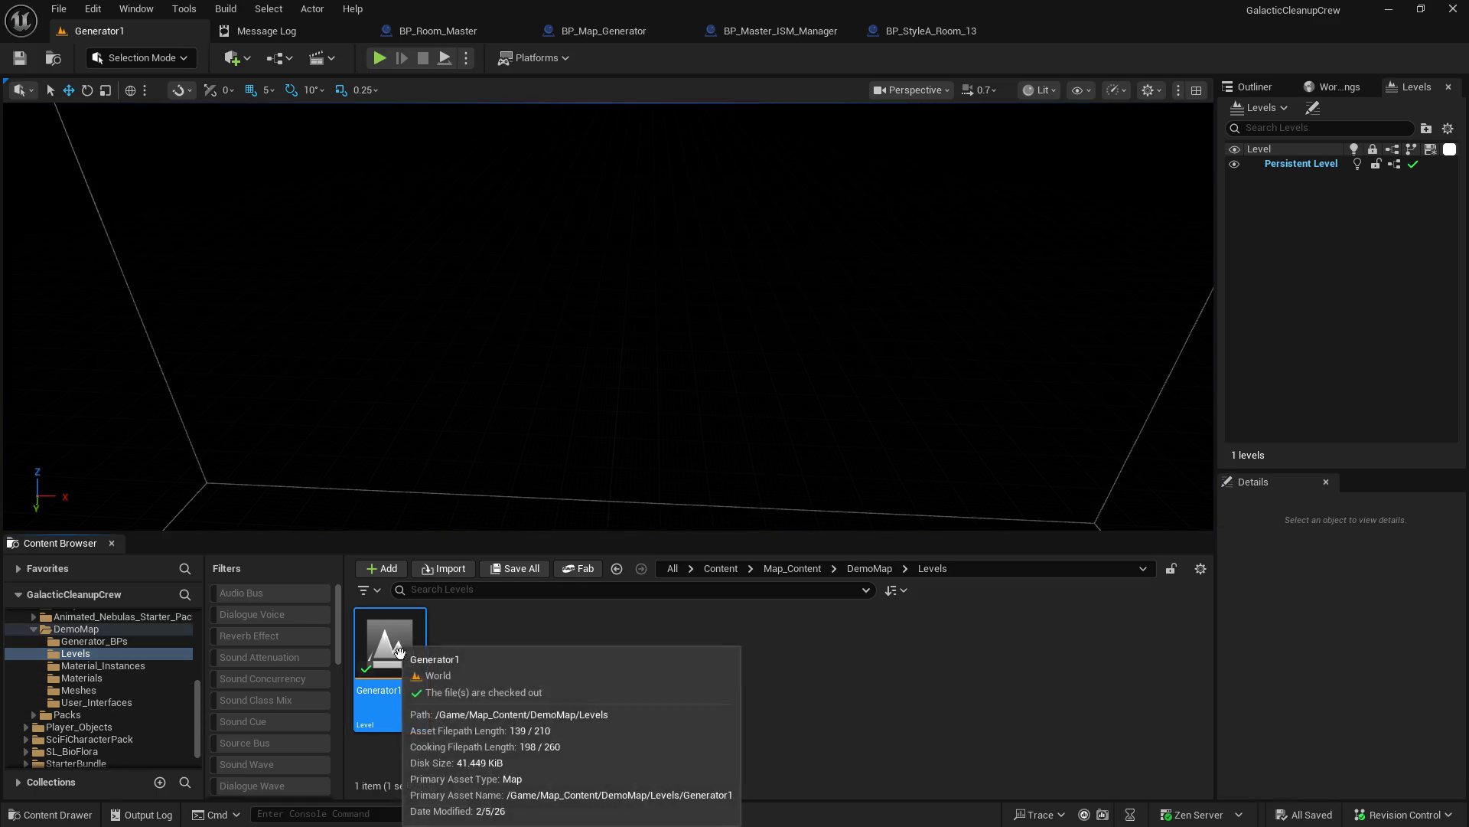
pyautogui.click(444, 59)
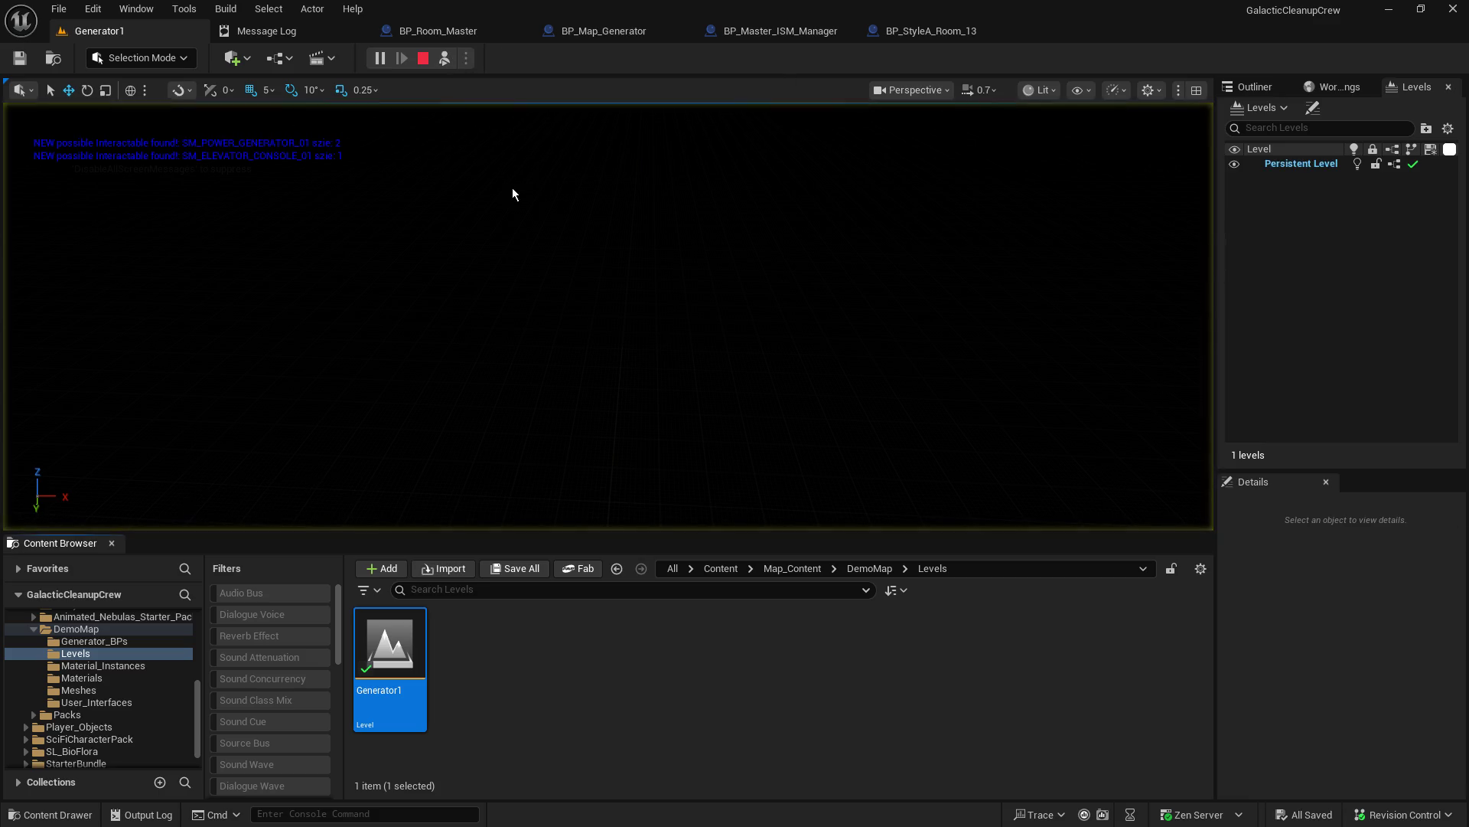
# Step: Enlarge the viewport and fly through Generator1's generated corridors, adjusting camera speed
pyautogui.moveTo(594, 531); pyautogui.dragTo(584, 663)
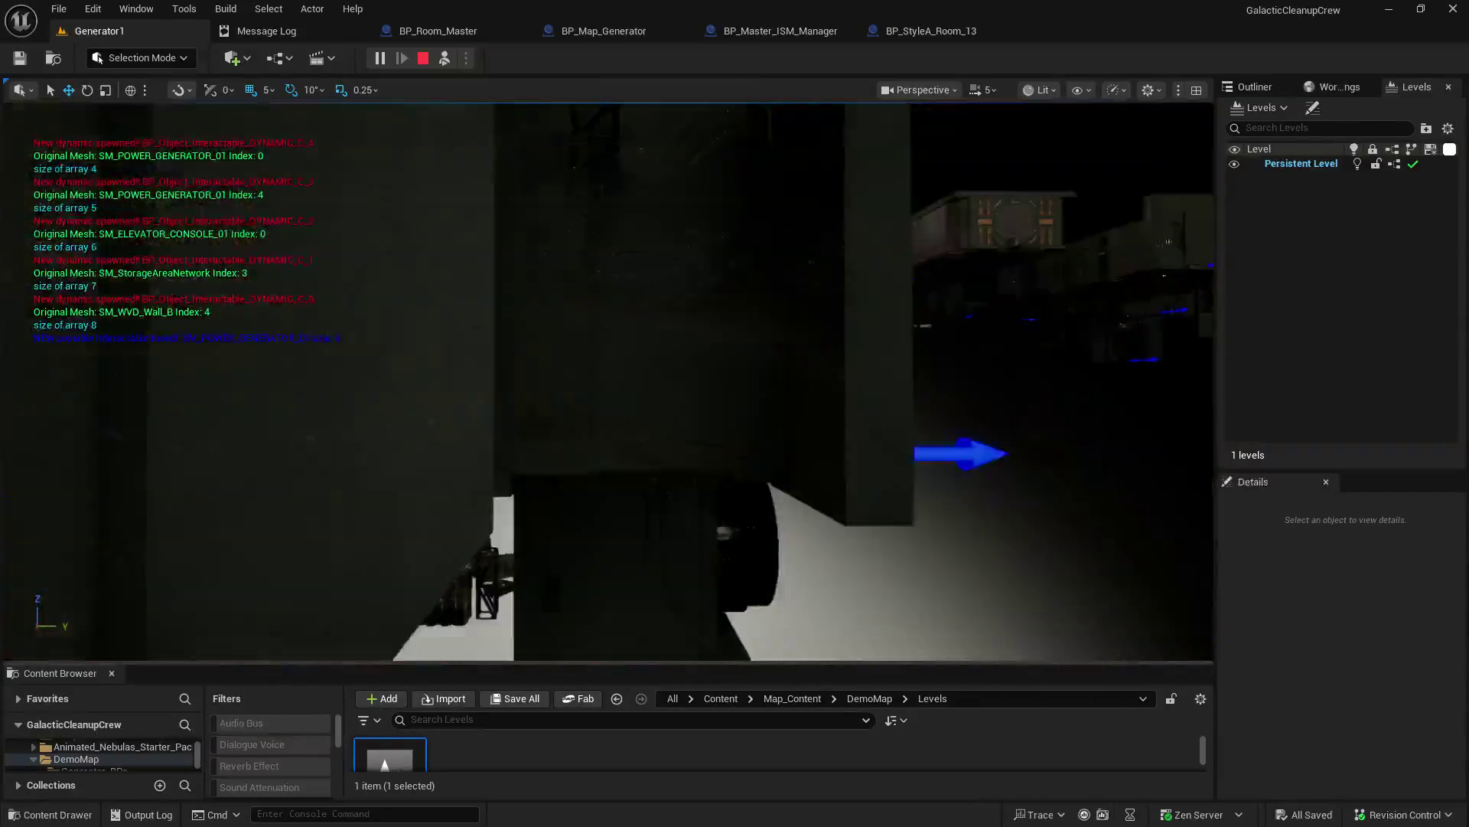
pyautogui.scroll(-3, 609, 382)
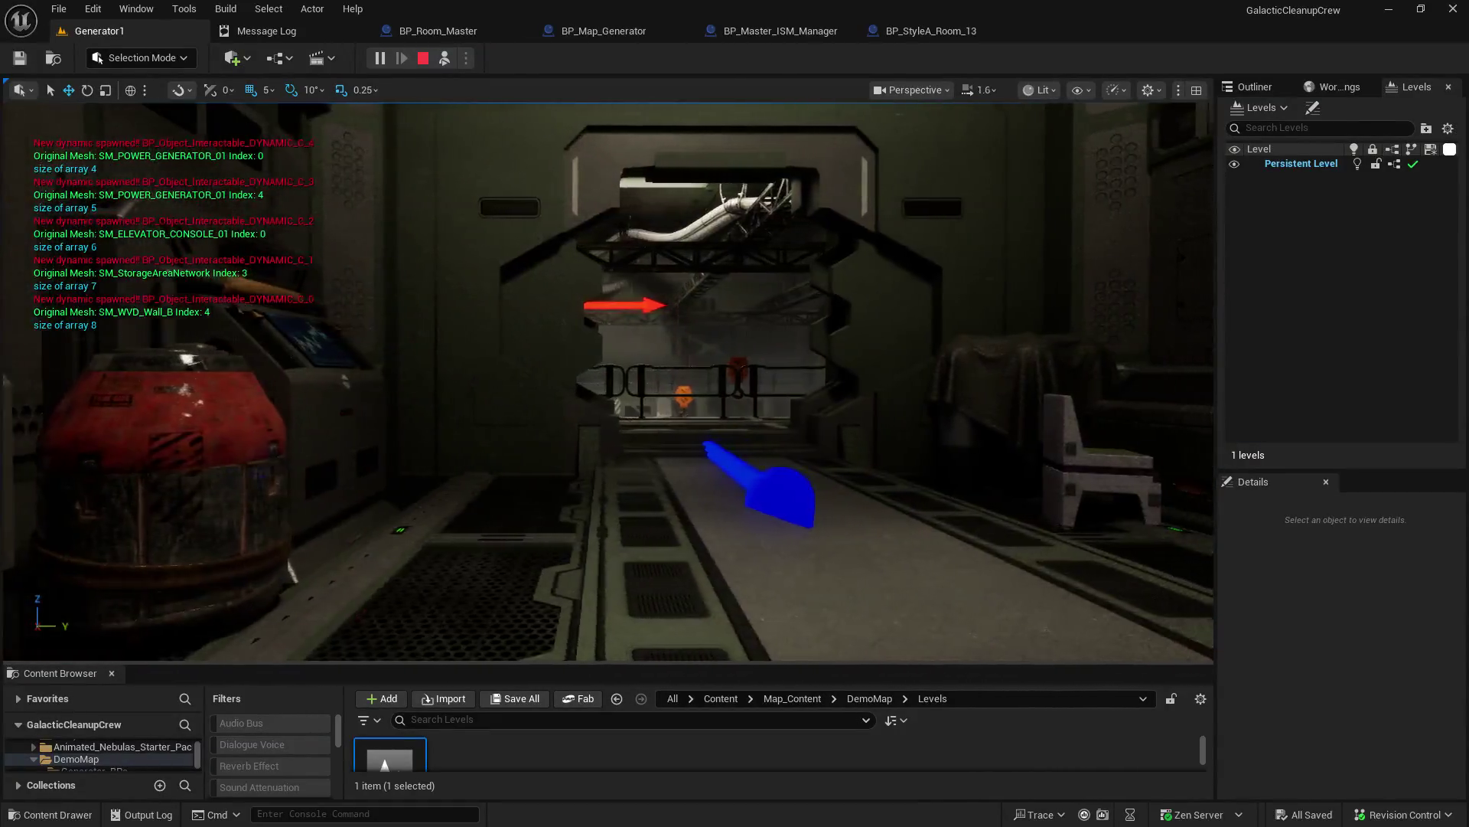
pyautogui.scroll(-2, 696, 417)
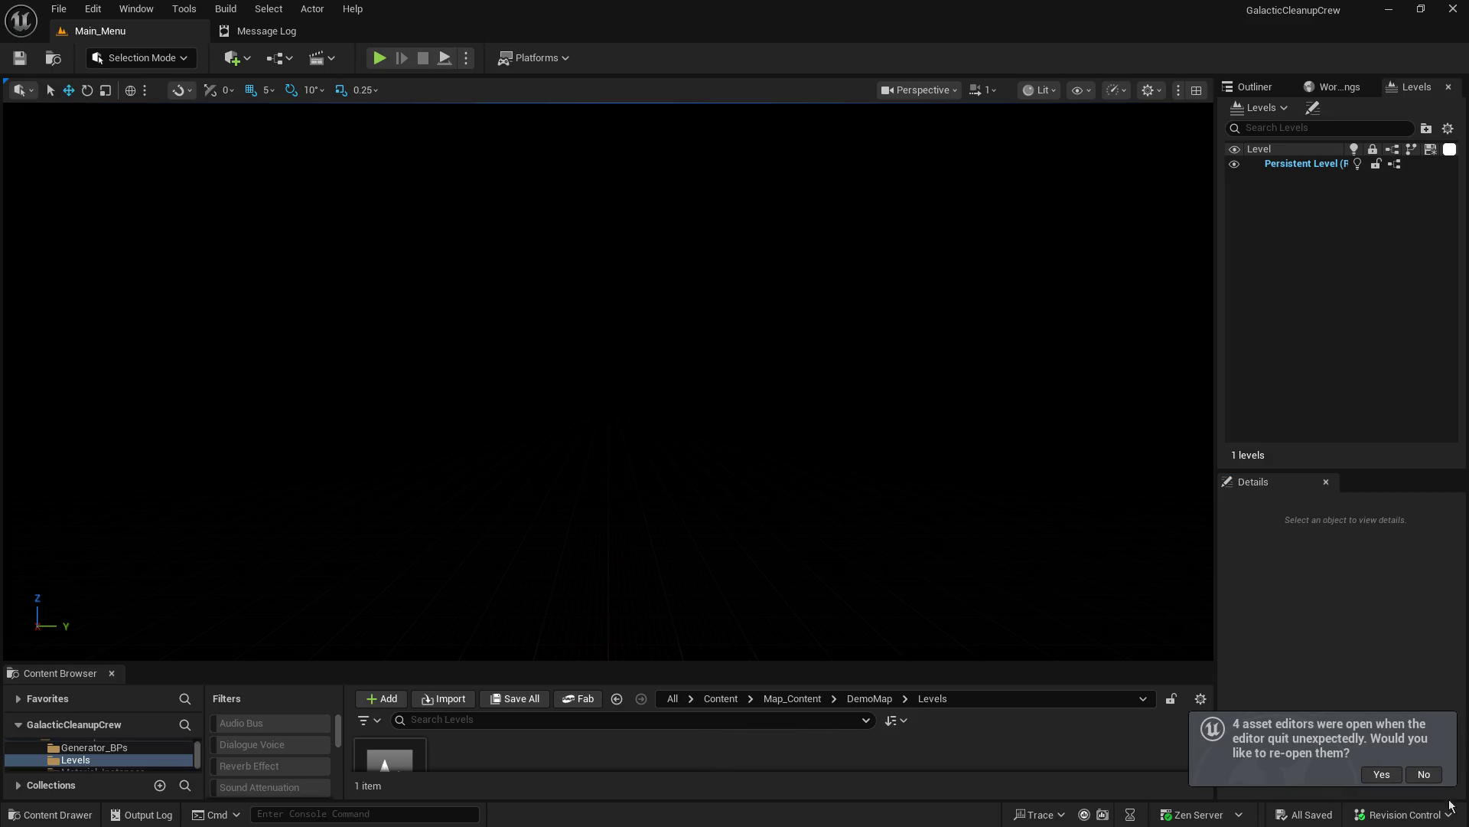
# Step: Reopen the four pre-crash Blueprint editors, play-test Main_Menu, then switch to BP_Master_ISM_Manager
pyautogui.click(1382, 774)
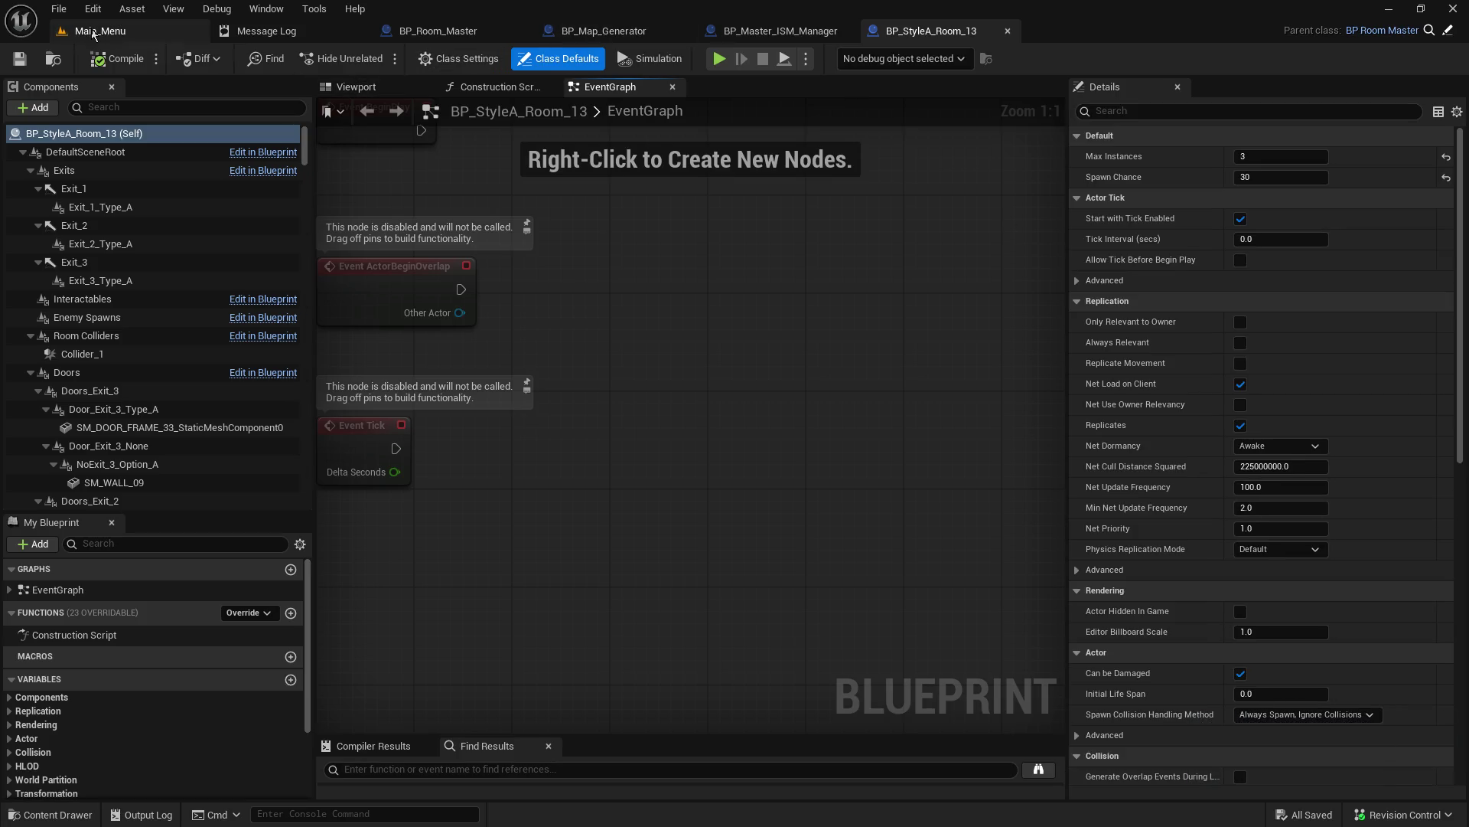
pyautogui.click(355, 88)
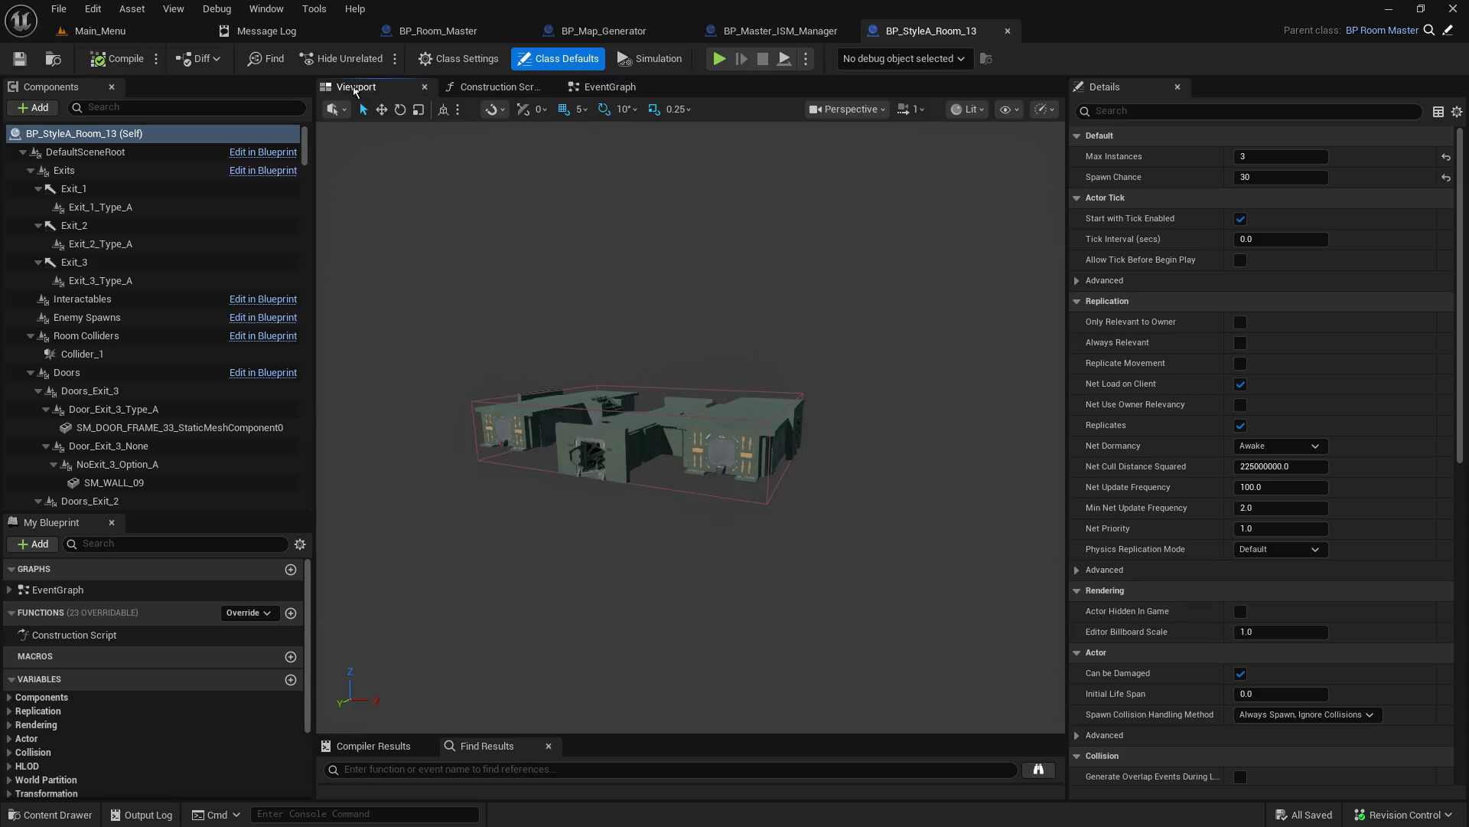
pyautogui.click(115, 33)
pyautogui.click(380, 58)
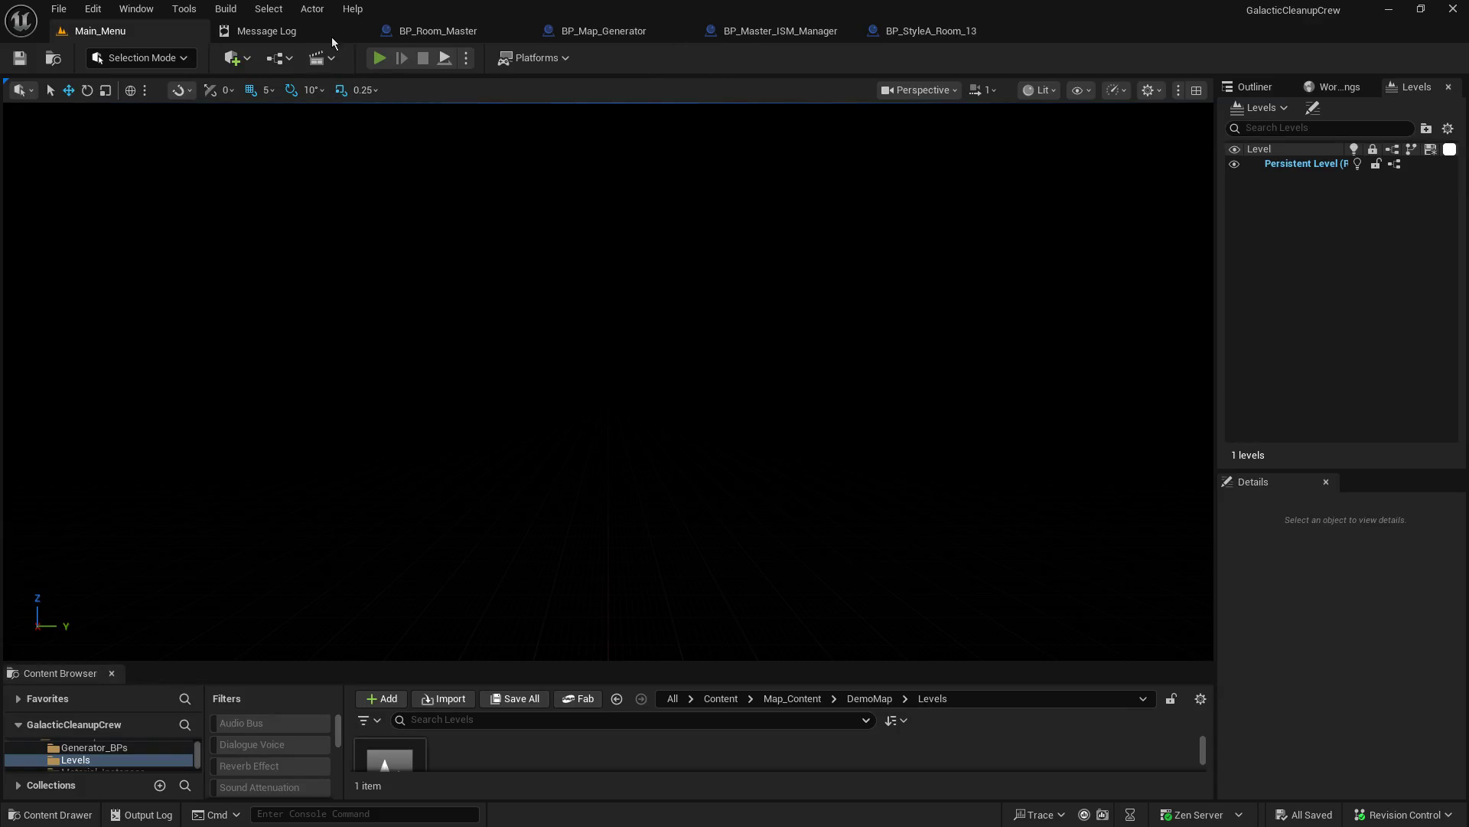
pyautogui.click(830, 32)
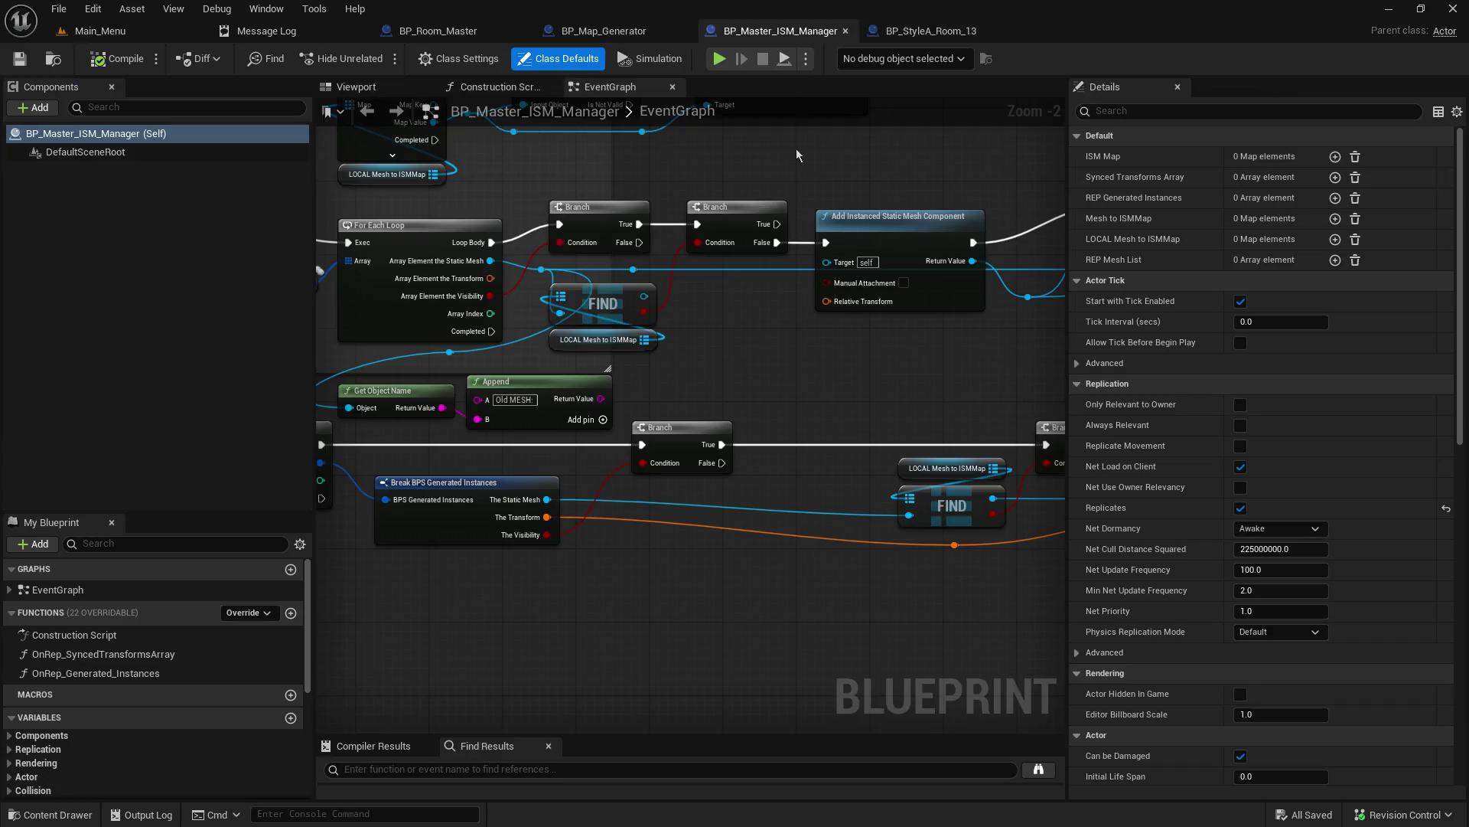
# Step: Survey BP_Master_ISM_Manager's graph, then find BP_Map_Generator's 'WHY NO RUM!??!?' comment area
pyautogui.scroll(-10, 782, 453)
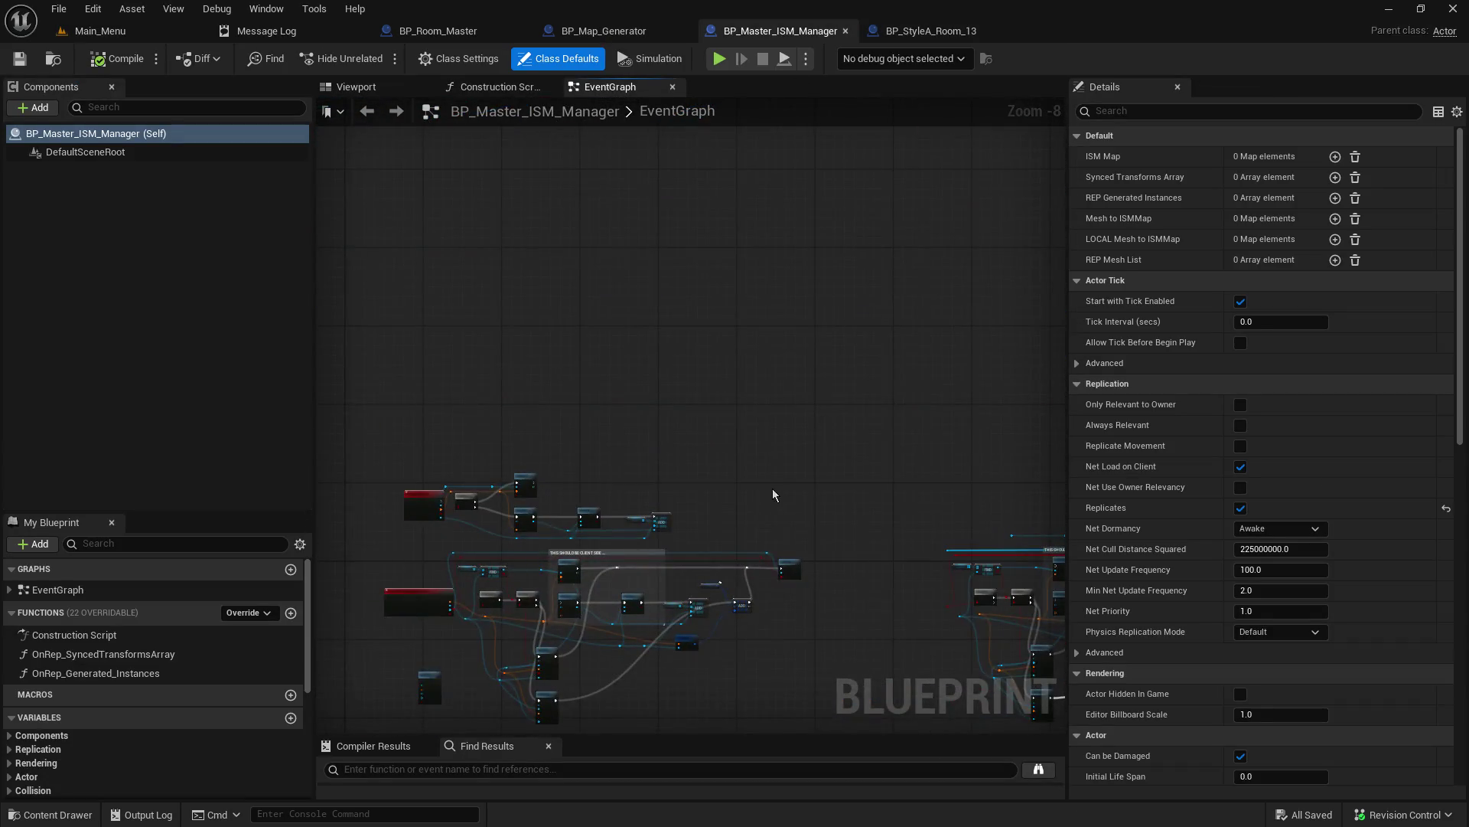
pyautogui.moveTo(782, 520)
pyautogui.mouseDown()
pyautogui.moveTo(809, 322)
pyautogui.moveTo(590, 322)
pyautogui.mouseUp()
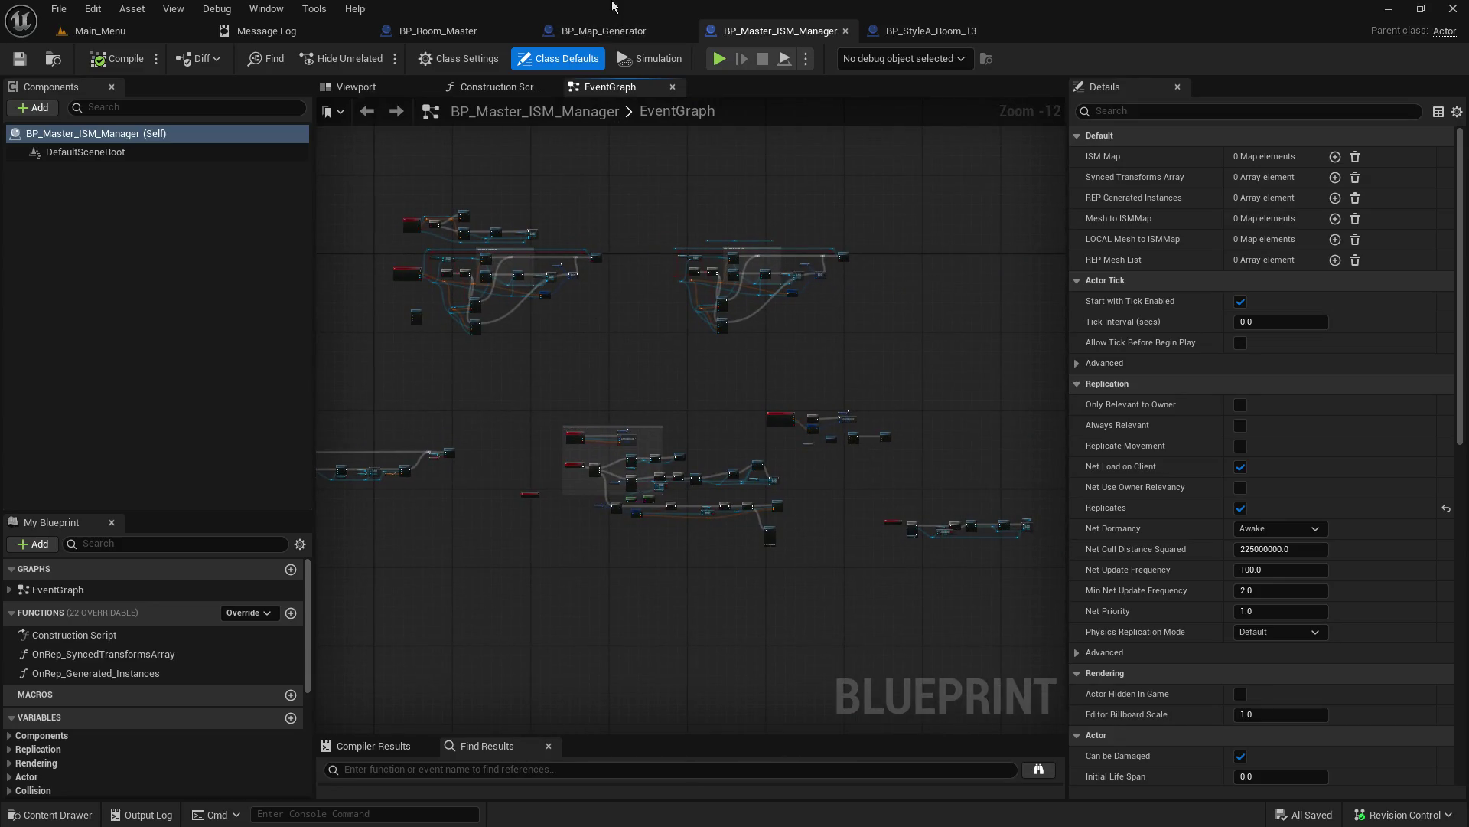
pyautogui.click(605, 30)
pyautogui.scroll(-8, 731, 307)
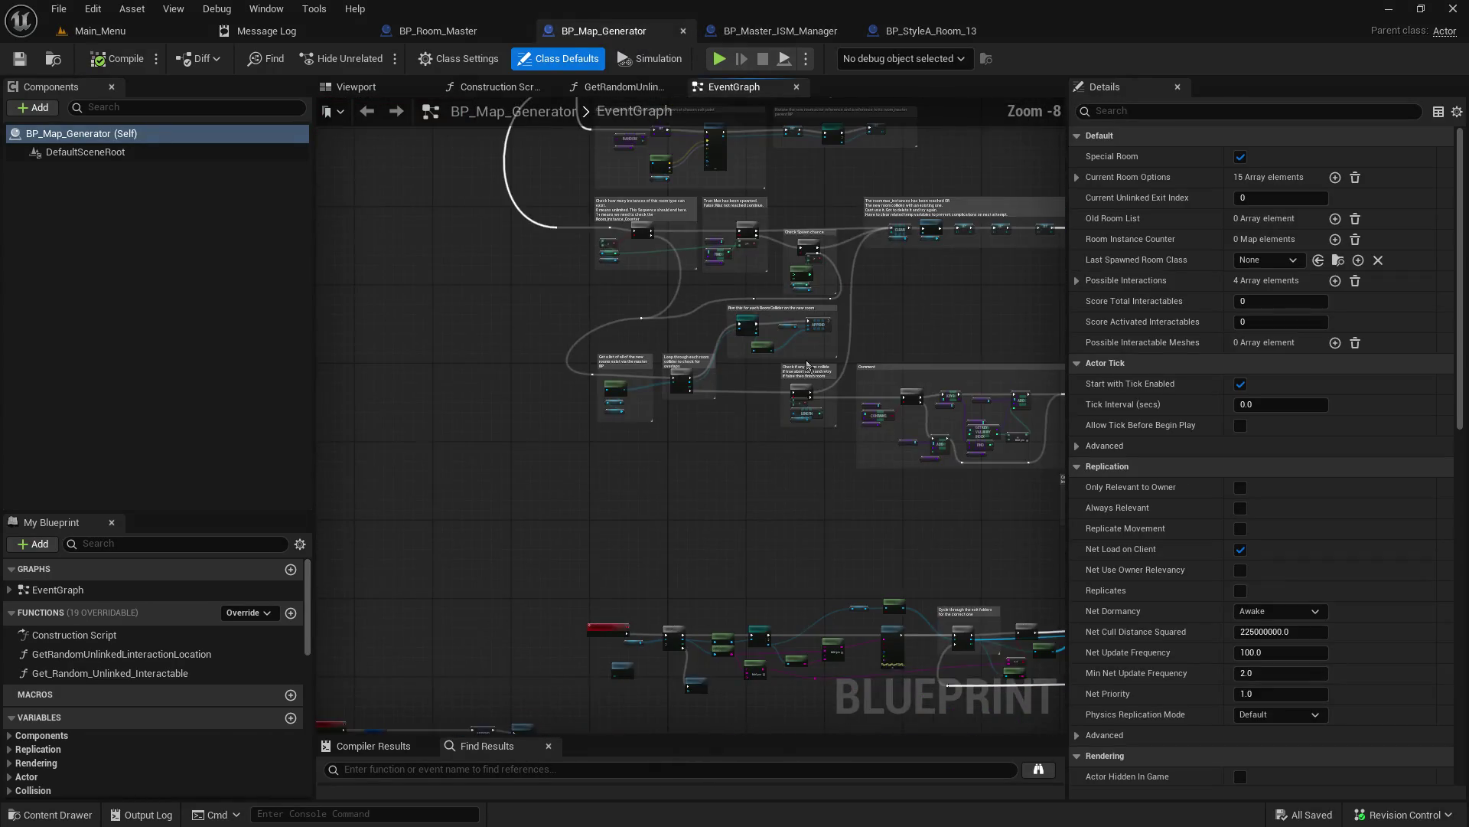
pyautogui.scroll(8, 612, 581)
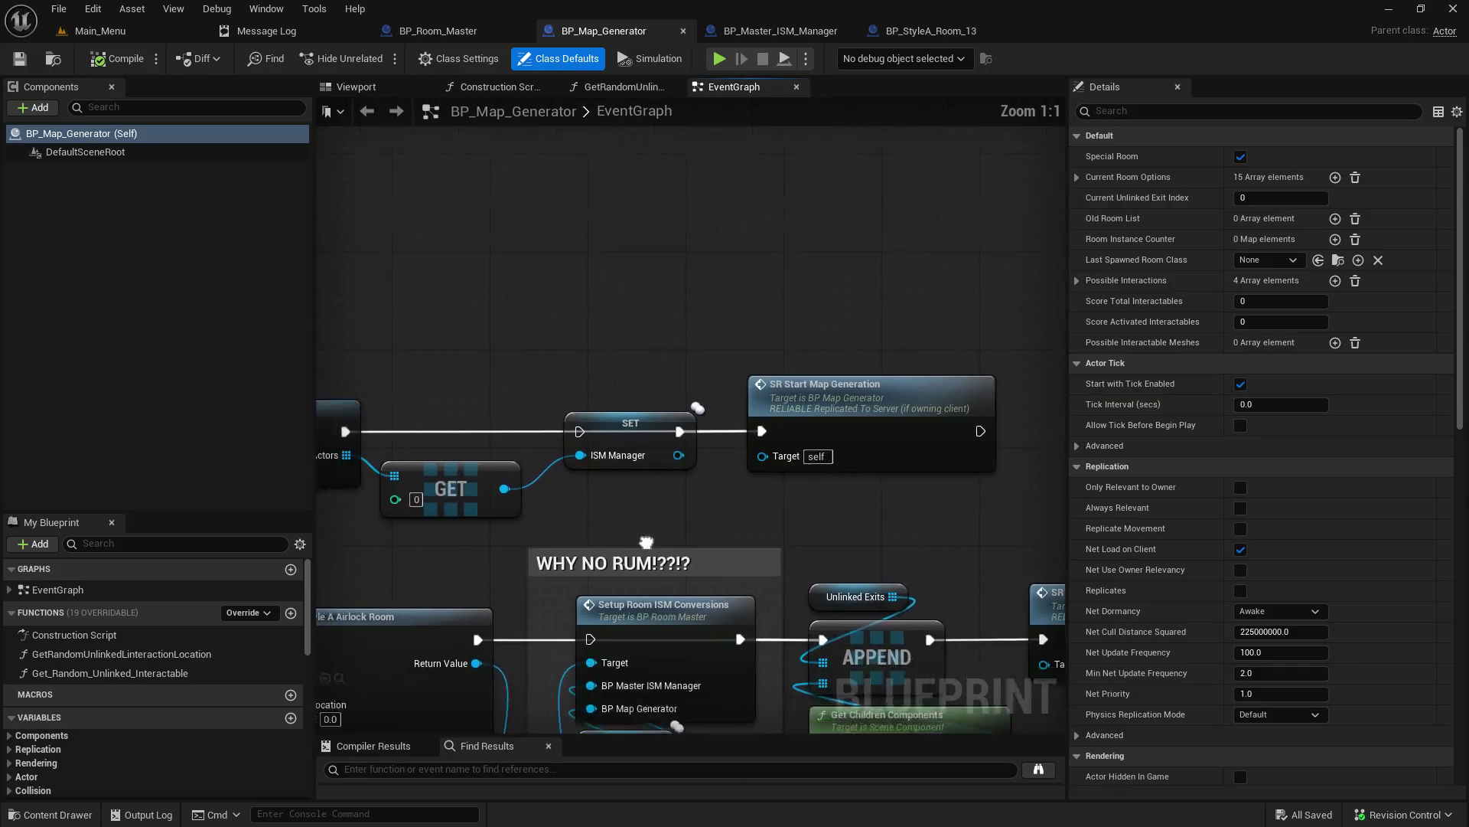
pyautogui.moveTo(565, 702); pyautogui.dragTo(566, 480)
# Step: Connect the airlock room node to Setup Room ISM Conversions, save, and return to Main_Menu
pyautogui.moveTo(499, 436); pyautogui.dragTo(616, 435)
pyautogui.click(19, 58)
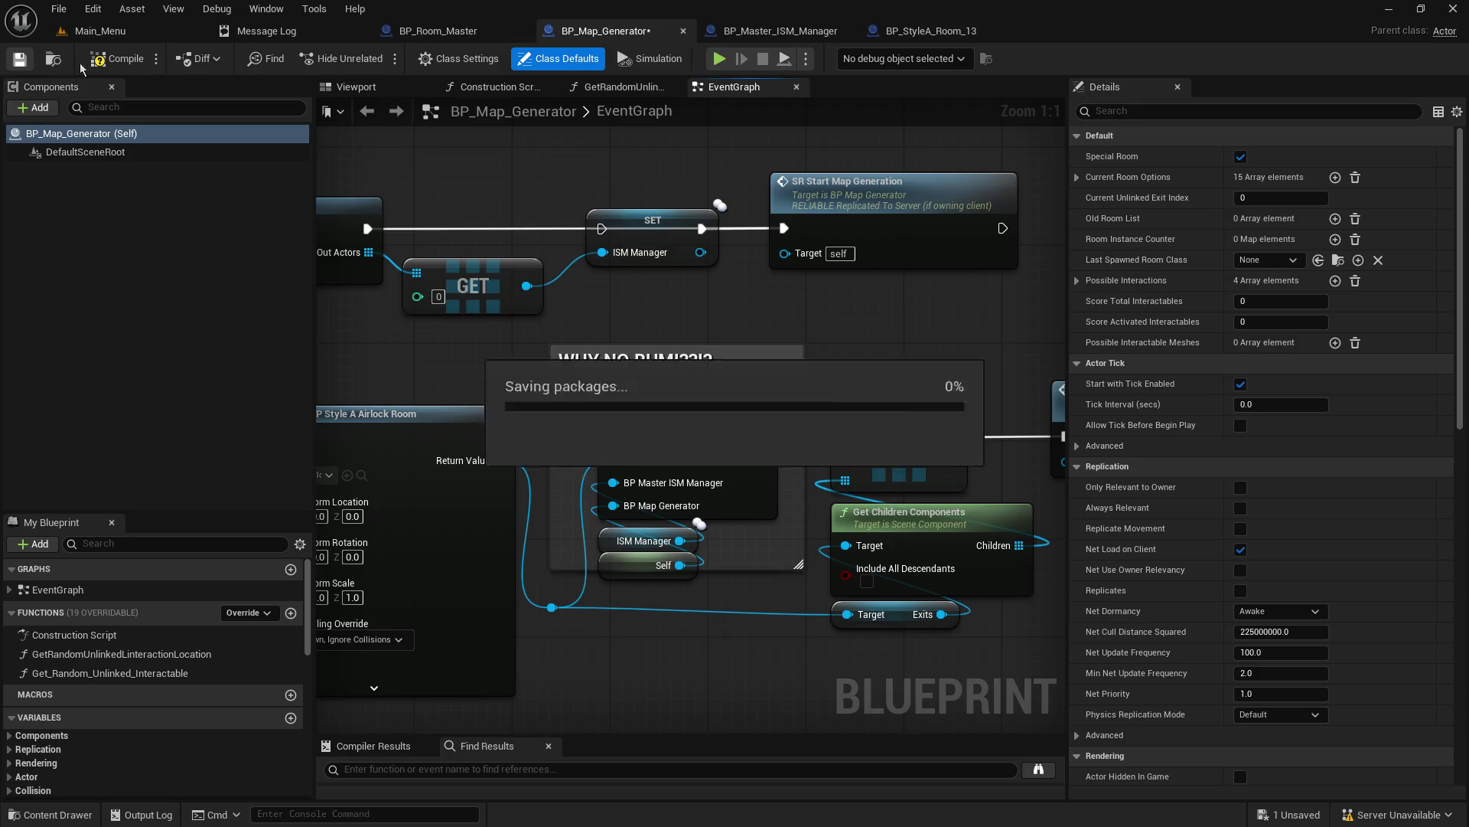
pyautogui.click(98, 33)
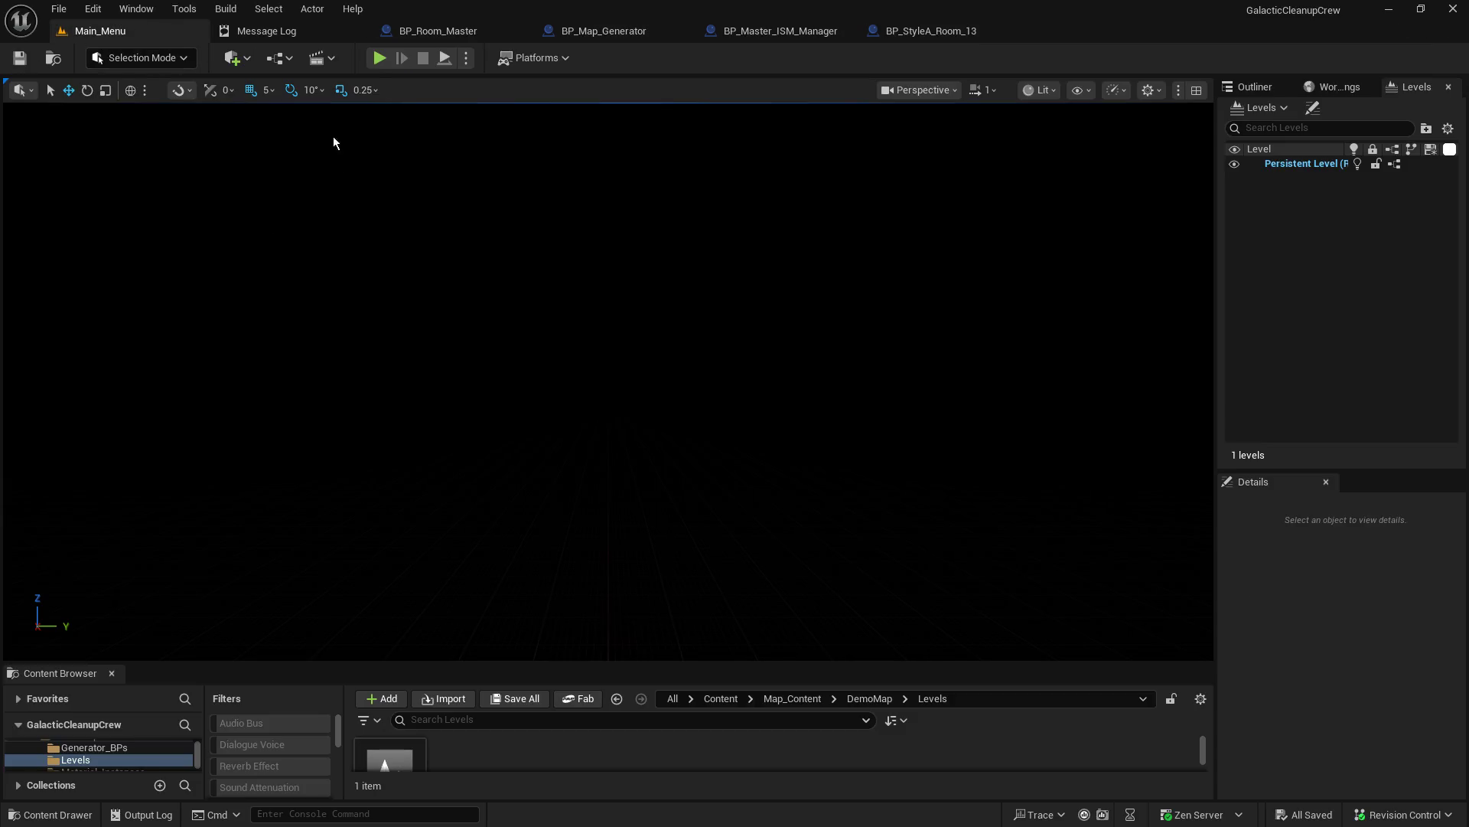
# Step: Walk the player past orange pipes and consoles into the pod rooms, then release the mouse with Shift+F1
pyautogui.click(379, 59)
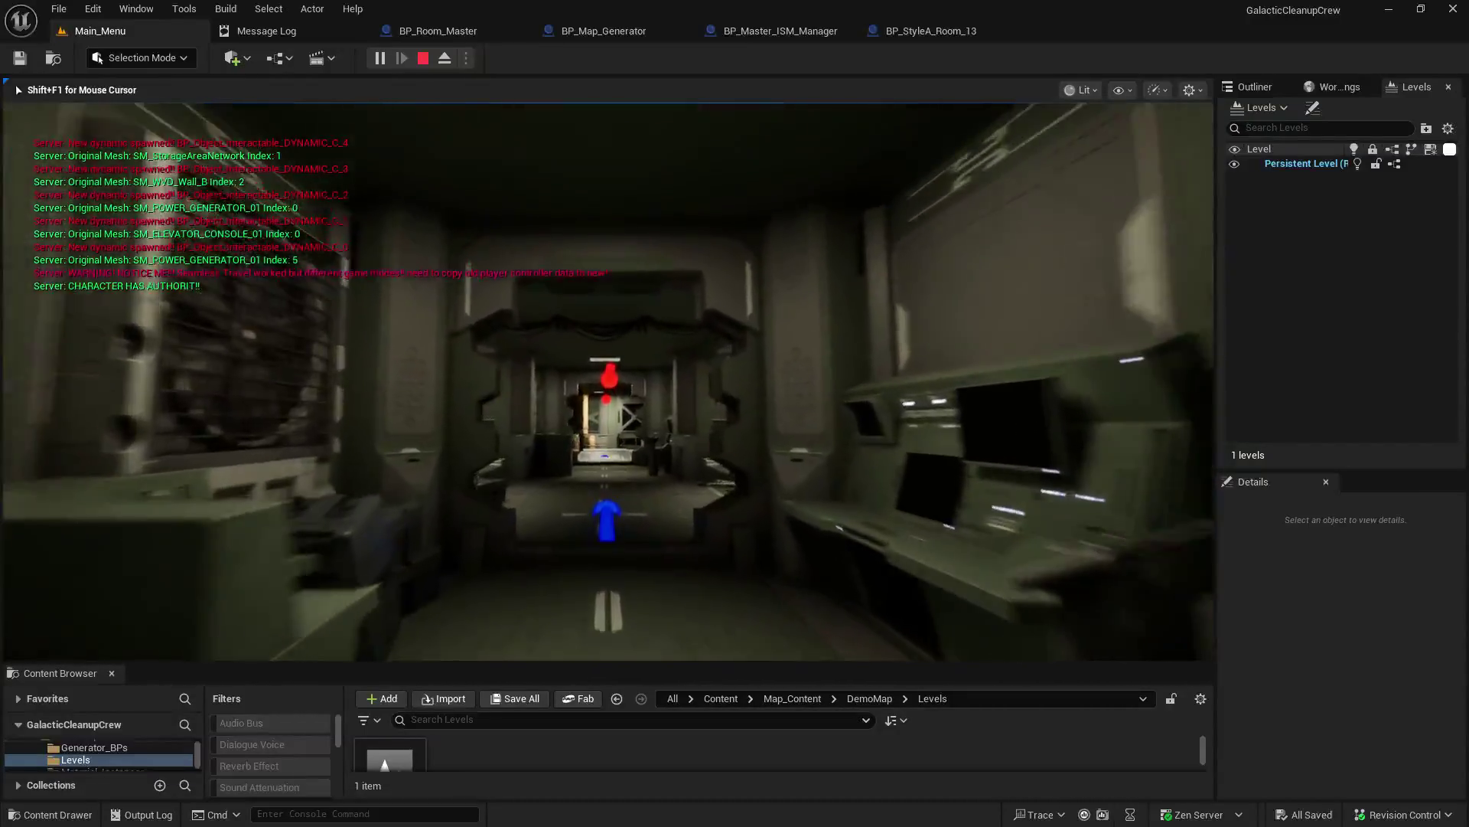
pyautogui.press('w')
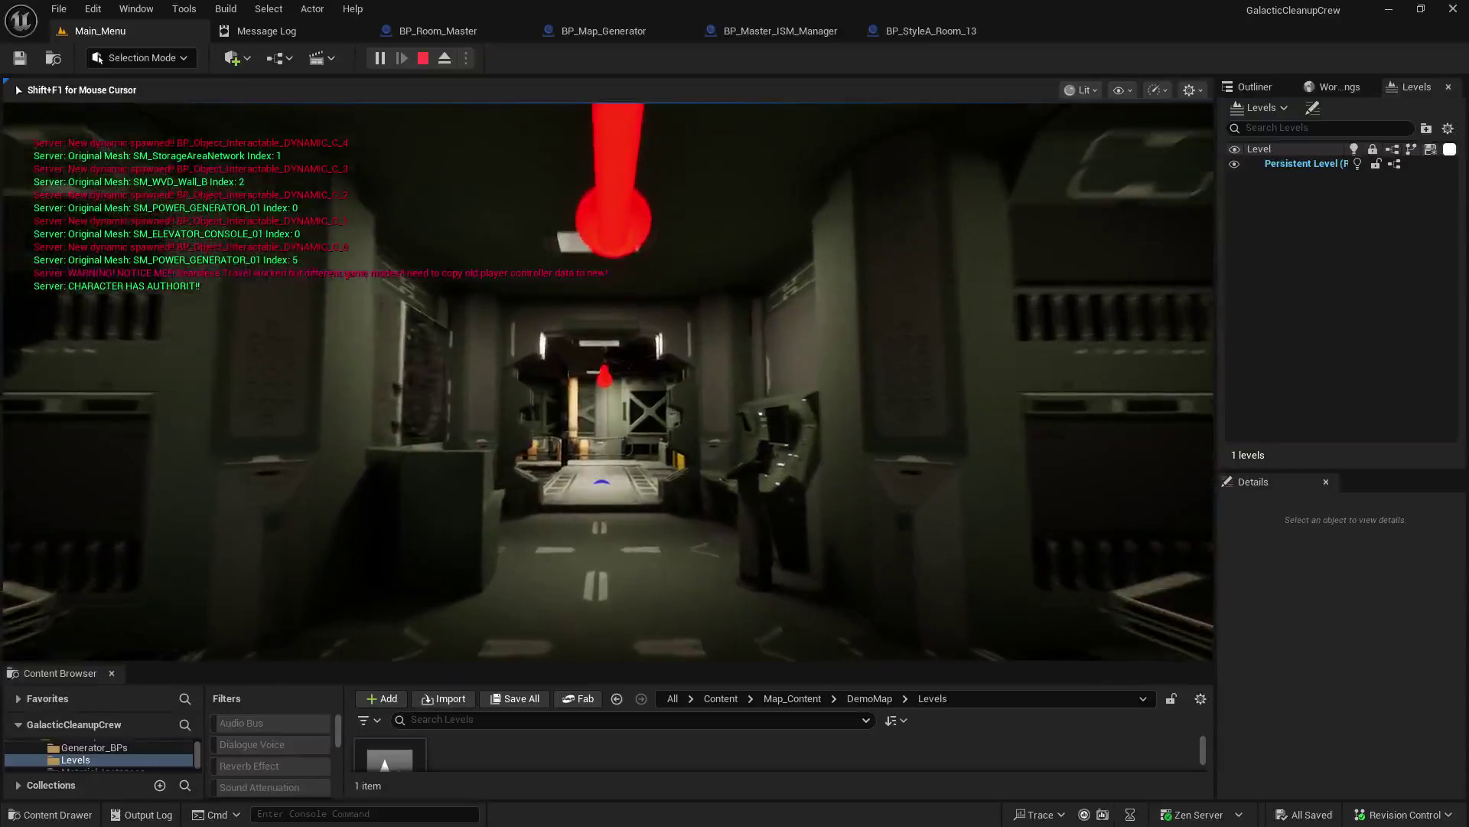
pyautogui.press('w')
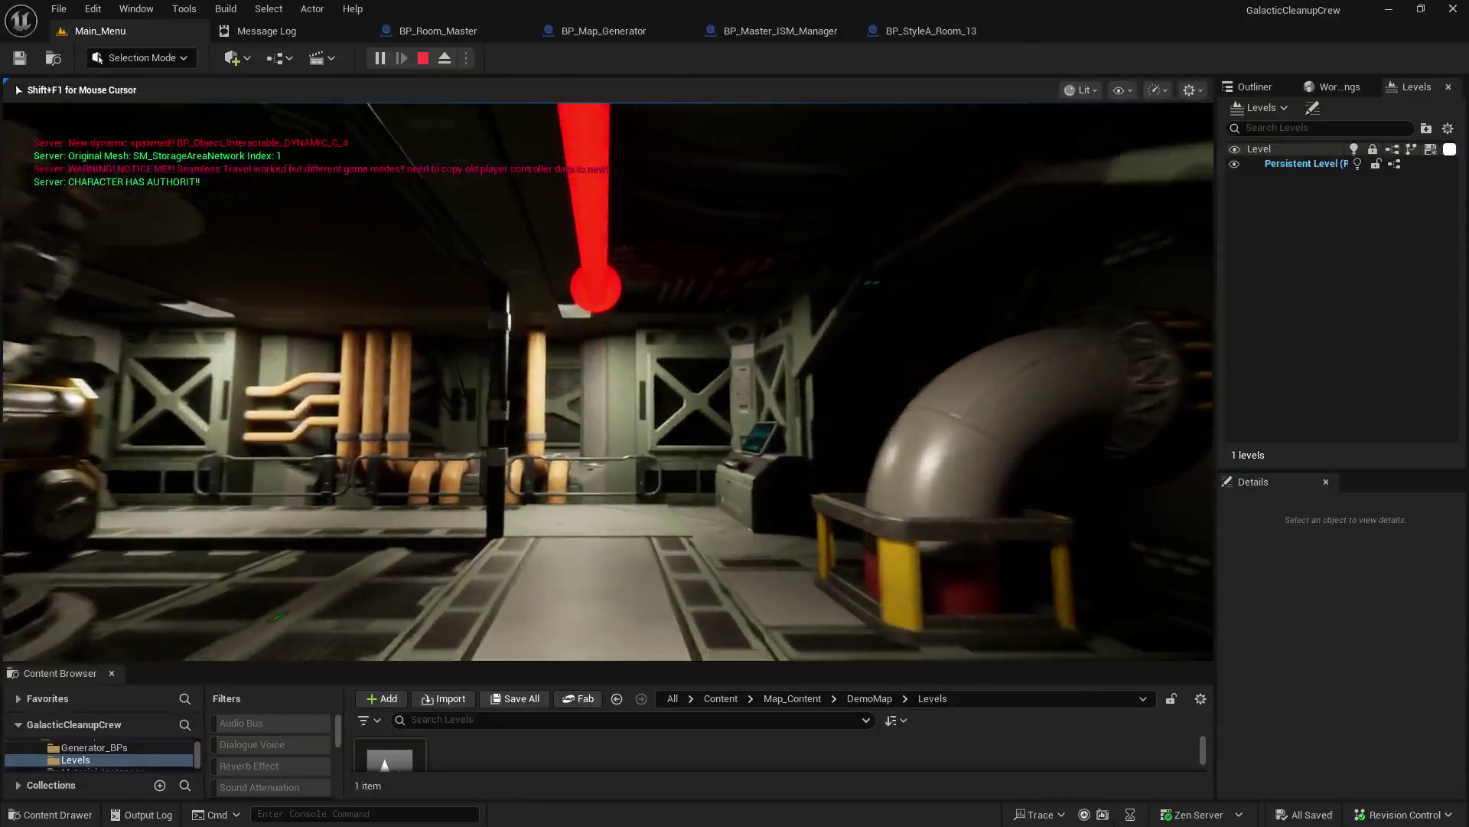
pyautogui.press('w')
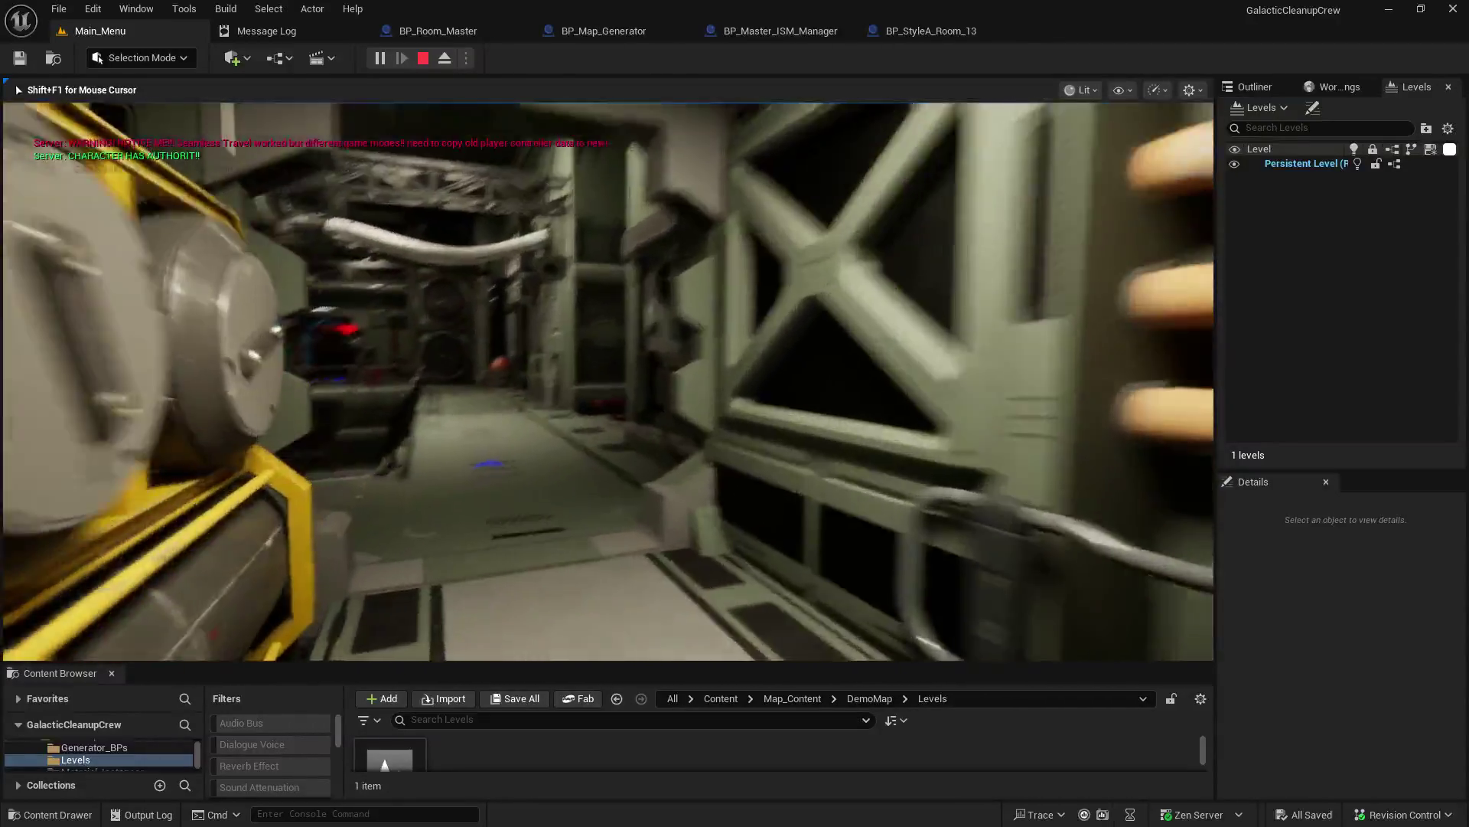
pyautogui.press('w')
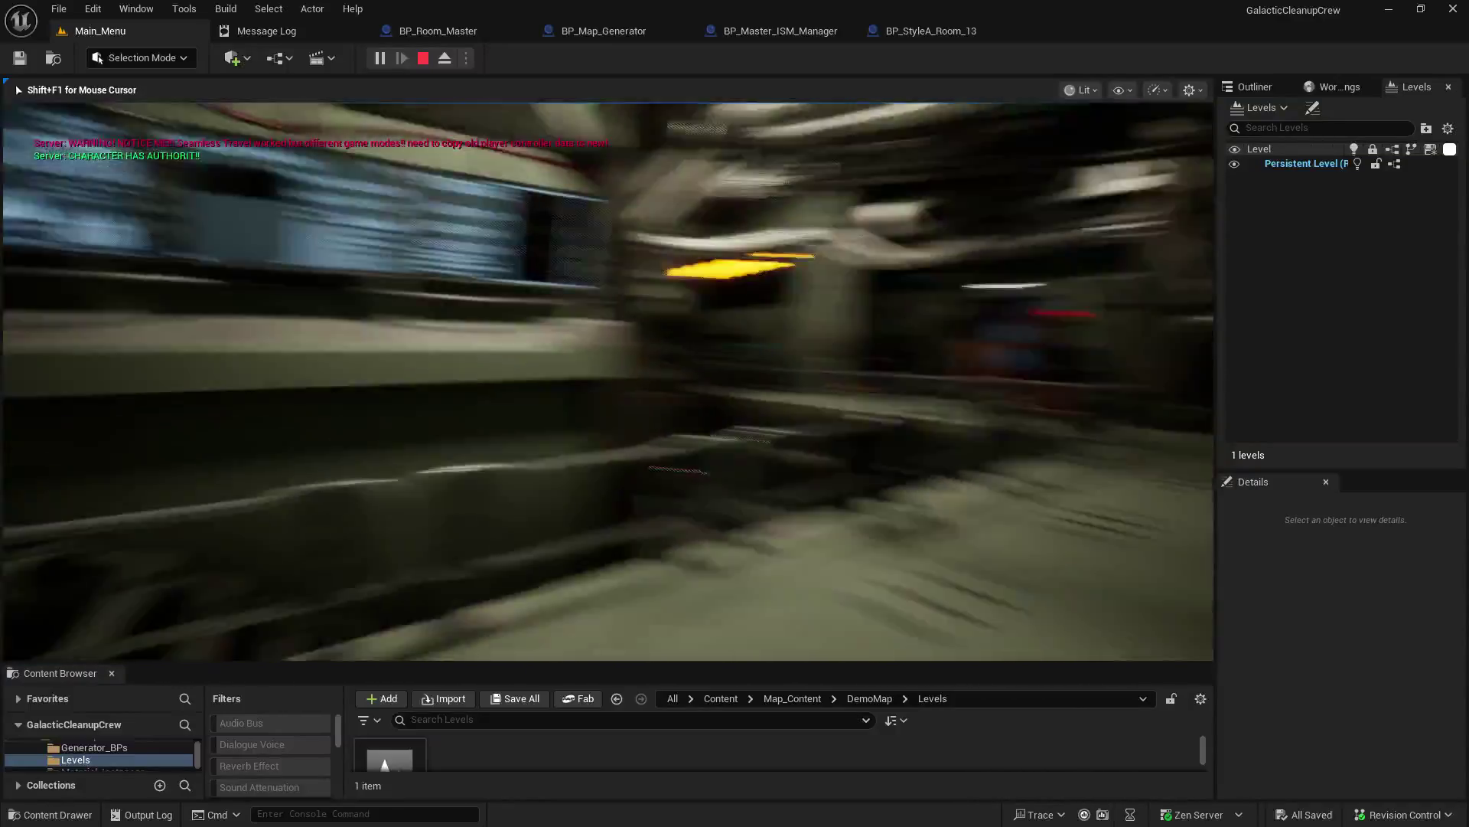
pyautogui.press('w')
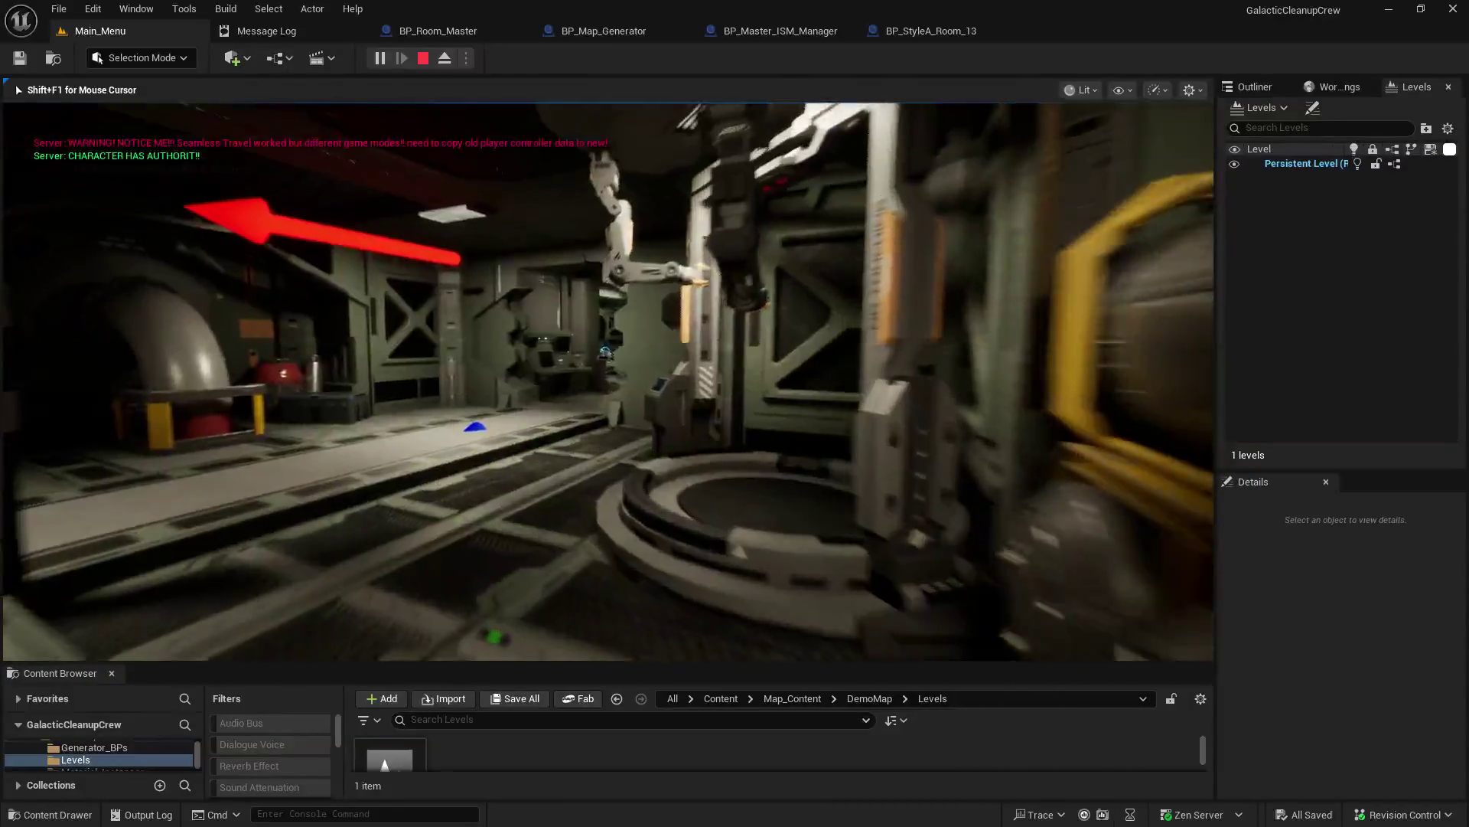
pyautogui.press('w')
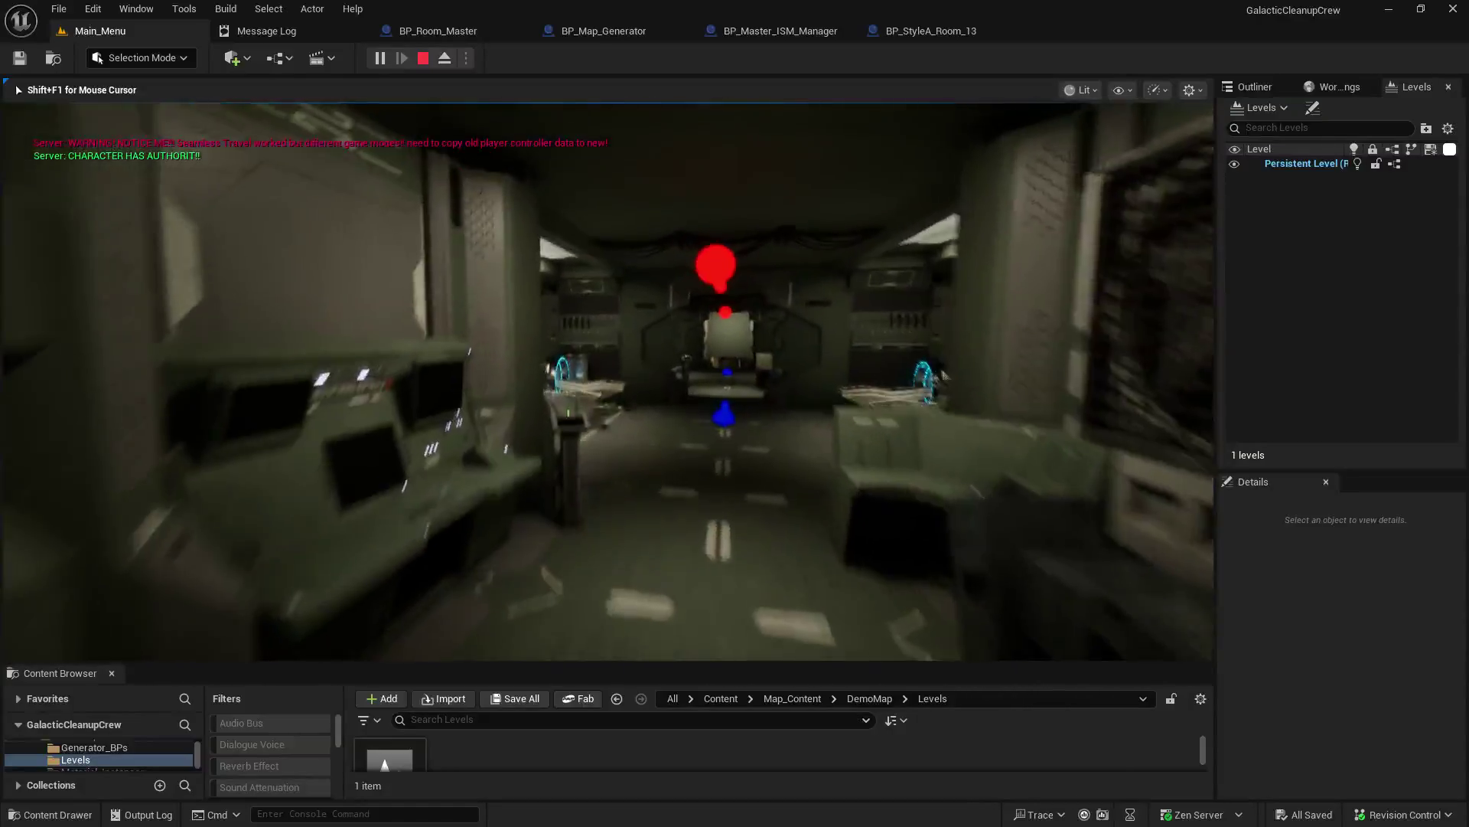
pyautogui.press('w')
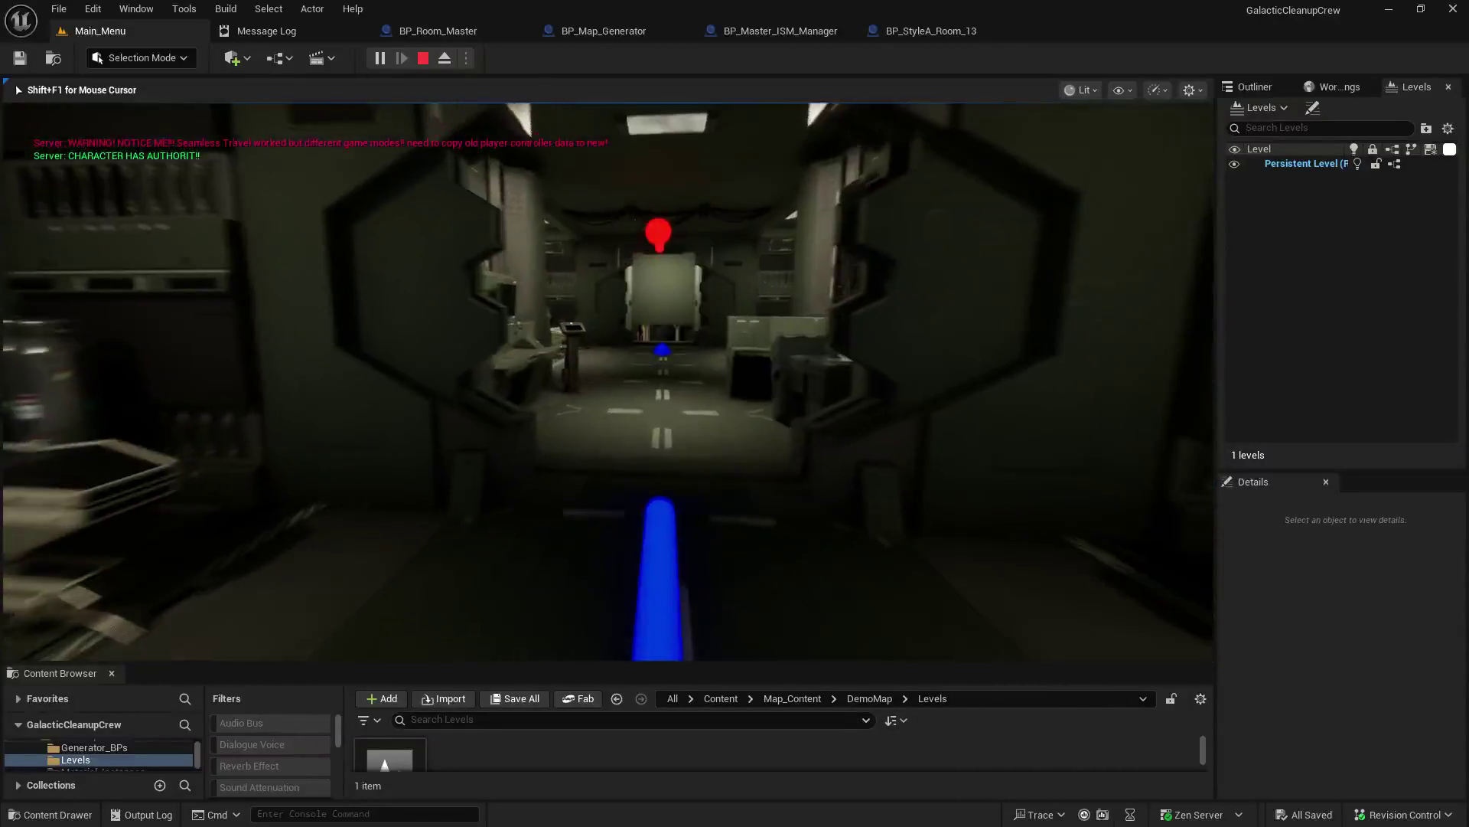
pyautogui.press('w')
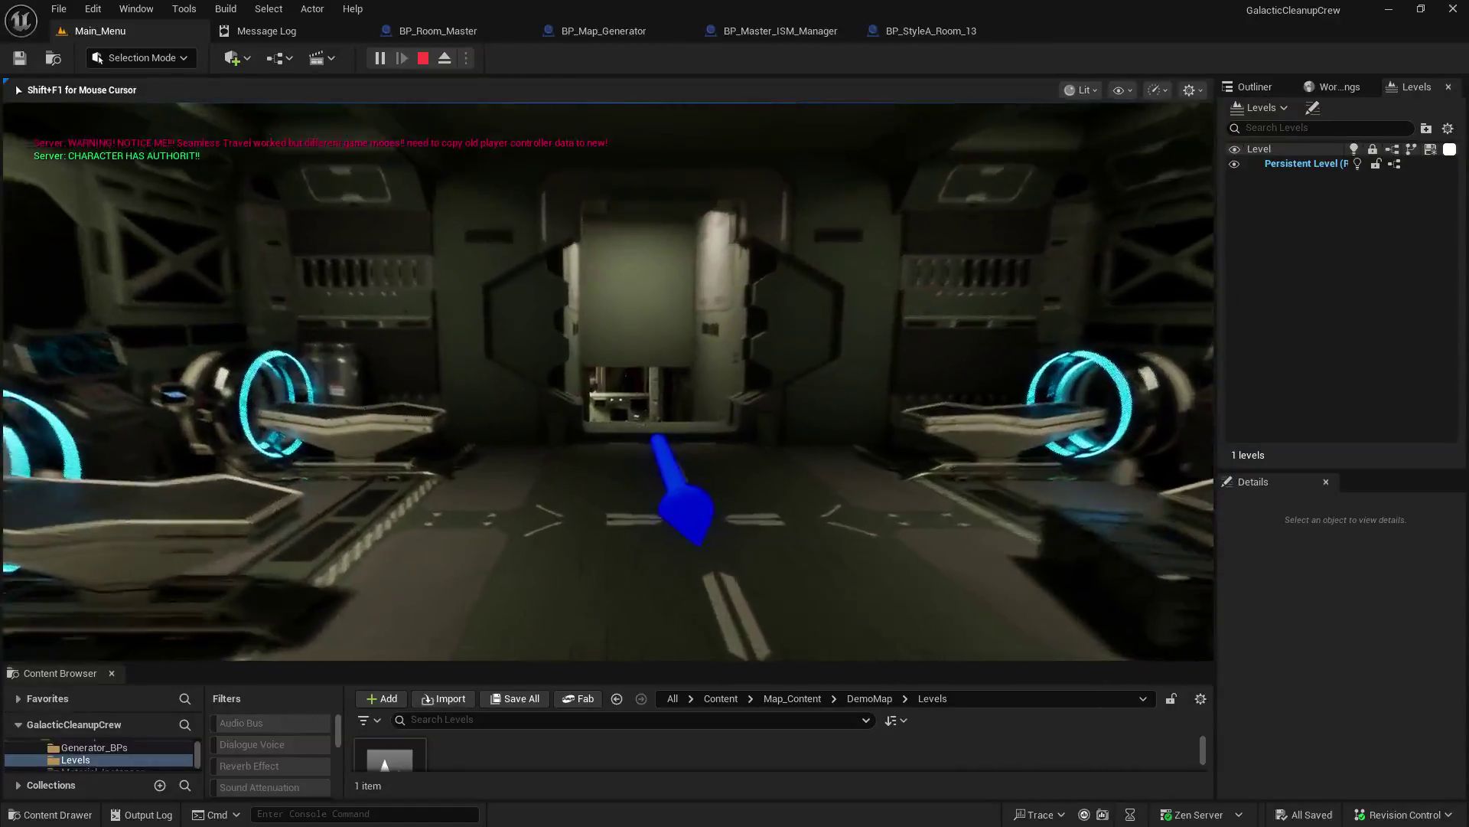
pyautogui.hotkey('shift', 'F1')
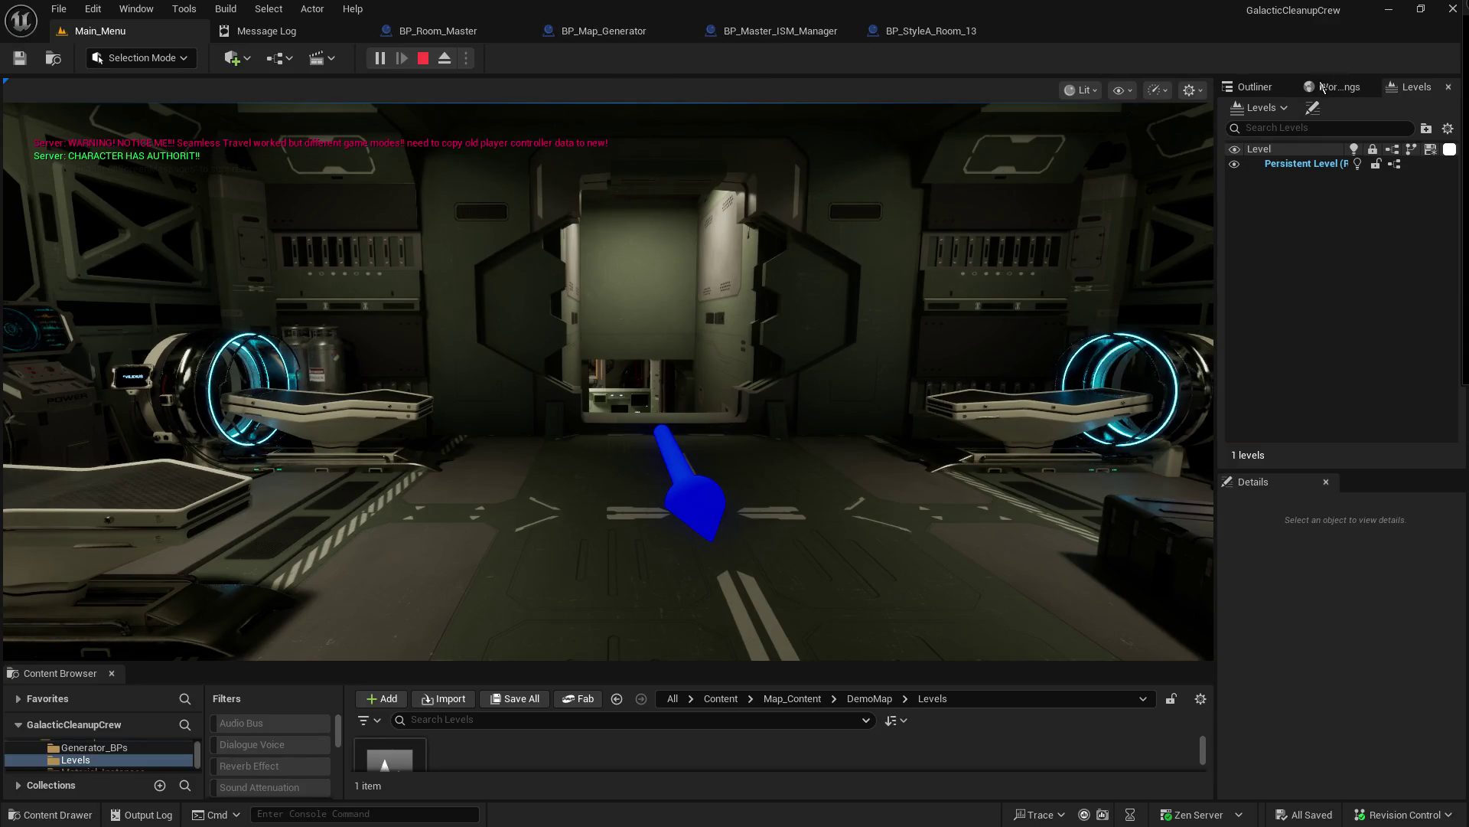
# Step: Switch the Outliner to show the Generator1 (Server) world's actors
pyautogui.click(1255, 87)
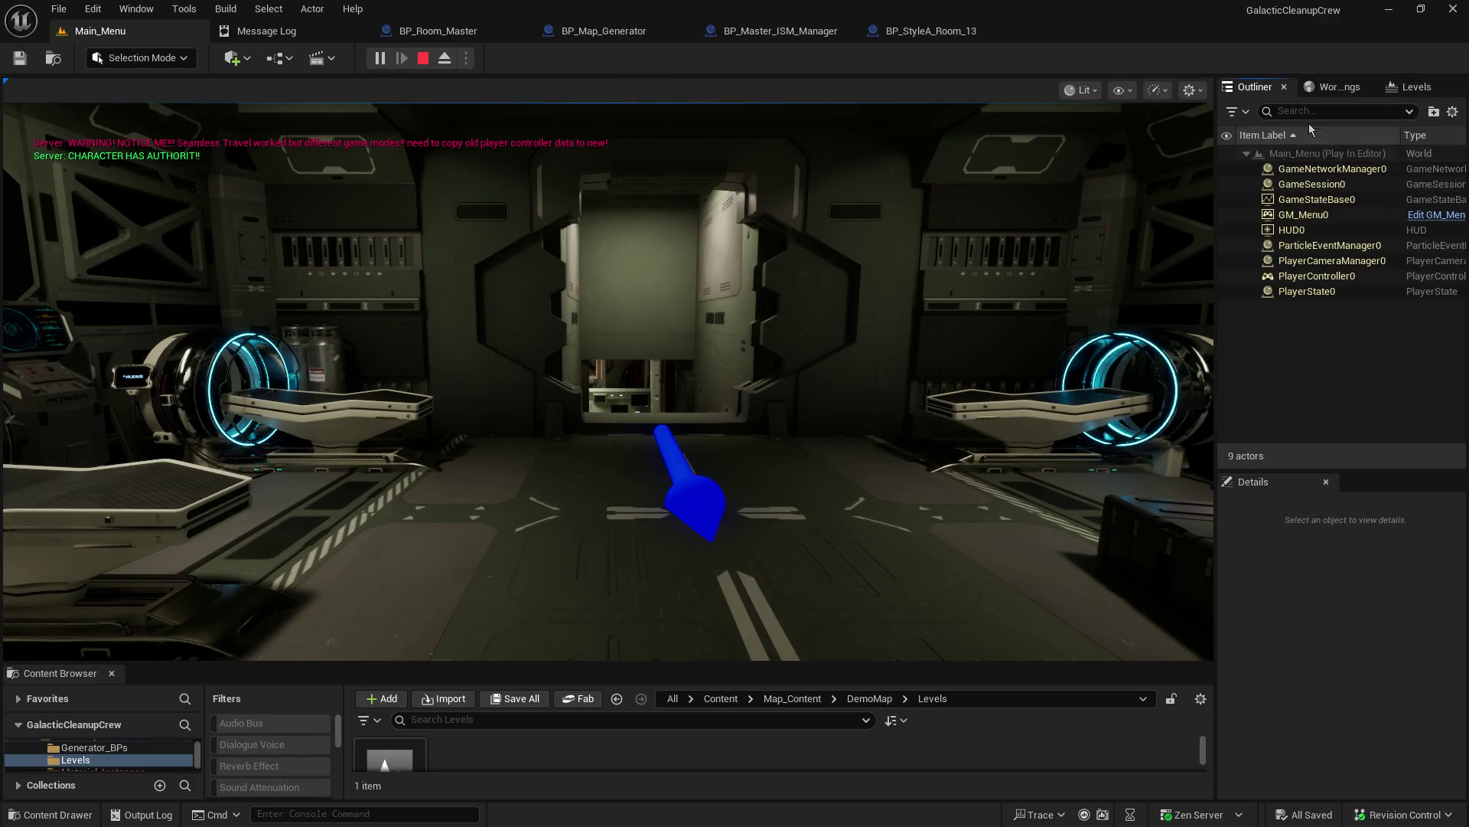
pyautogui.click(1453, 111)
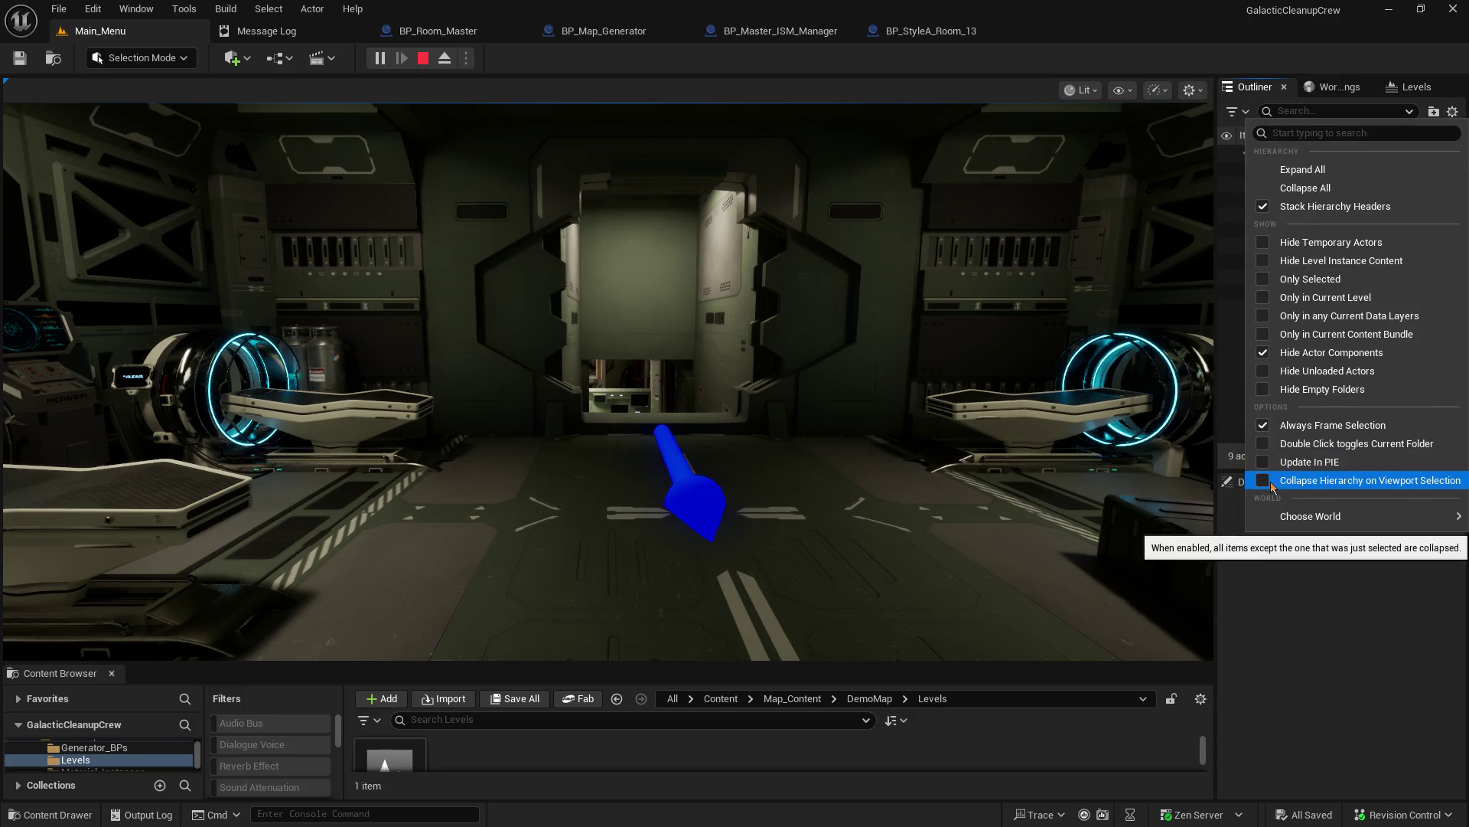
pyautogui.moveTo(1293, 516)
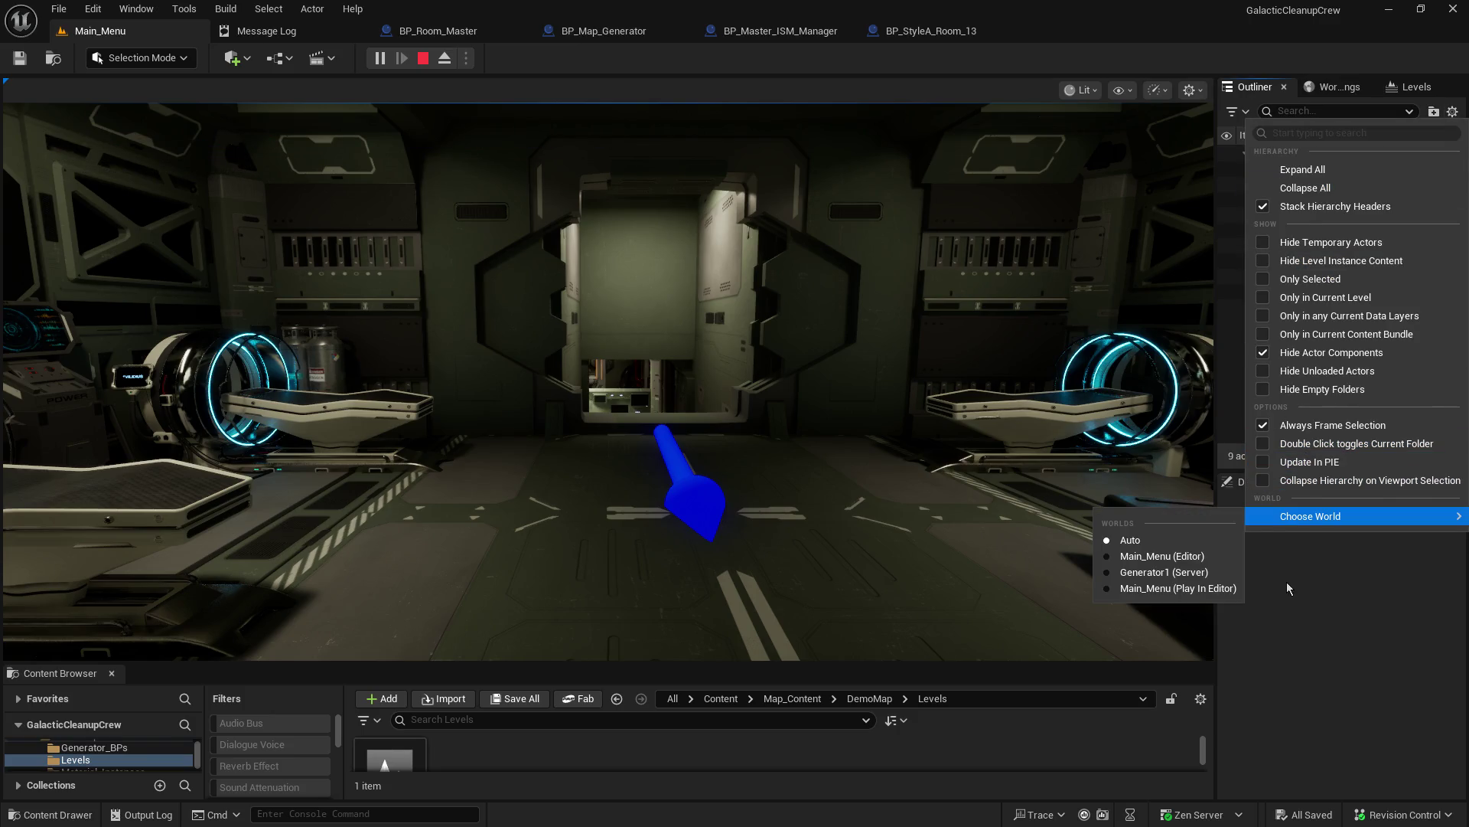
pyautogui.click(1179, 573)
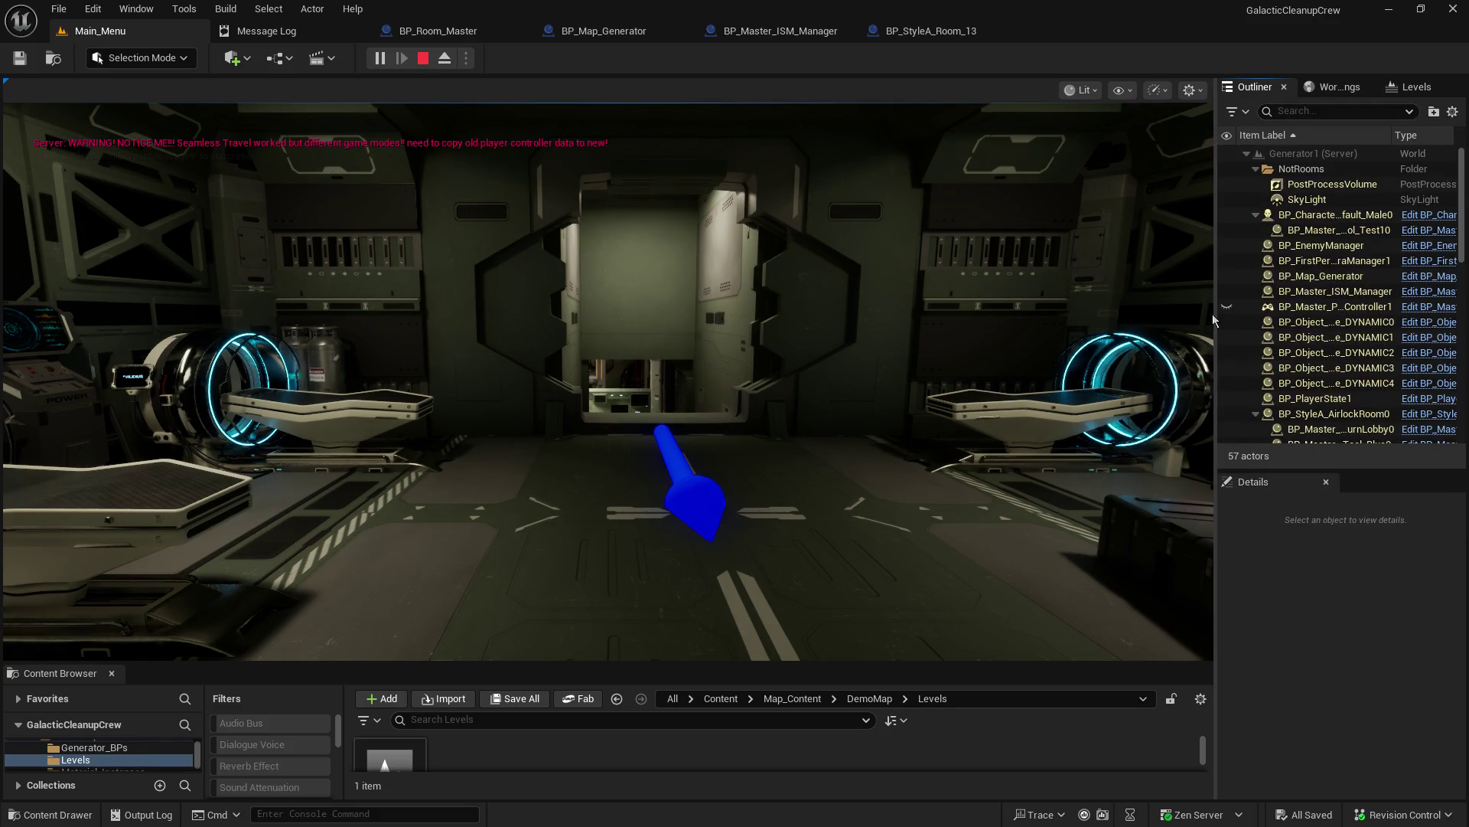
# Step: Widen and lengthen the Outliner, browse the 57 actors, and select BP_Master_ISM_Manager
pyautogui.moveTo(1136, 338); pyautogui.dragTo(1109, 338)
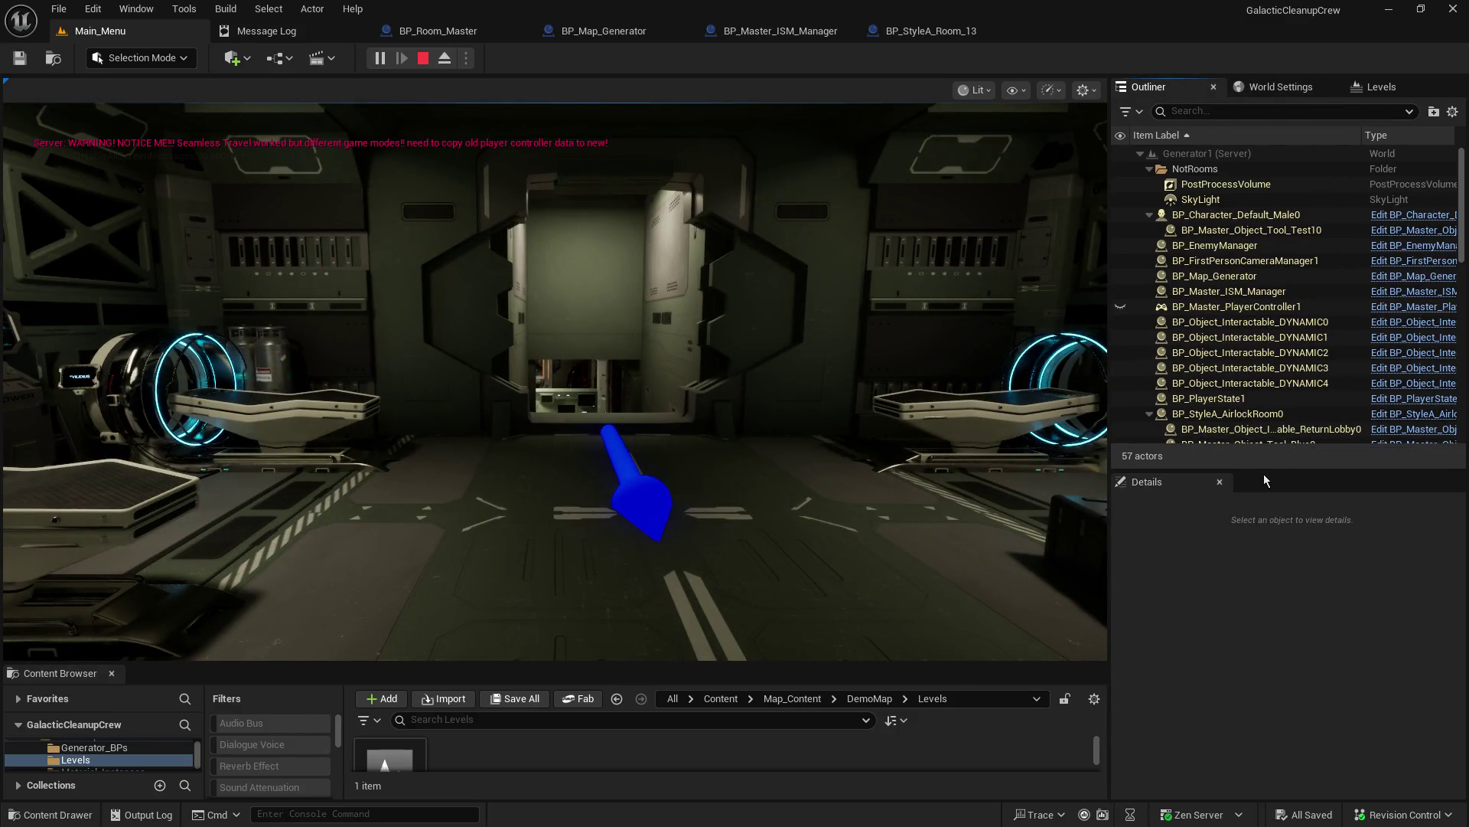
pyautogui.moveTo(1256, 468); pyautogui.dragTo(1257, 691)
pyautogui.scroll(-5, 1270, 383)
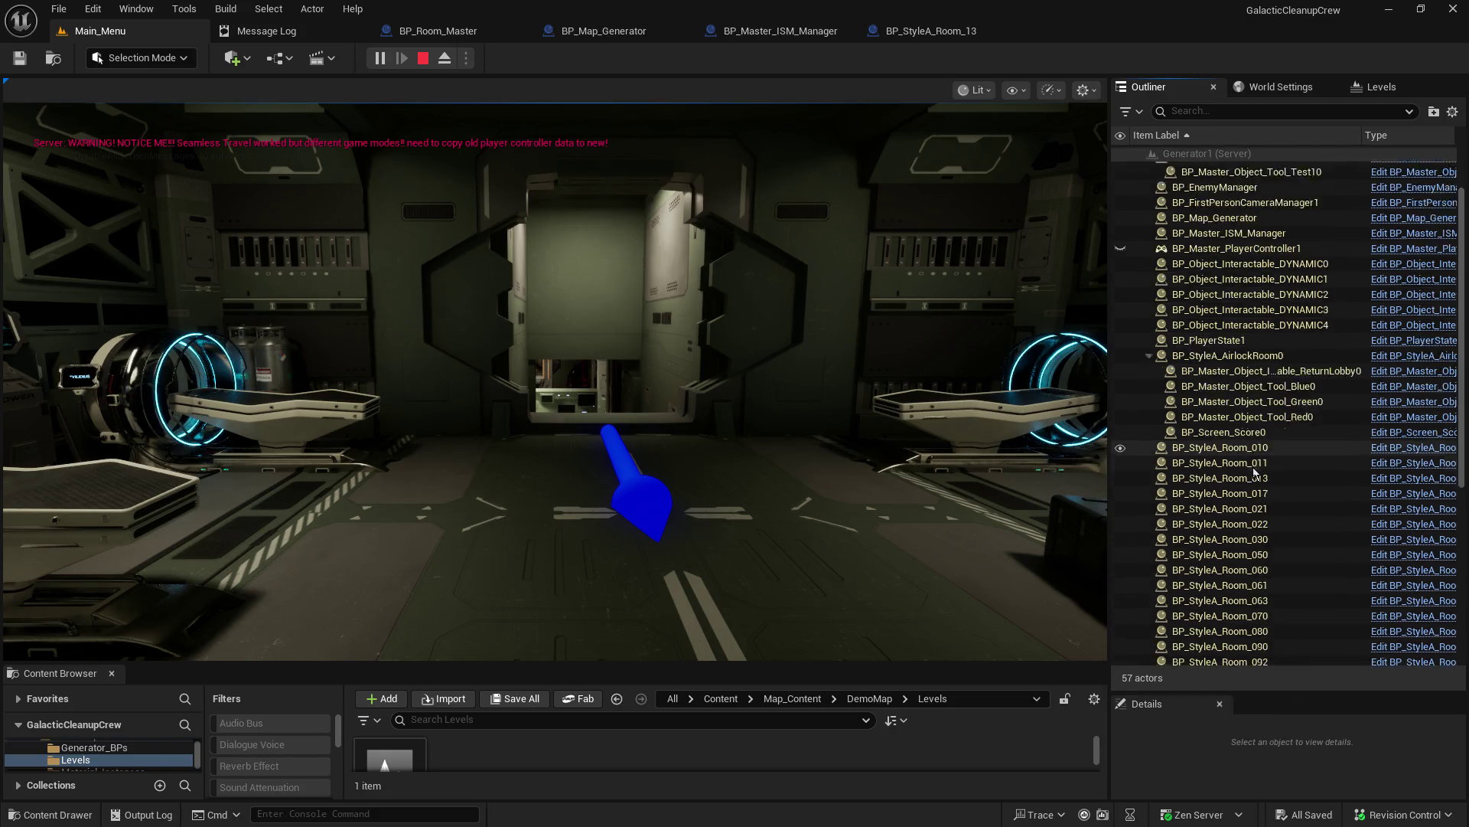
pyautogui.scroll(3, 1258, 480)
pyautogui.scroll(3, 1259, 479)
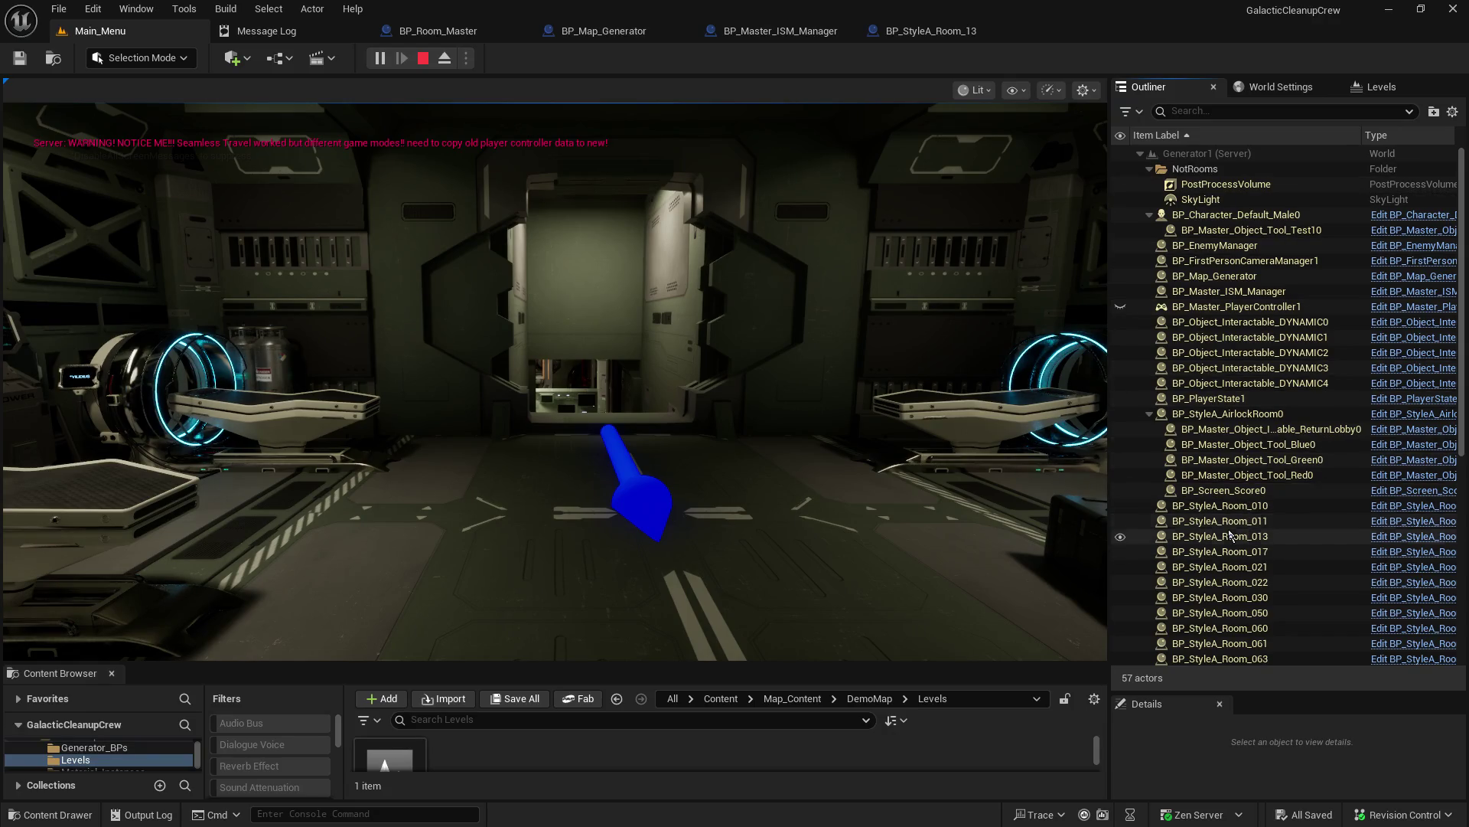
pyautogui.scroll(-5, 1230, 535)
pyautogui.scroll(4, 1246, 459)
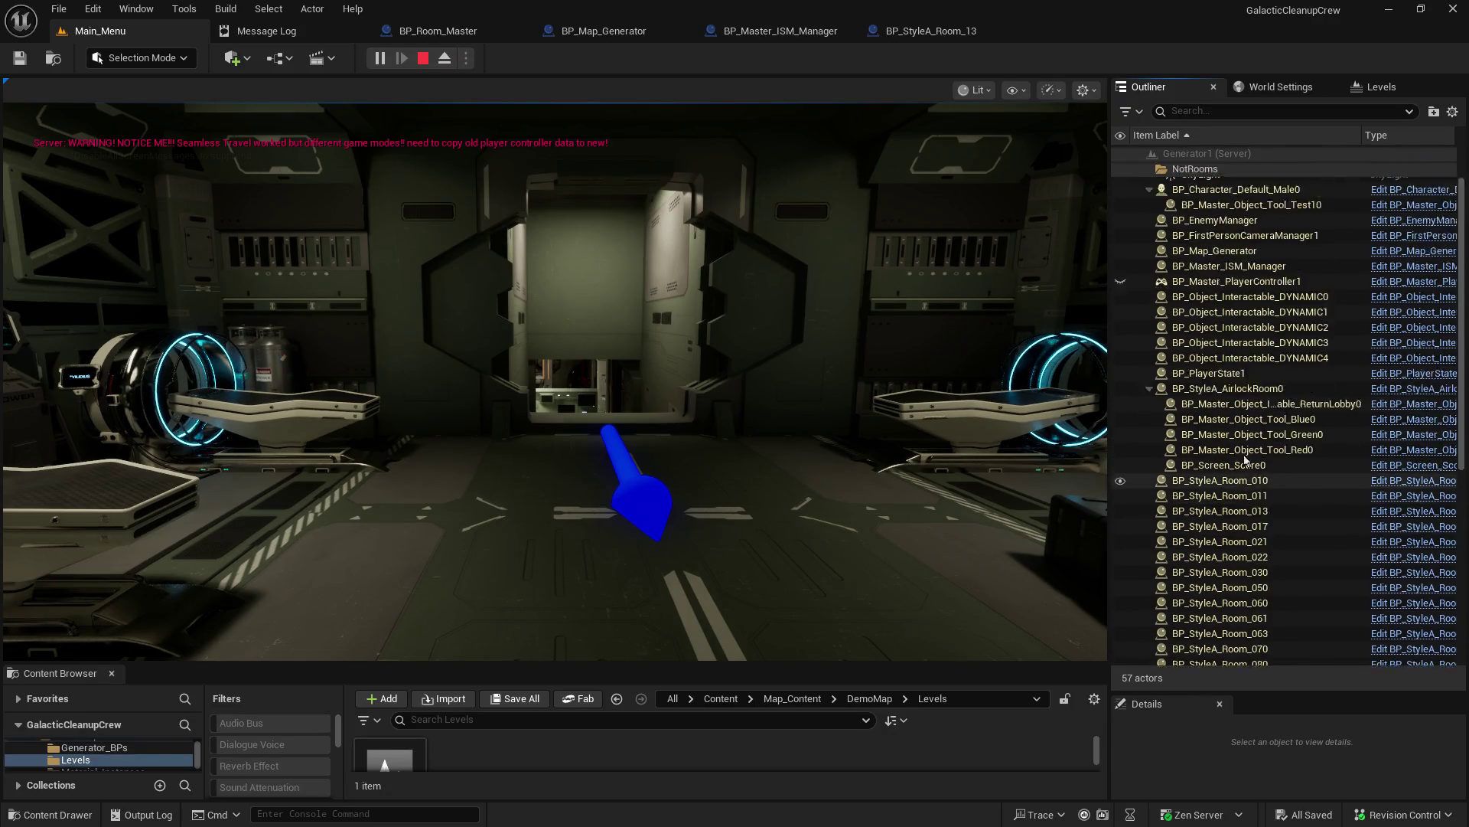
pyautogui.scroll(1, 1245, 457)
pyautogui.click(1216, 294)
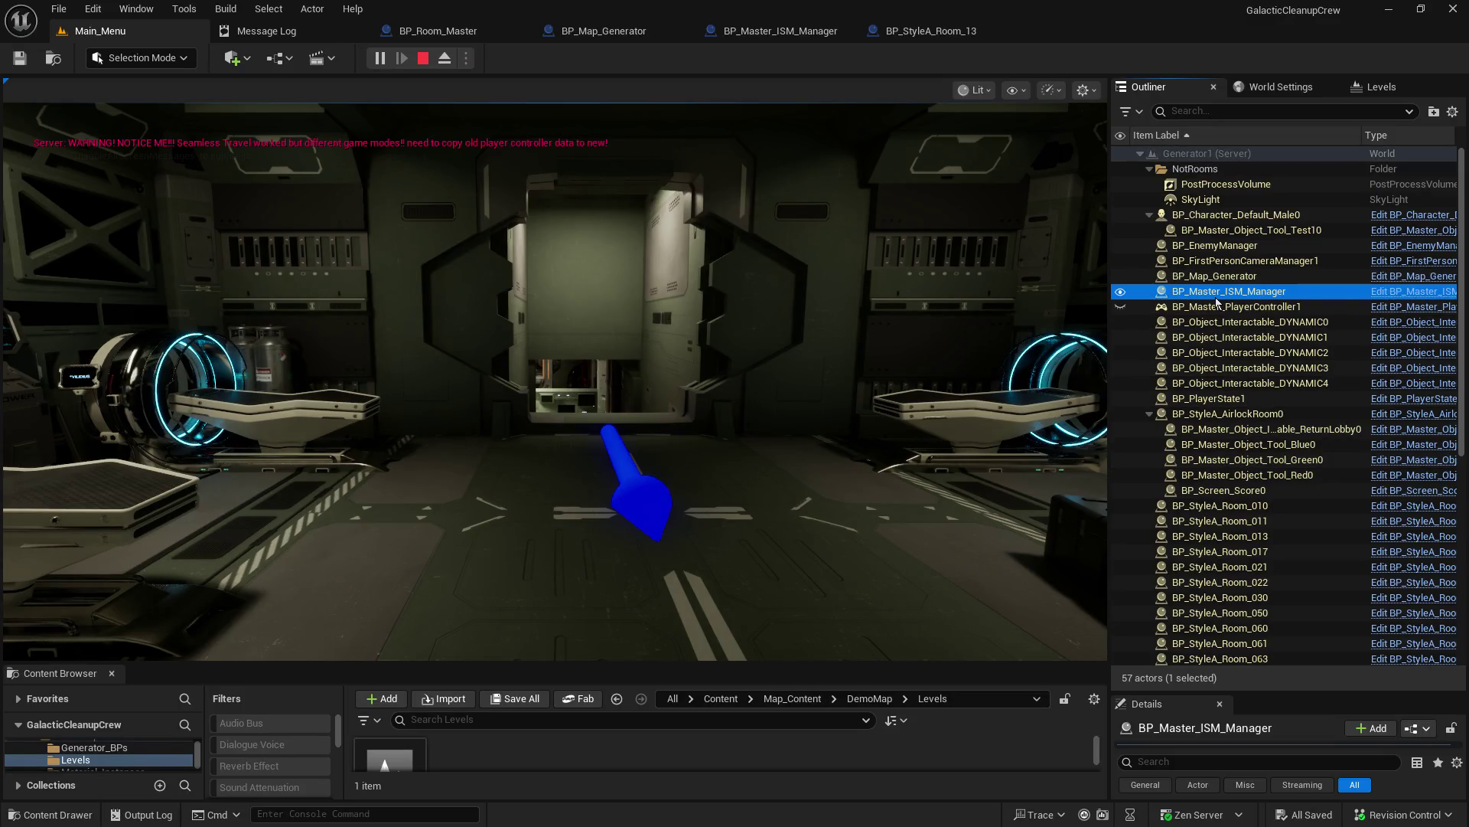
# Step: Enlarge the Details panel for BP_Master_ISM_Manager and stop the play session
pyautogui.click(1277, 693)
pyautogui.moveTo(1278, 693); pyautogui.dragTo(1309, 394)
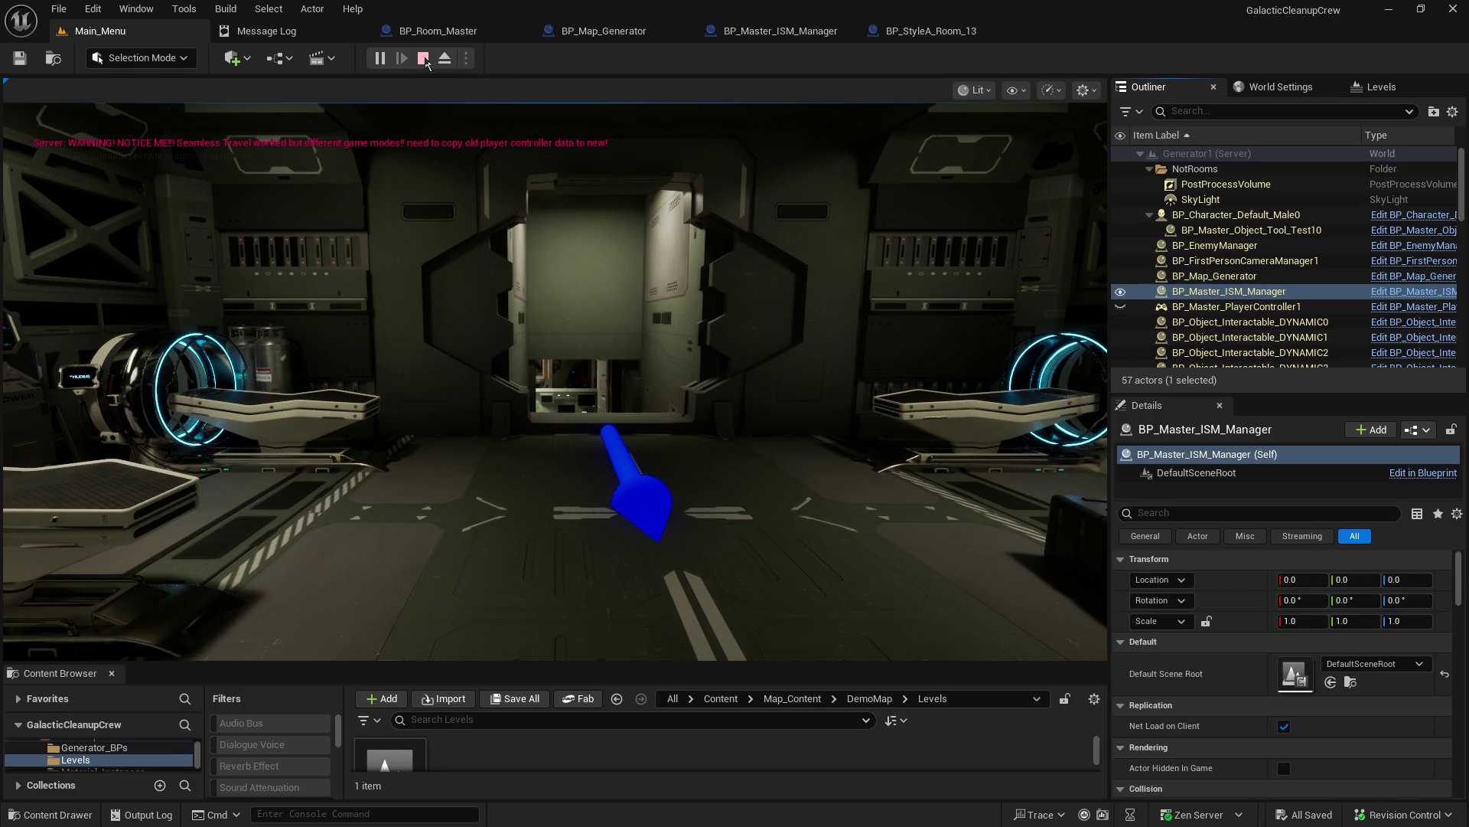
pyautogui.click(423, 59)
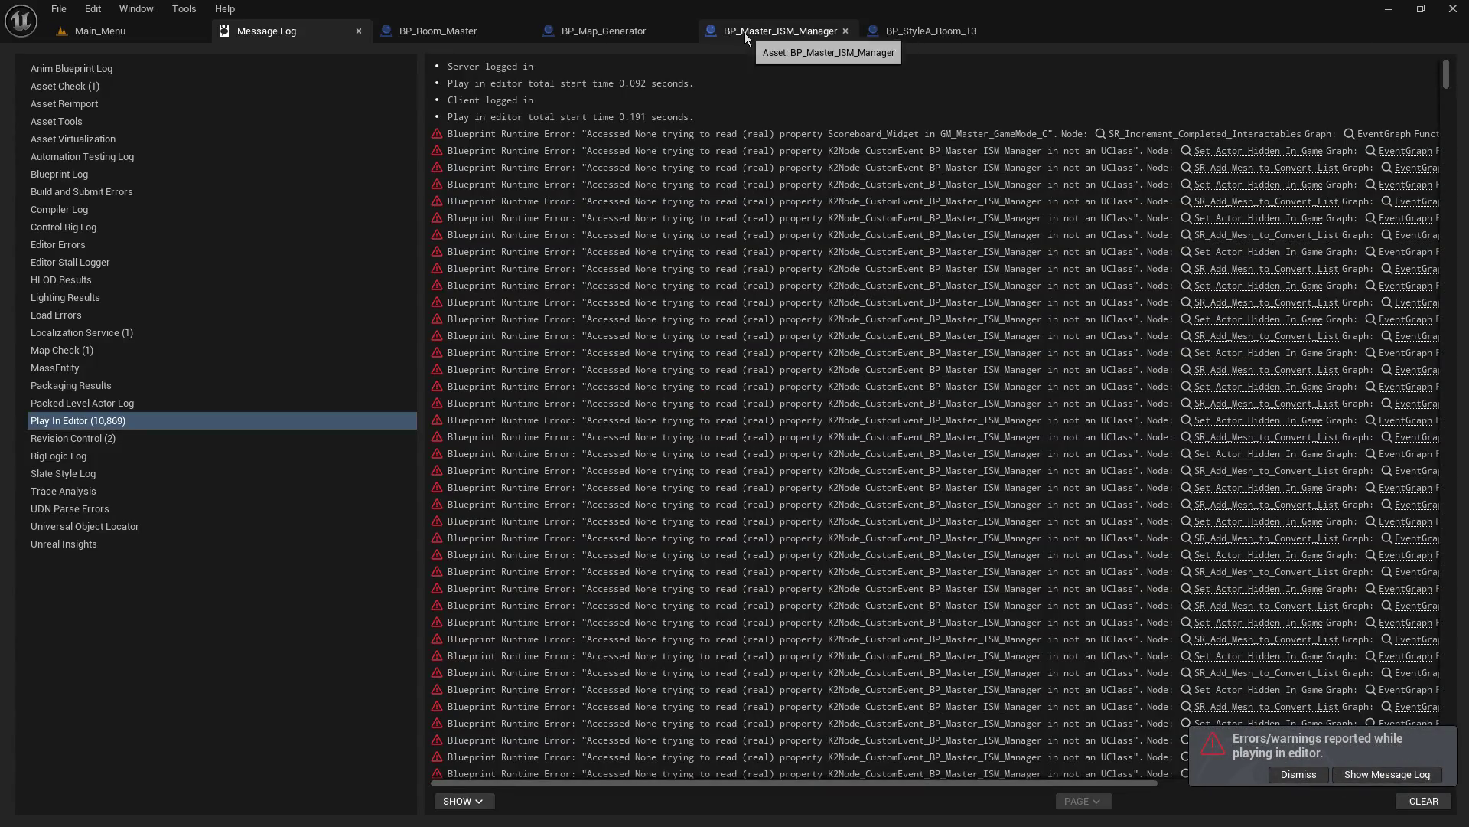
# Step: Go through BP_Master_ISM_Manager to BP_Map_Generator's EventGraph and pan across its node groups
pyautogui.click(745, 33)
pyautogui.click(618, 38)
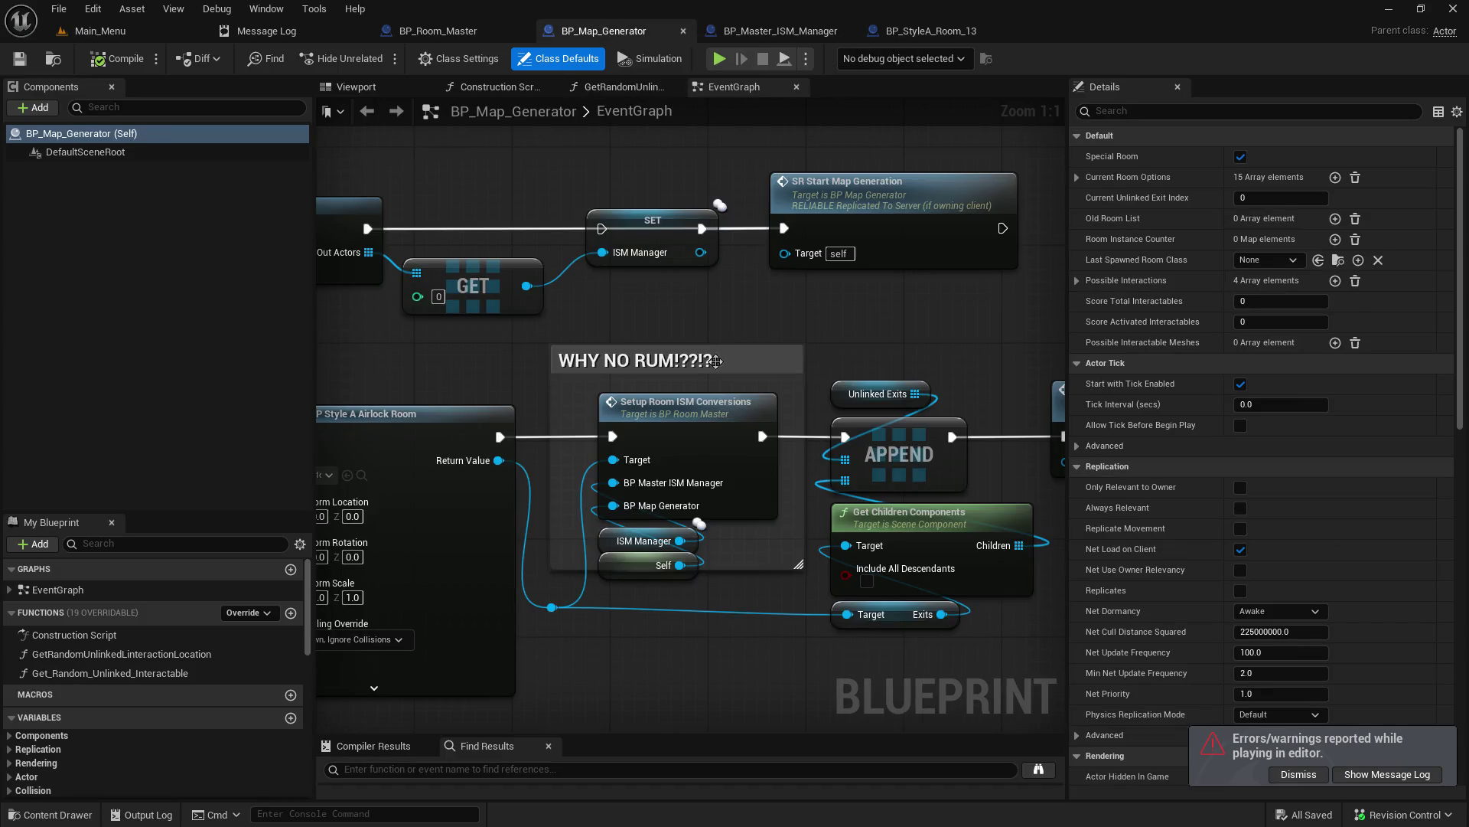
pyautogui.scroll(-4, 888, 327)
pyautogui.moveTo(888, 328); pyautogui.dragTo(692, 159)
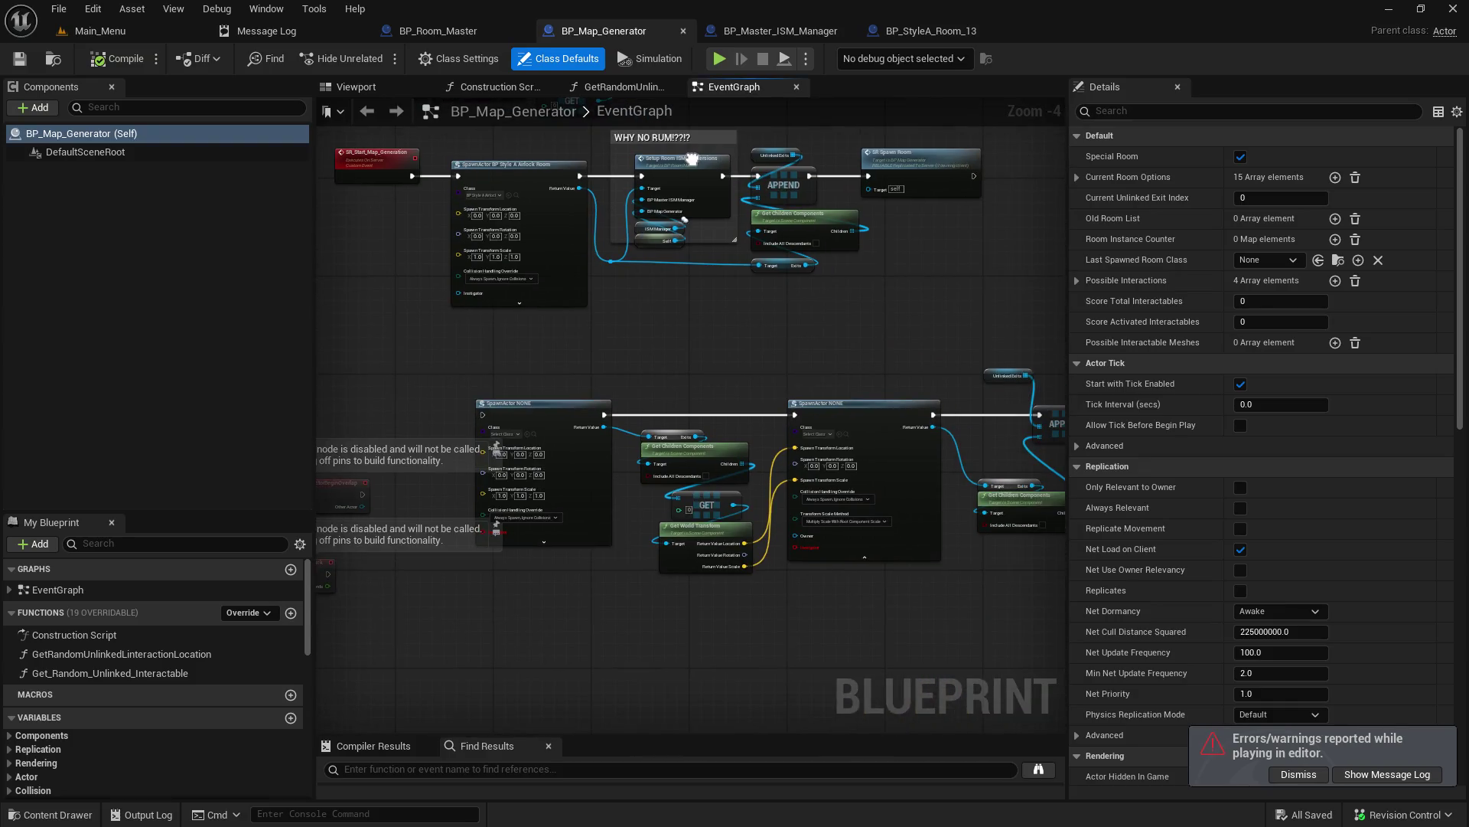
# Step: Wire Get All Actors Of Class's execution output into the SET ISM Manager node
pyautogui.scroll(-5, 686, 411)
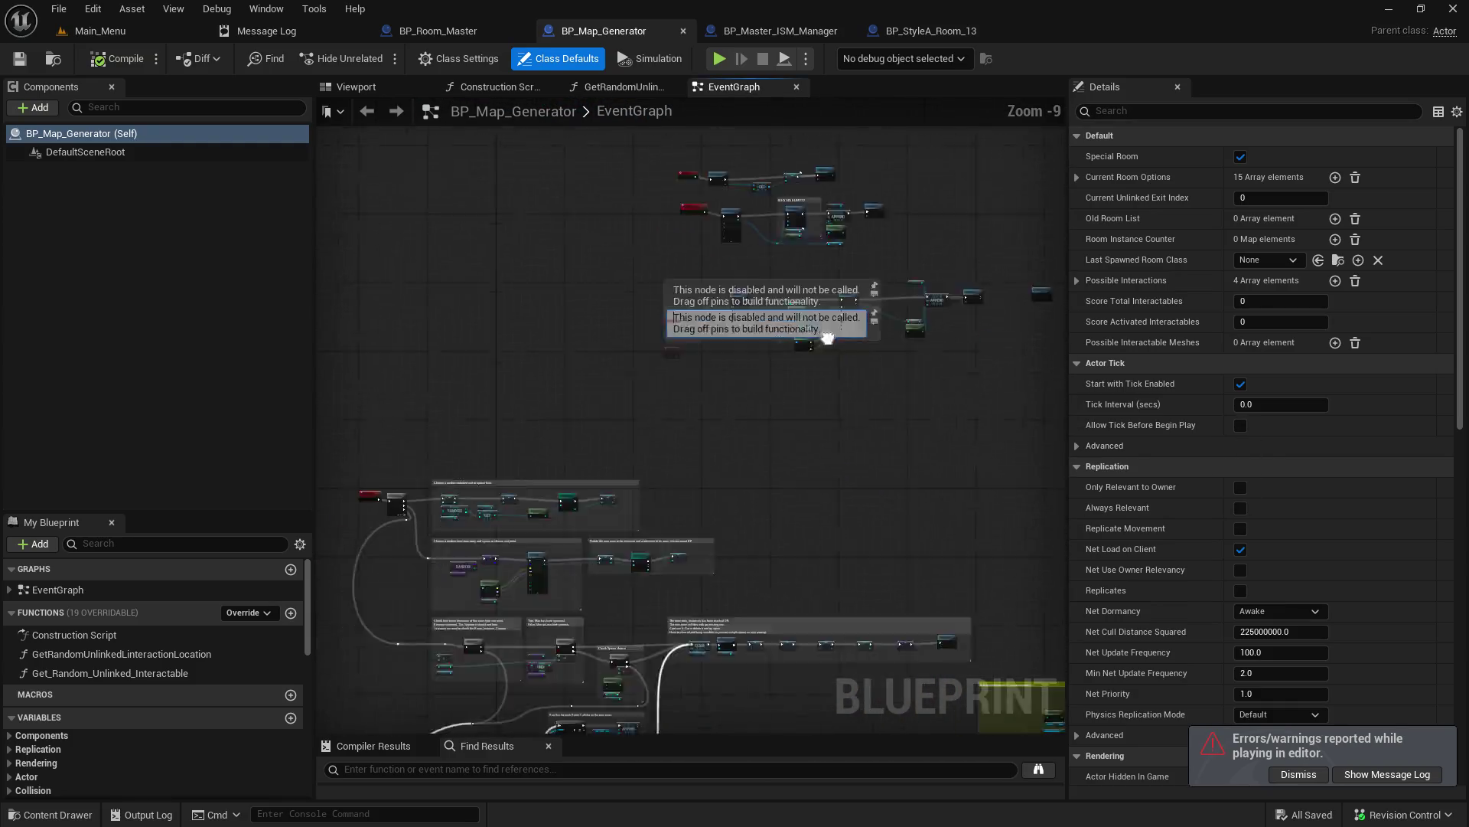
pyautogui.scroll(6, 754, 544)
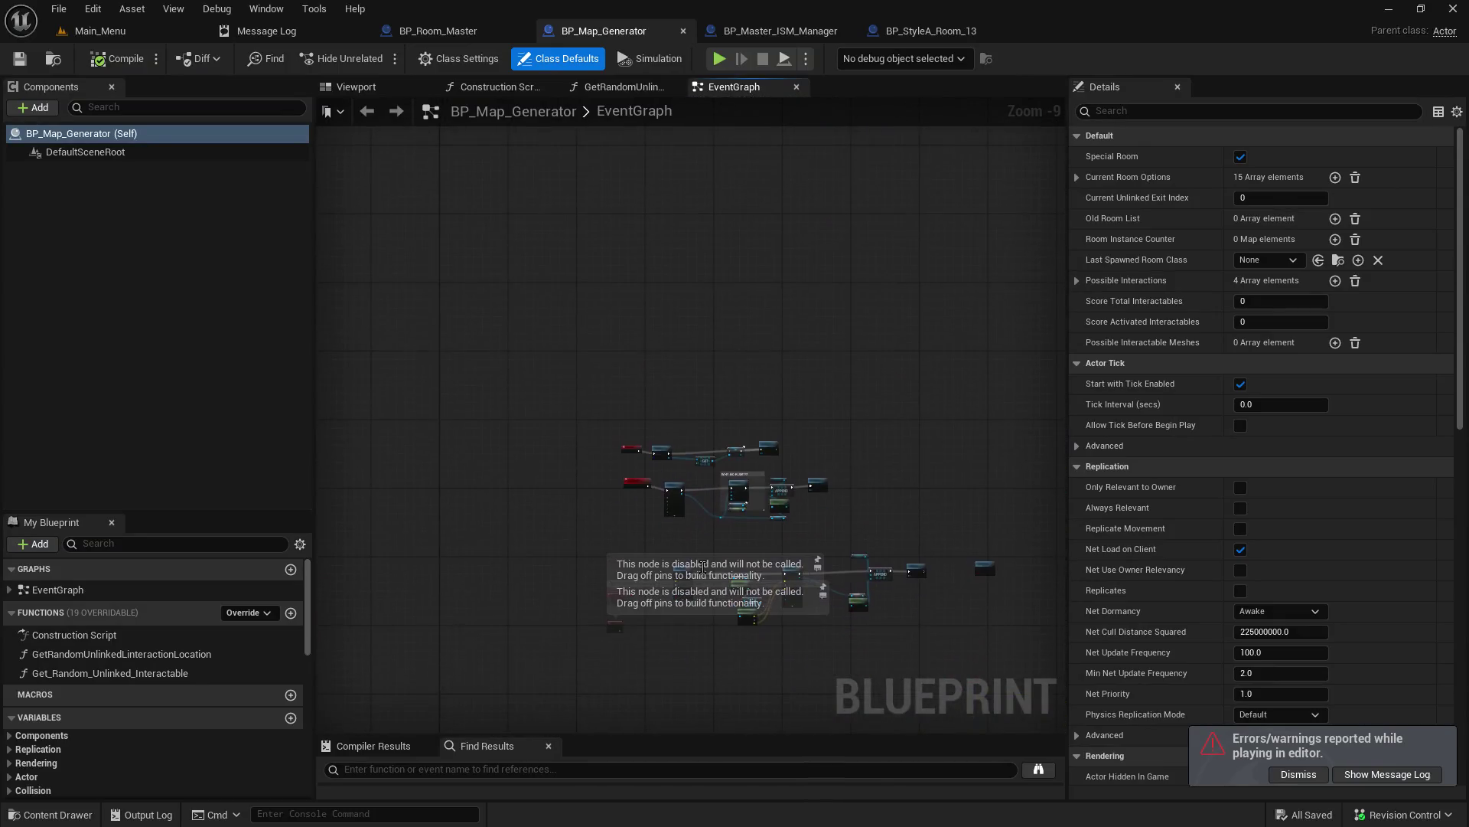
pyautogui.moveTo(685, 329)
pyautogui.mouseDown()
pyautogui.moveTo(704, 322)
pyautogui.moveTo(781, 635)
pyautogui.mouseUp()
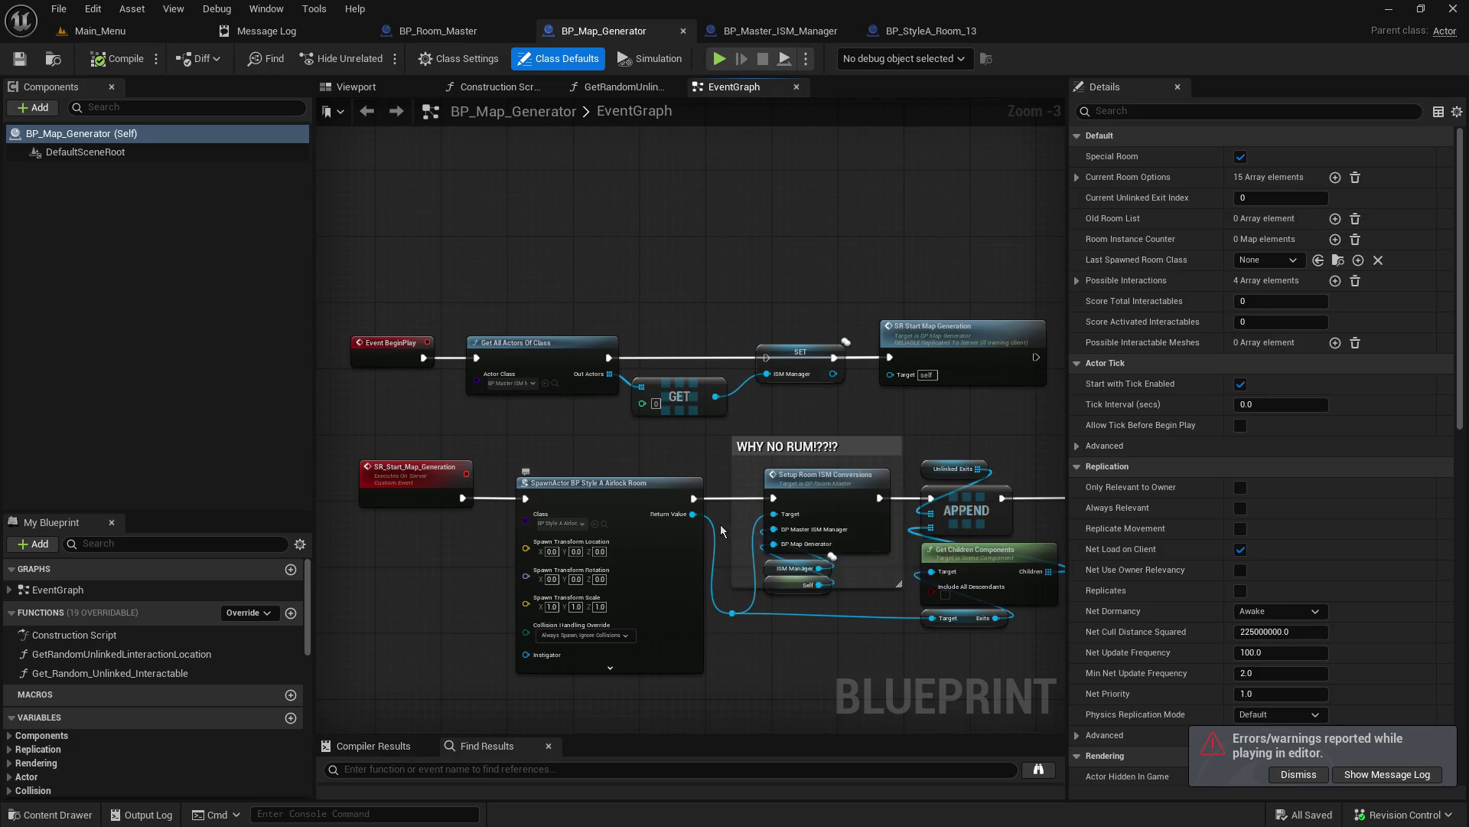
pyautogui.scroll(3, 724, 526)
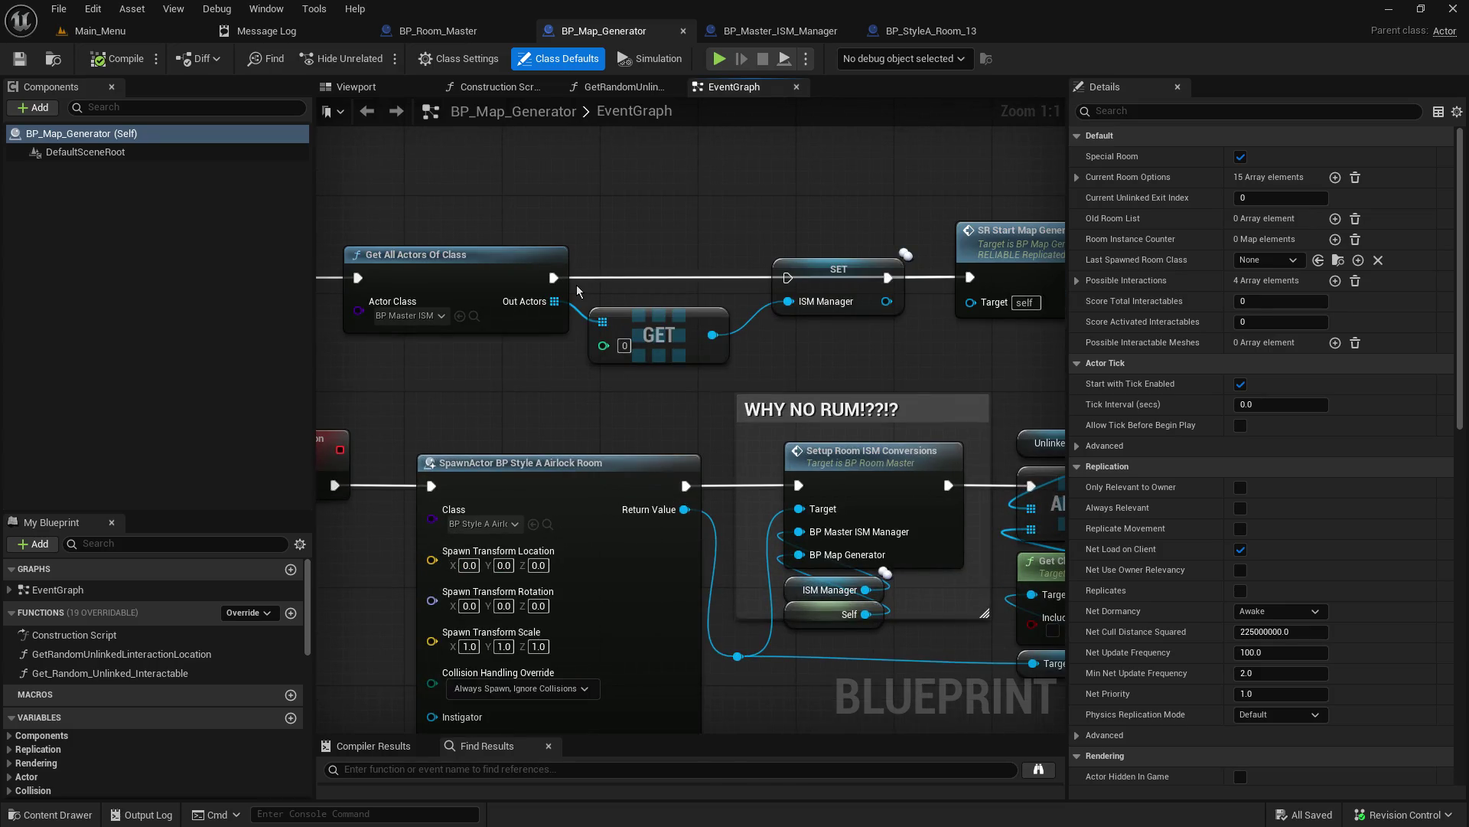
pyautogui.moveTo(554, 278)
pyautogui.mouseDown()
pyautogui.moveTo(765, 300)
pyautogui.moveTo(788, 278)
pyautogui.mouseUp()
pyautogui.moveTo(704, 504)
pyautogui.mouseDown()
pyautogui.moveTo(518, 474)
pyautogui.moveTo(623, 463)
pyautogui.mouseUp()
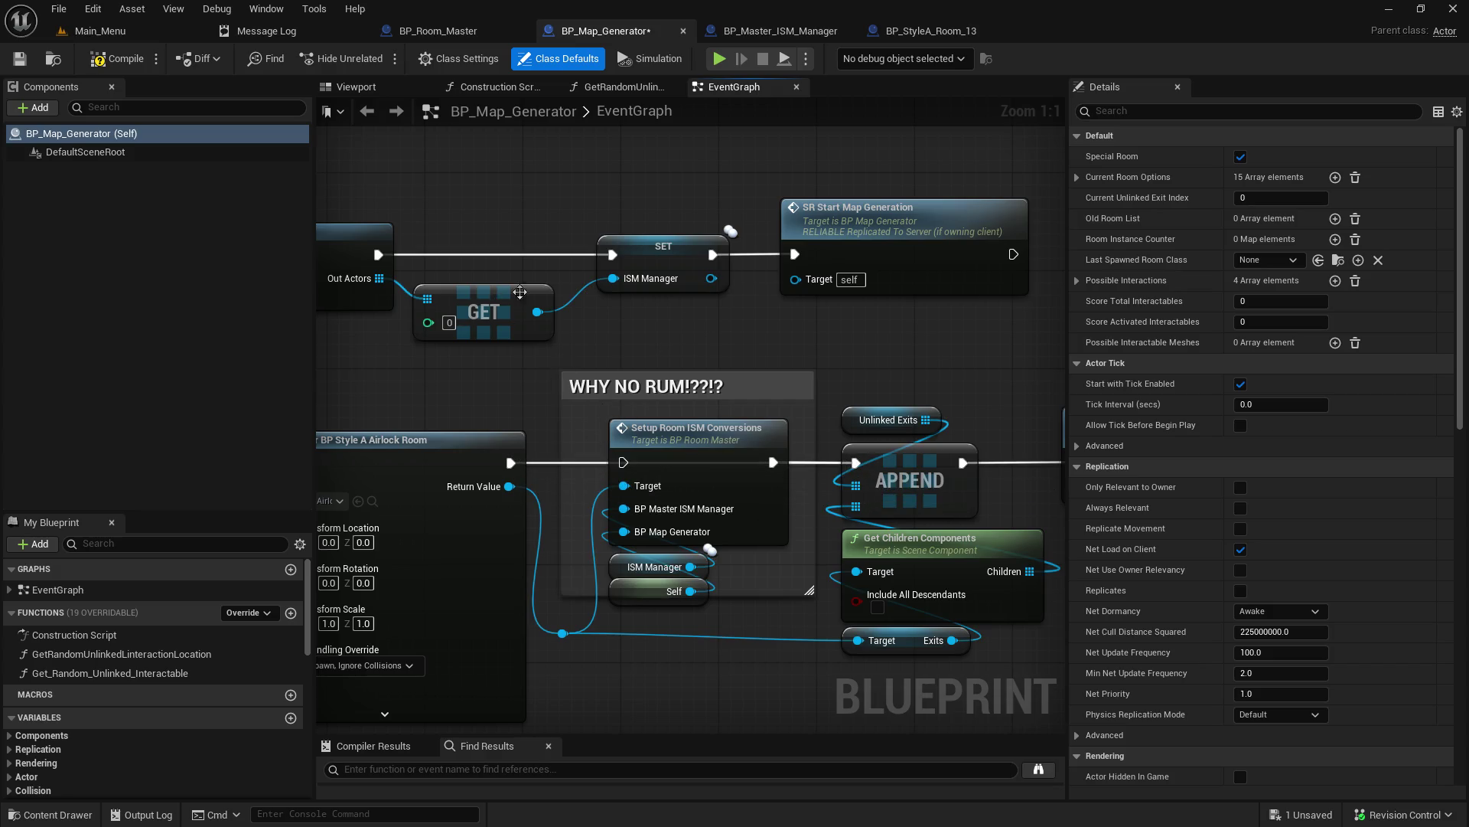
# Step: Save BP_Map_Generator and start a new play session from Main_Menu
pyautogui.click(19, 58)
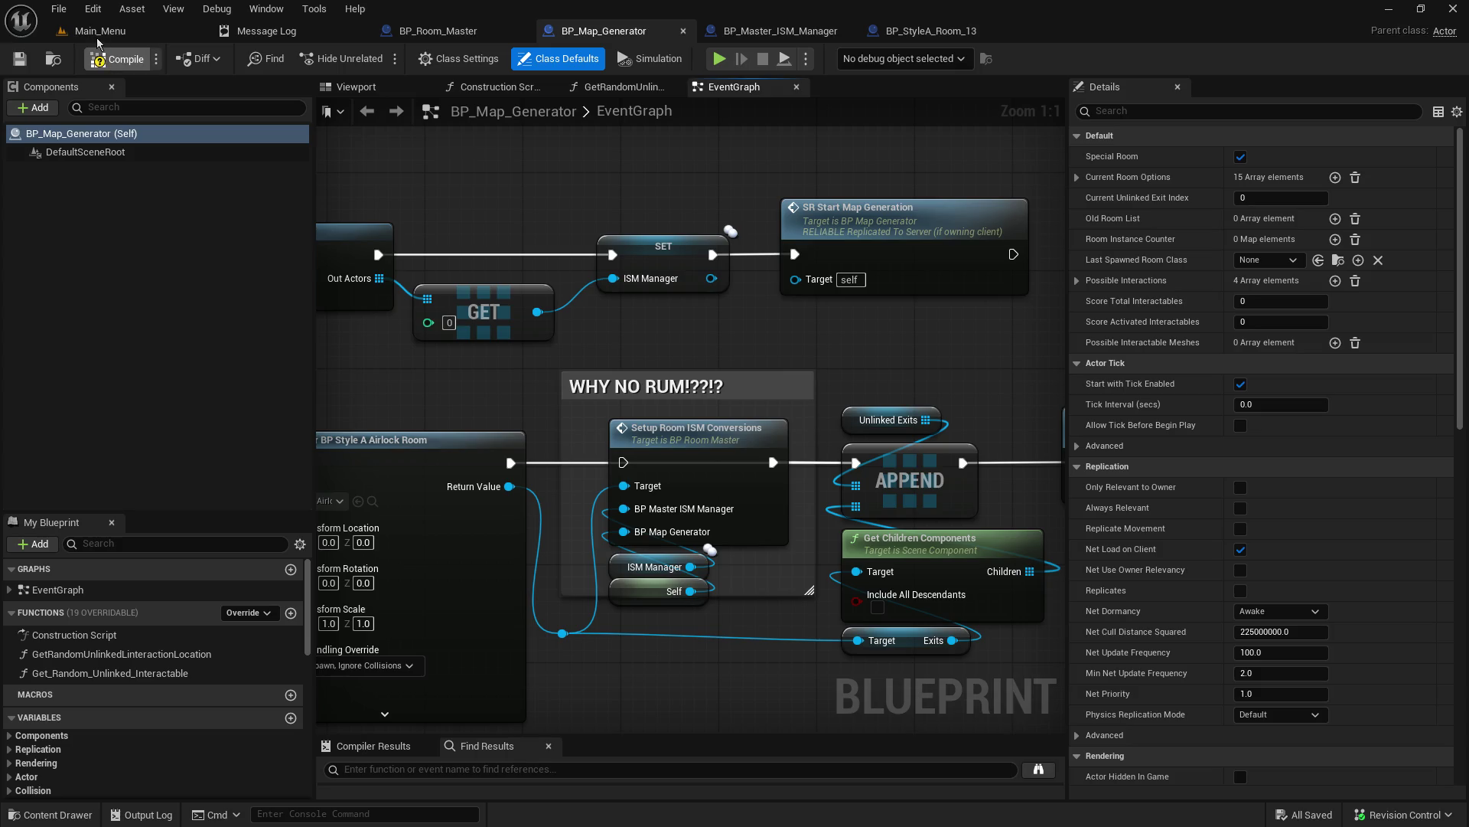
pyautogui.click(99, 31)
pyautogui.click(370, 61)
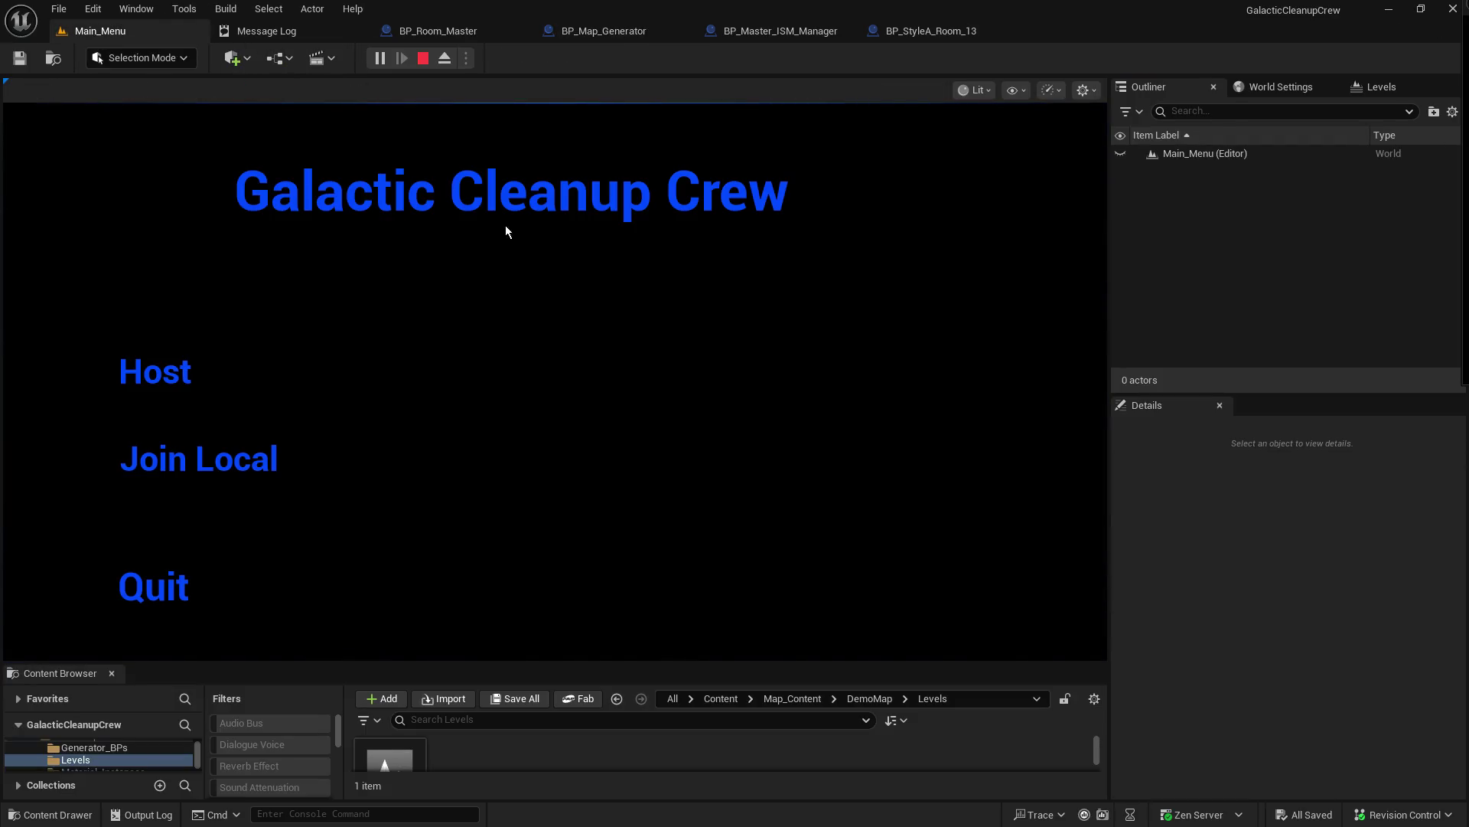
# Step: Host a game from the main menu and walk down the generated corridor to the stairs
pyautogui.click(125, 386)
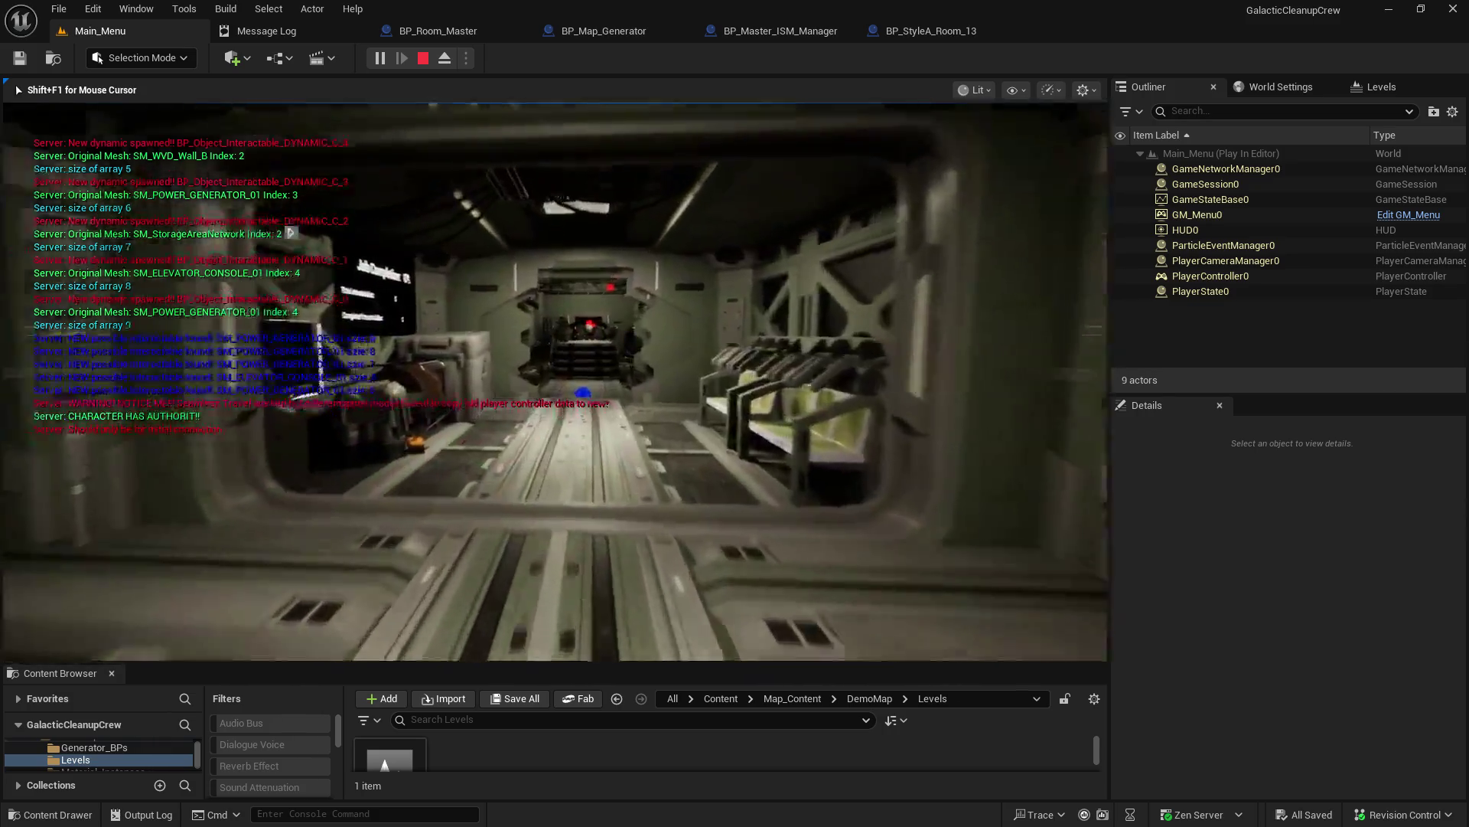
pyautogui.press('w')
pyautogui.press('w')
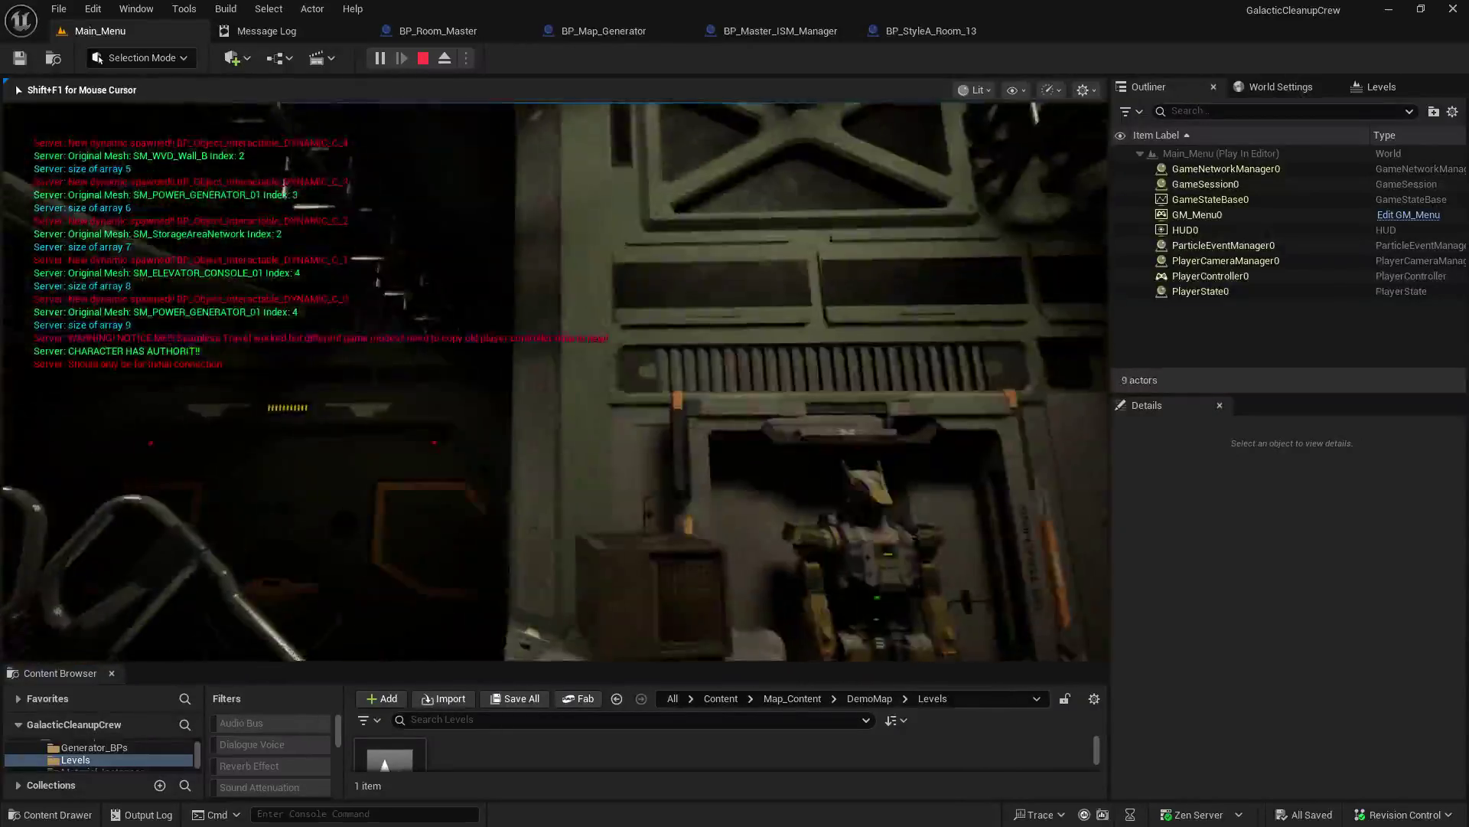
pyautogui.press('w')
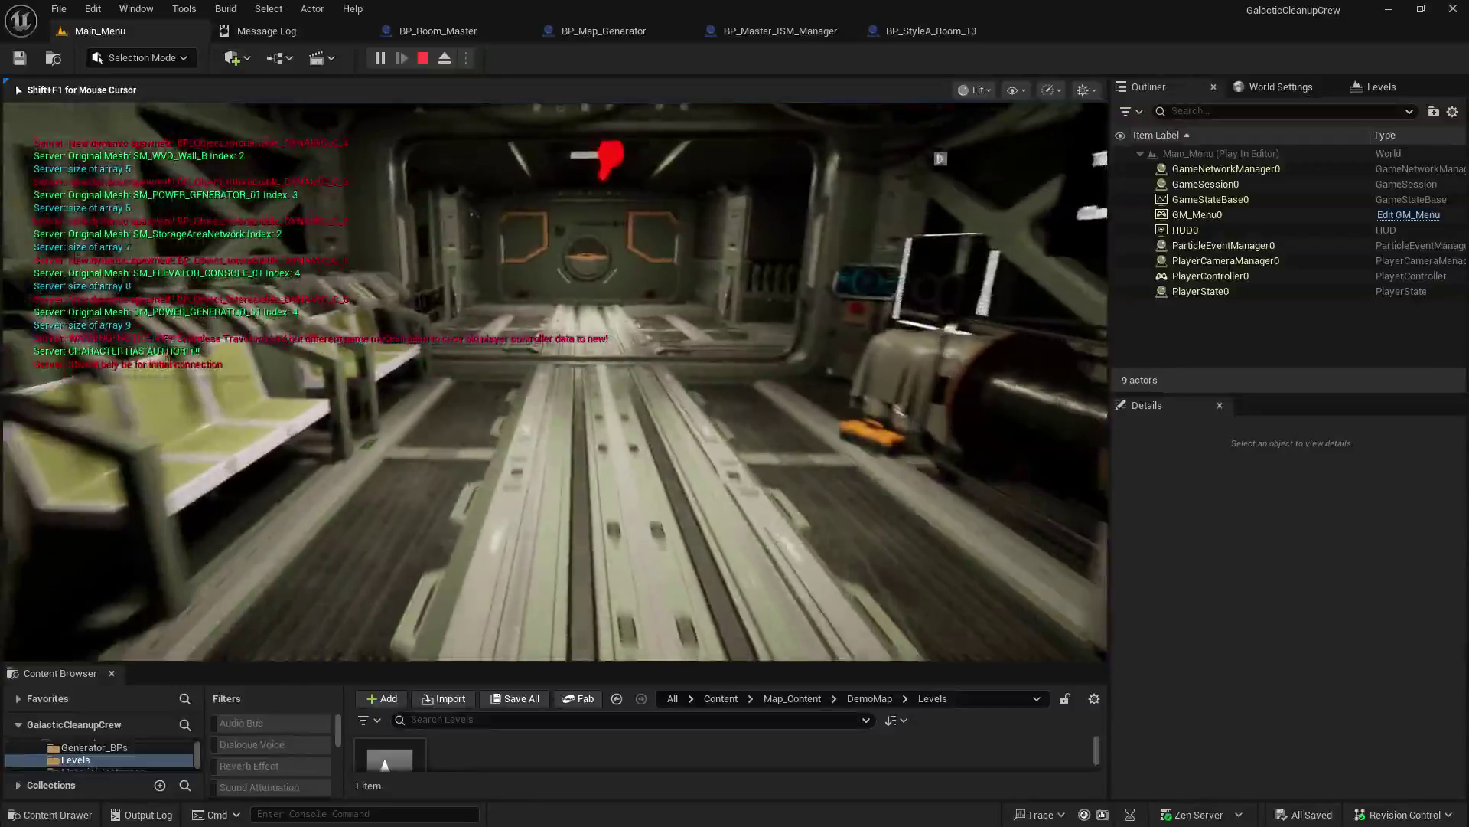
pyautogui.press('w')
pyautogui.press('w')
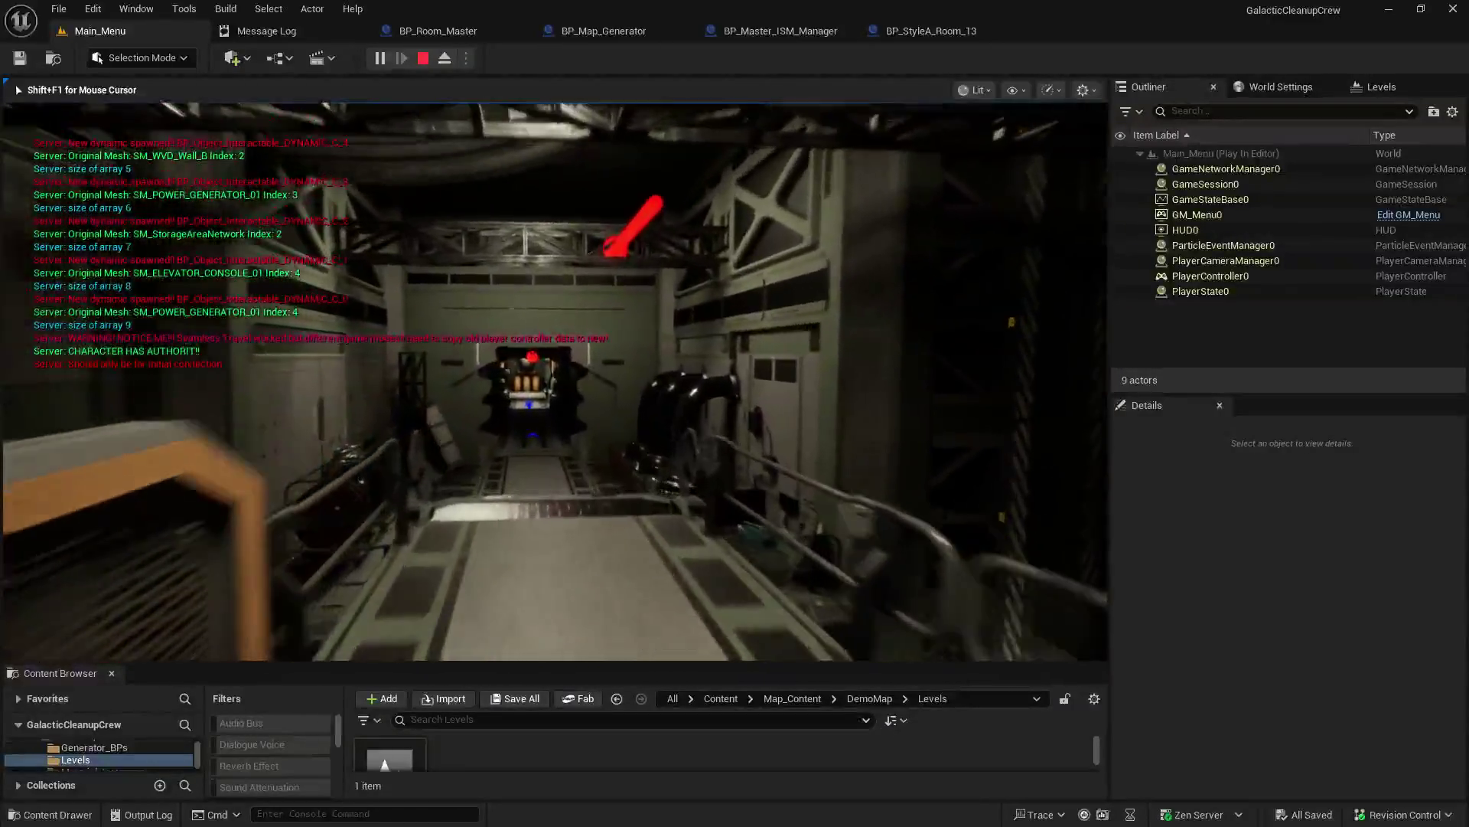
# Step: Look around the corridor machine and tank-lined wall, then start typing a show collision command
pyautogui.press('w')
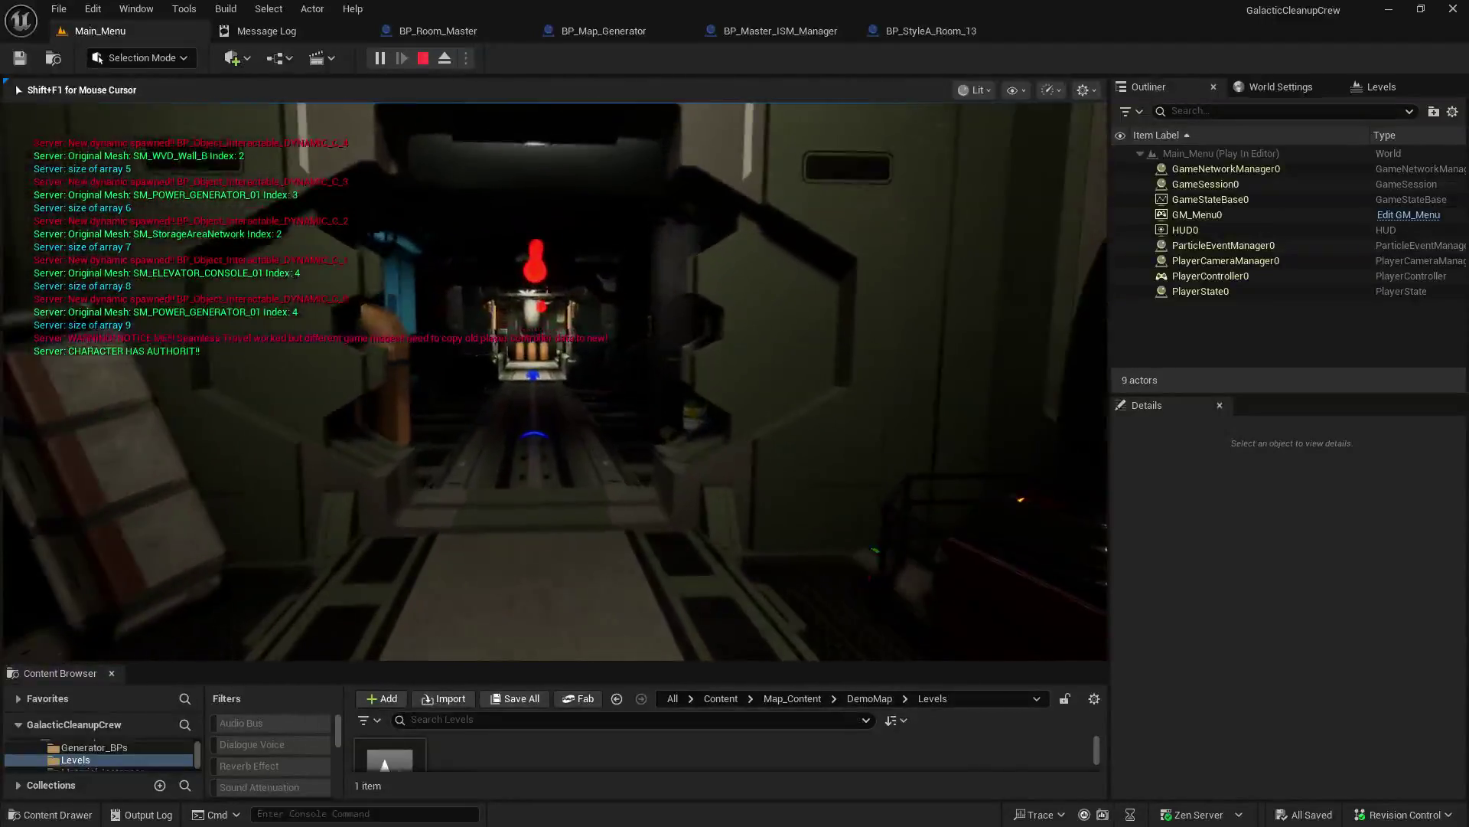
pyautogui.press('w')
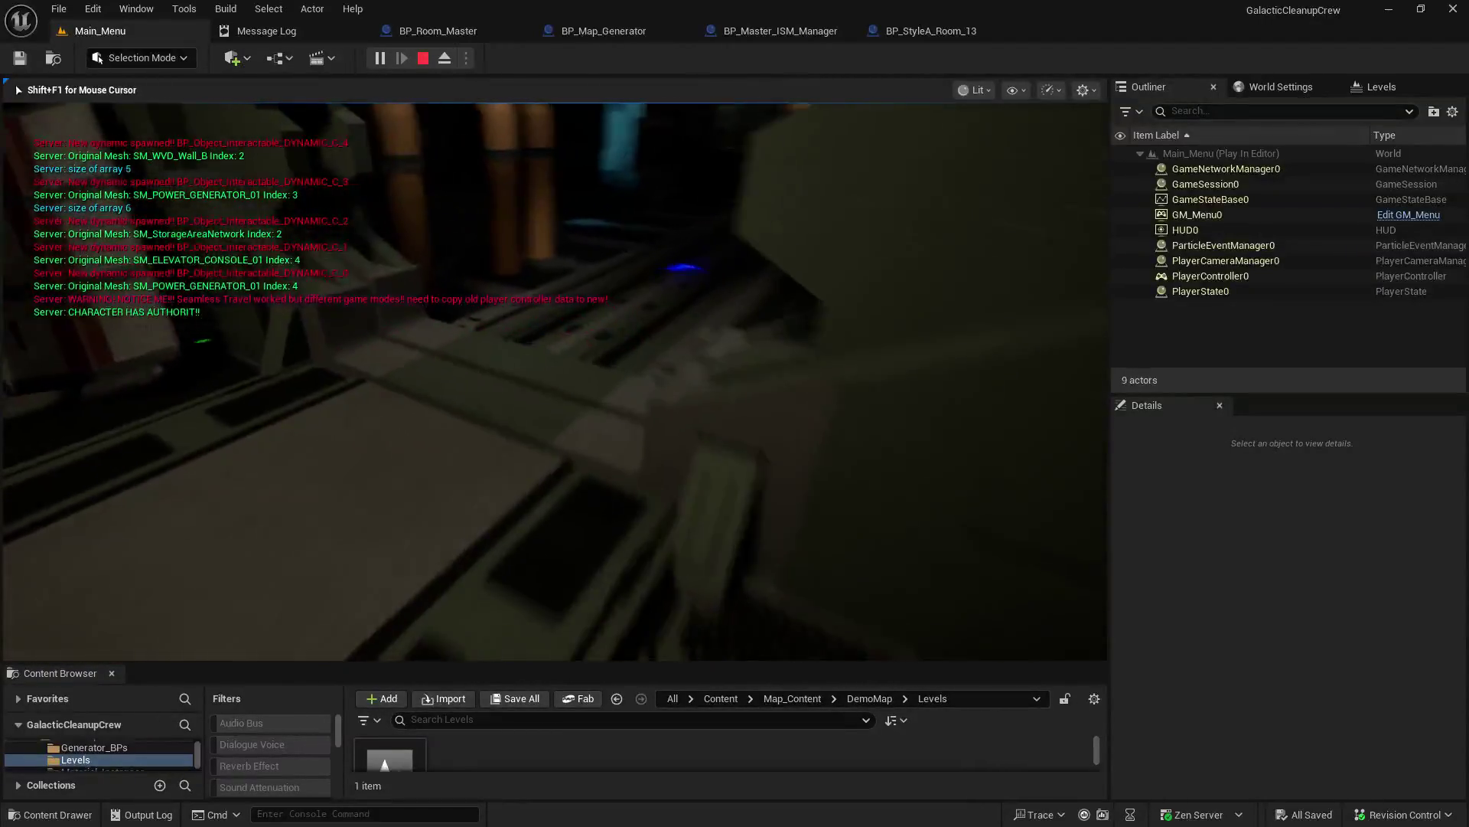
pyautogui.press('w')
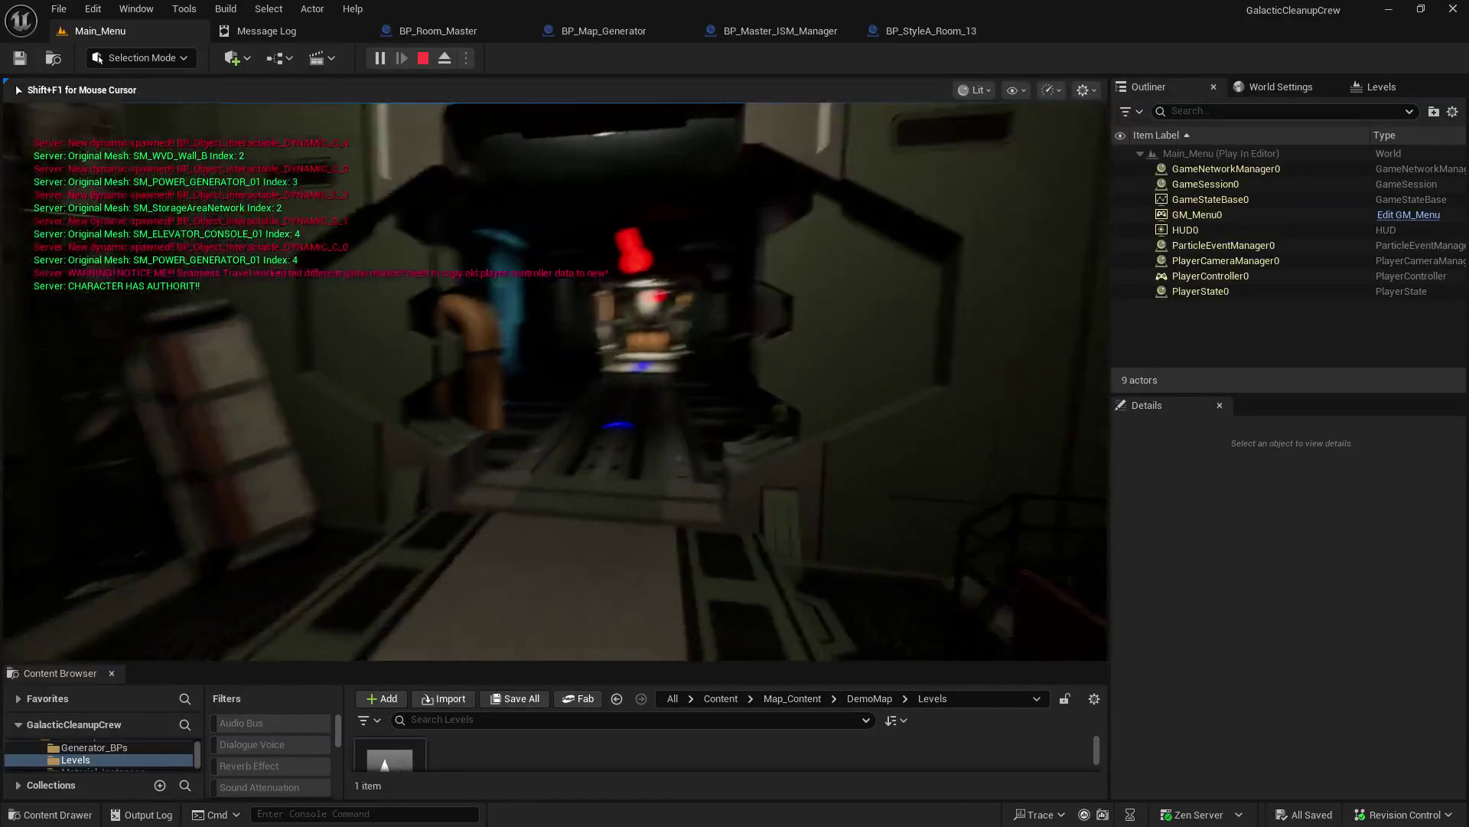
pyautogui.press('w')
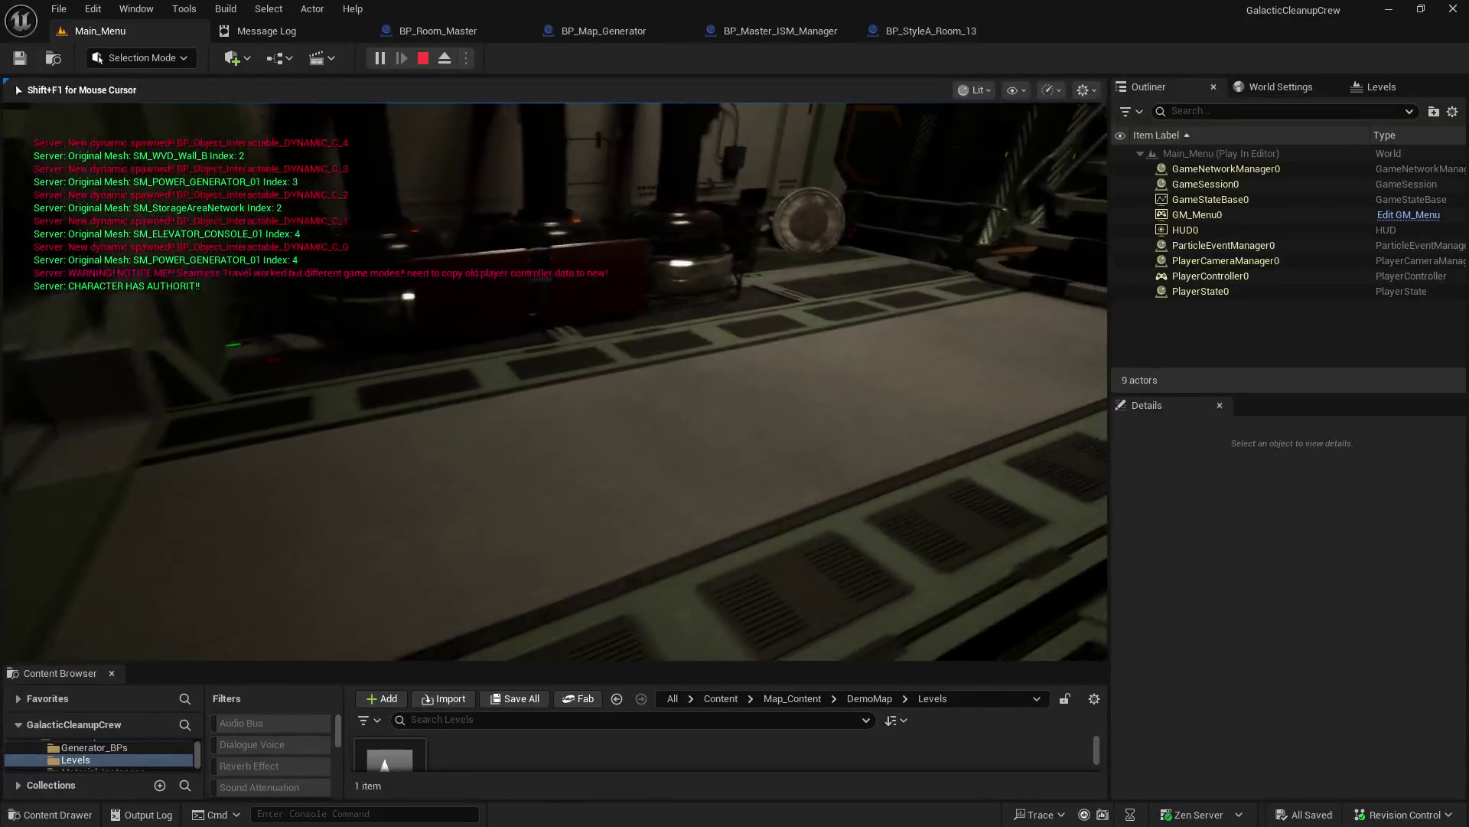
pyautogui.press('w')
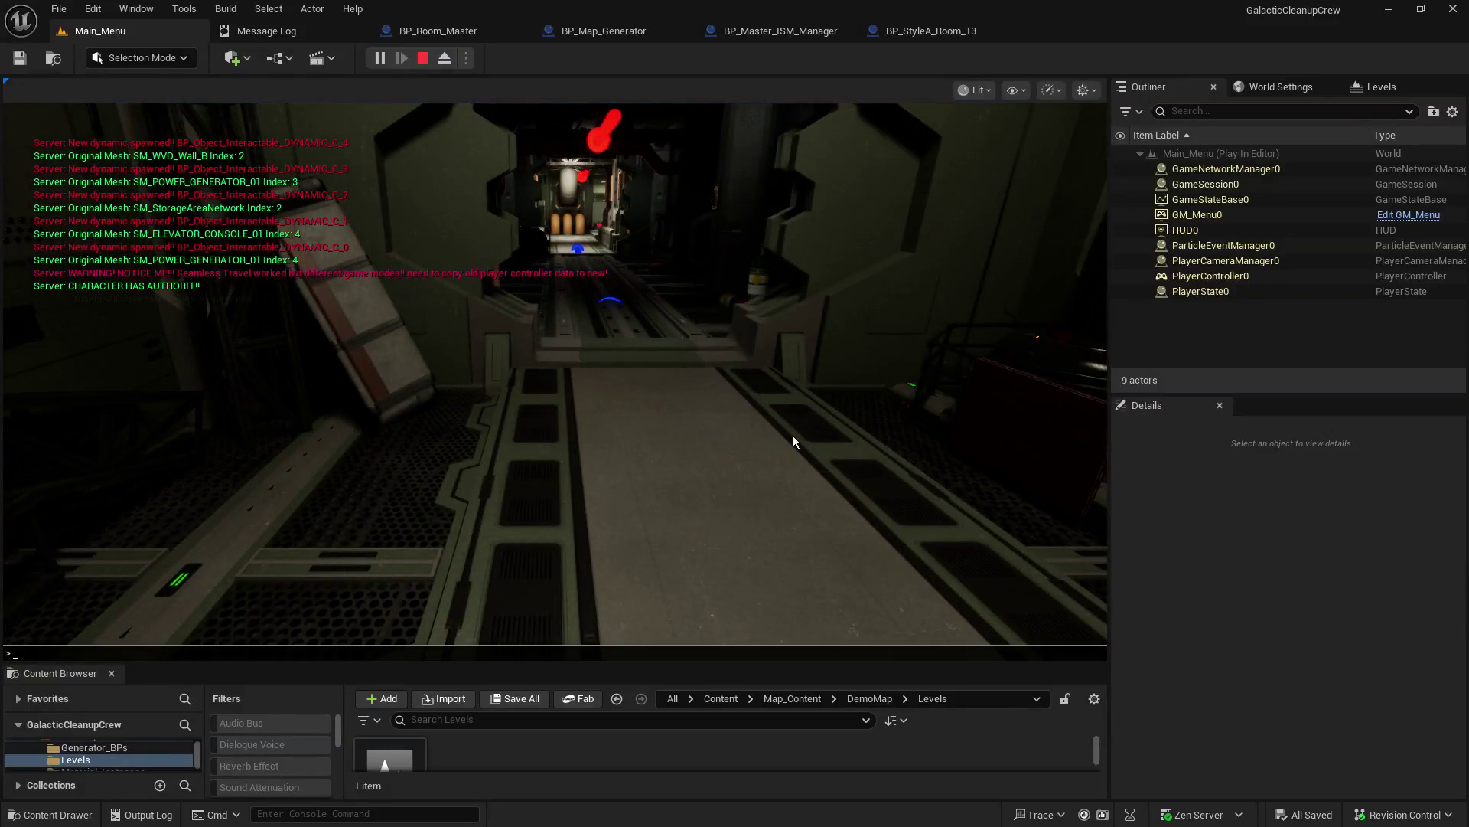
pyautogui.write('ke')
pyautogui.write('show coll')
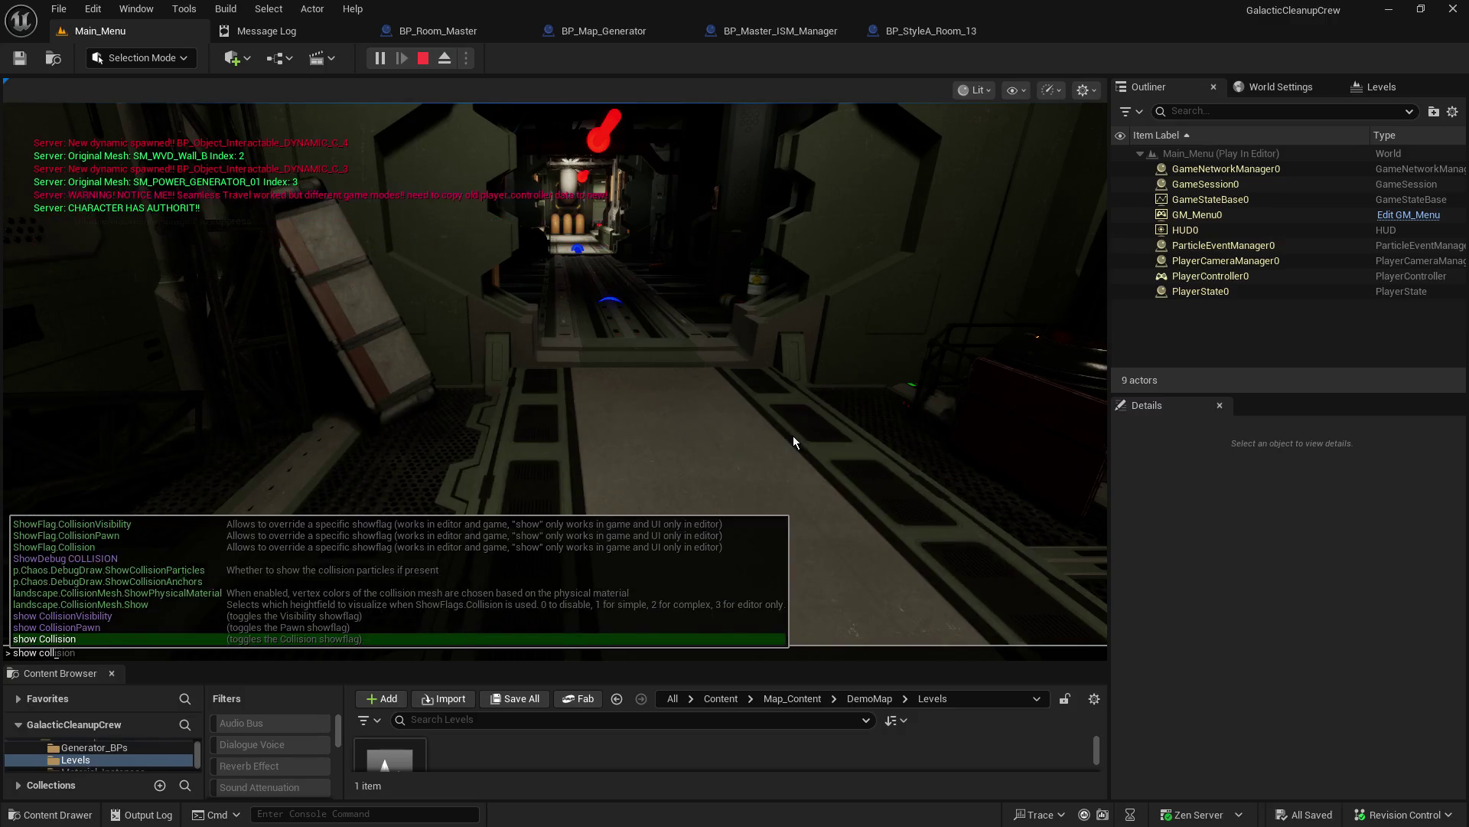
# Step: Dismiss the mistyped command and run ShowDebug COLLISION from the console suggestions
pyautogui.press('Return')
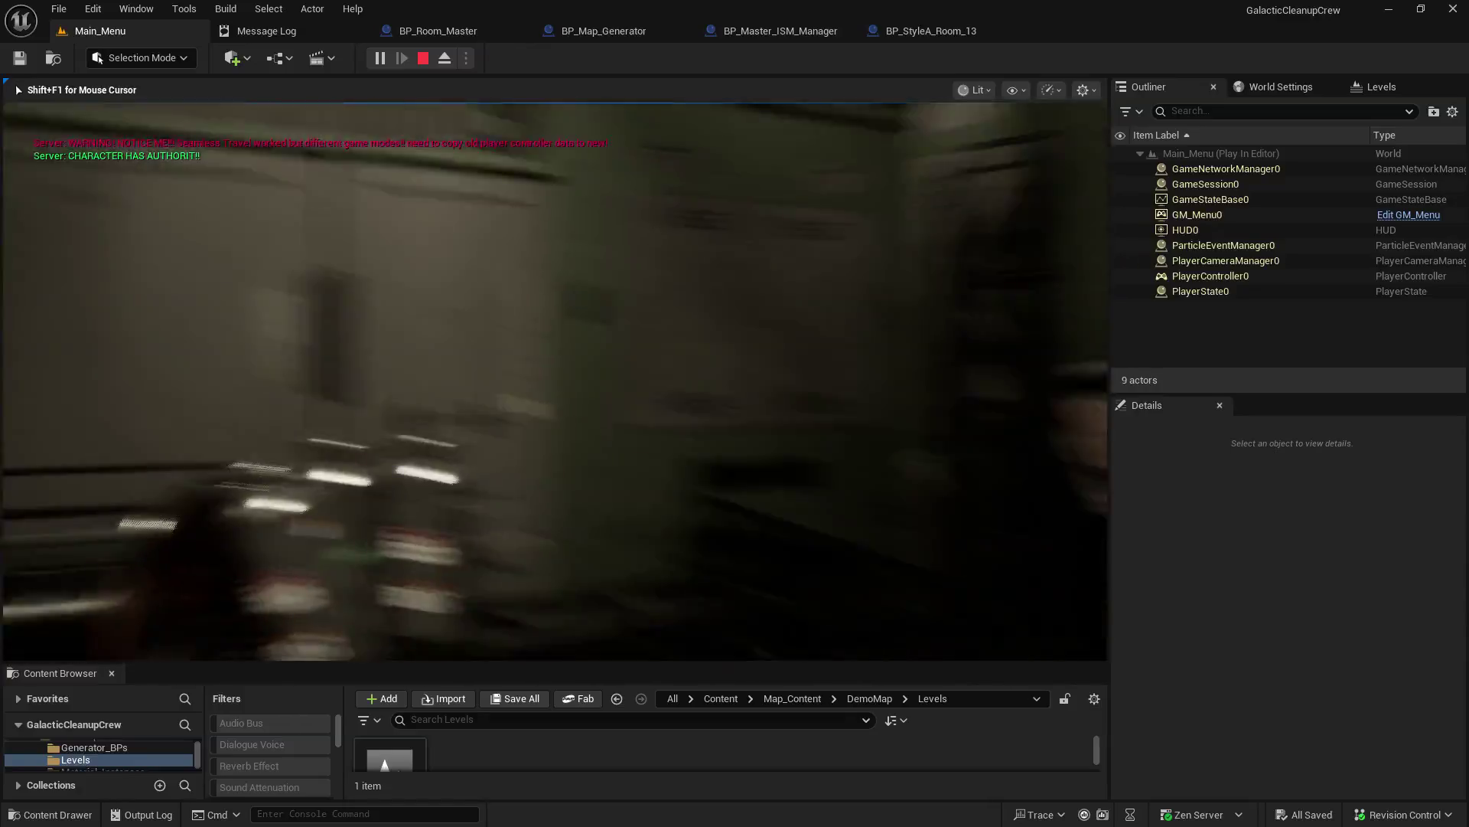
pyautogui.press('`')
pyautogui.write('show coll')
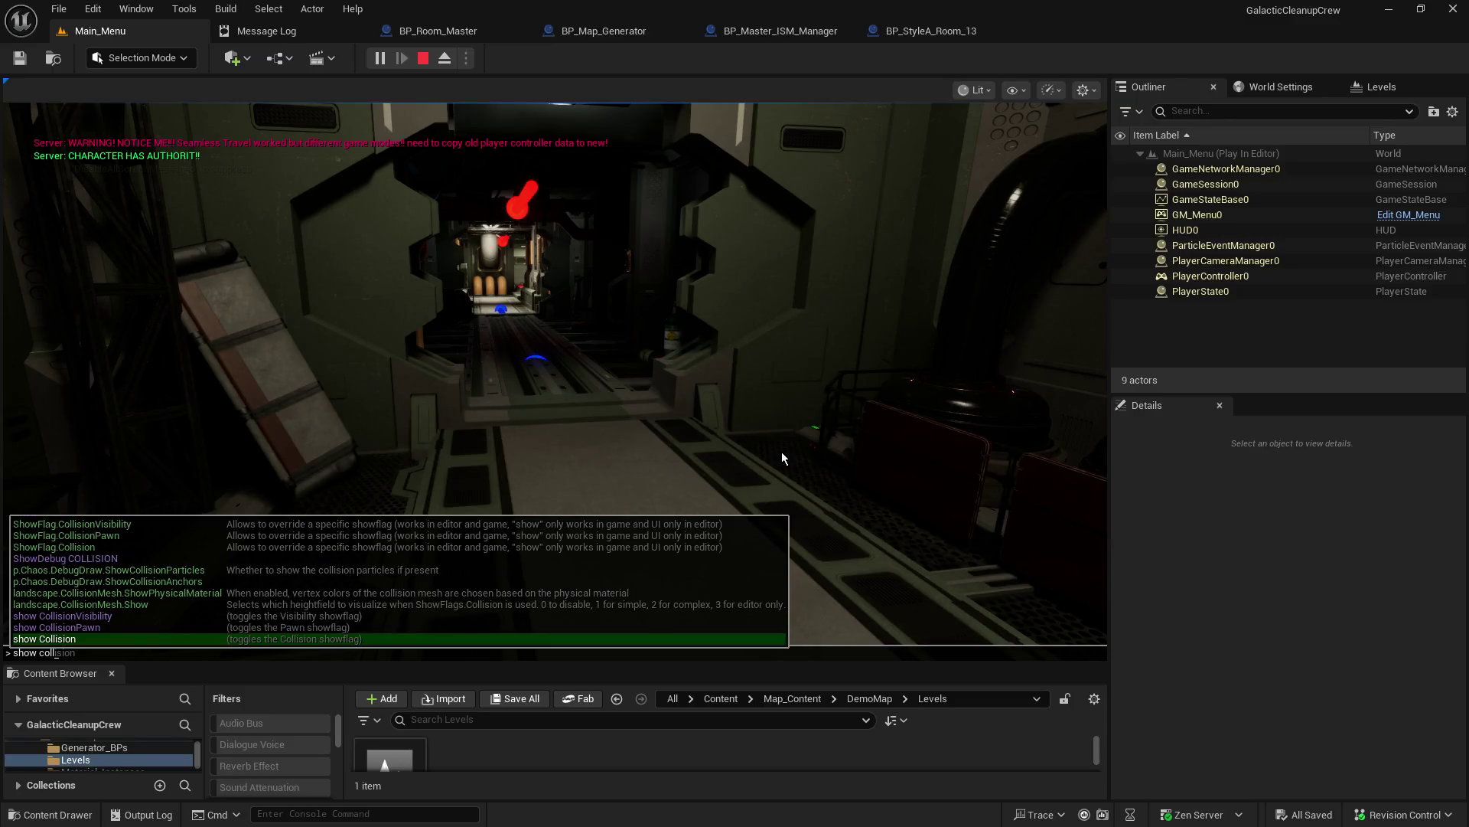
pyautogui.press('Up')
pyautogui.press('Up')
pyautogui.press('Up')
pyautogui.press('Return')
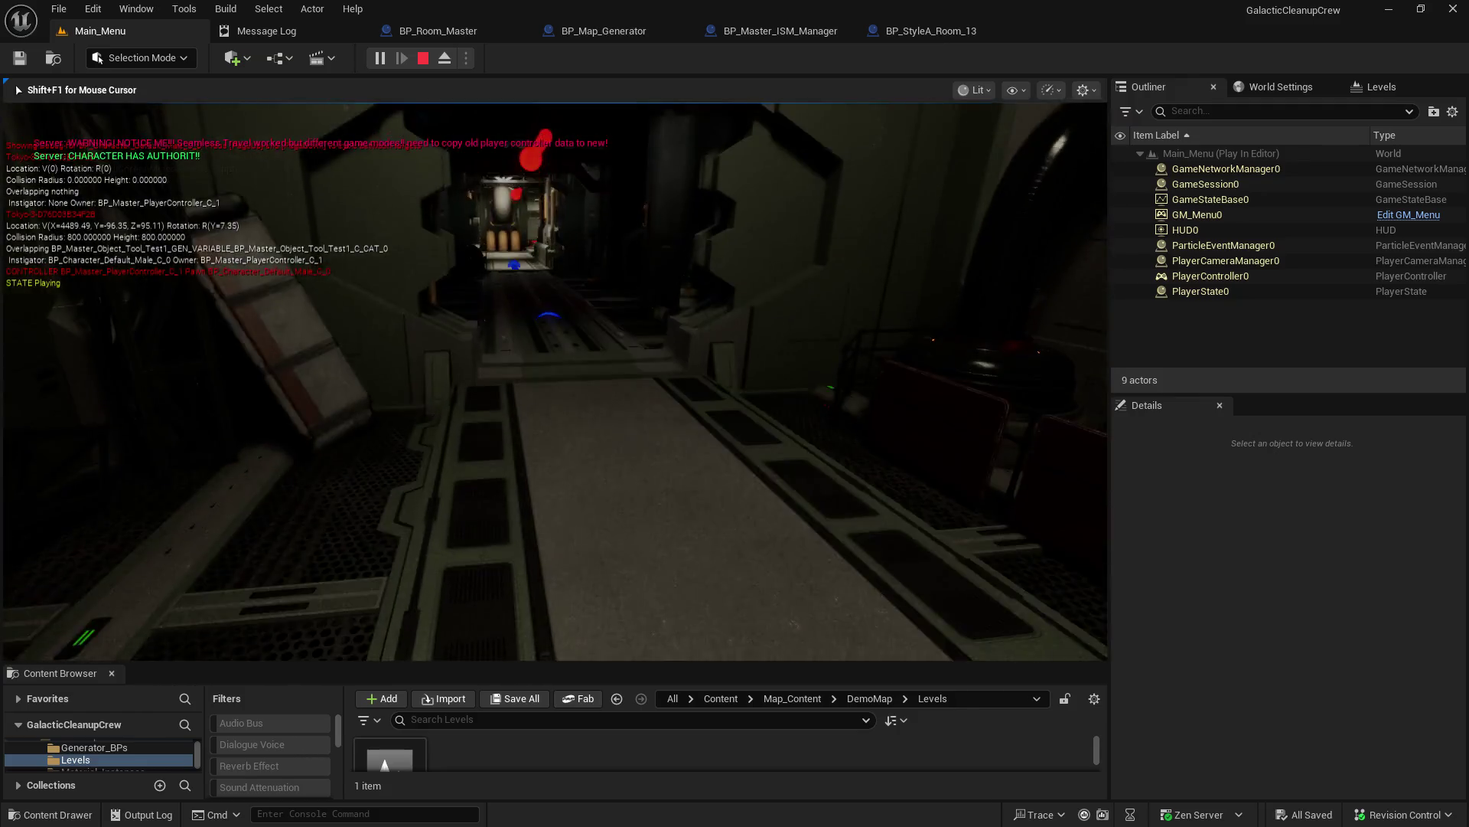
# Step: Walk a few steps, then run show CollisionVisibility from the console
pyautogui.press('w')
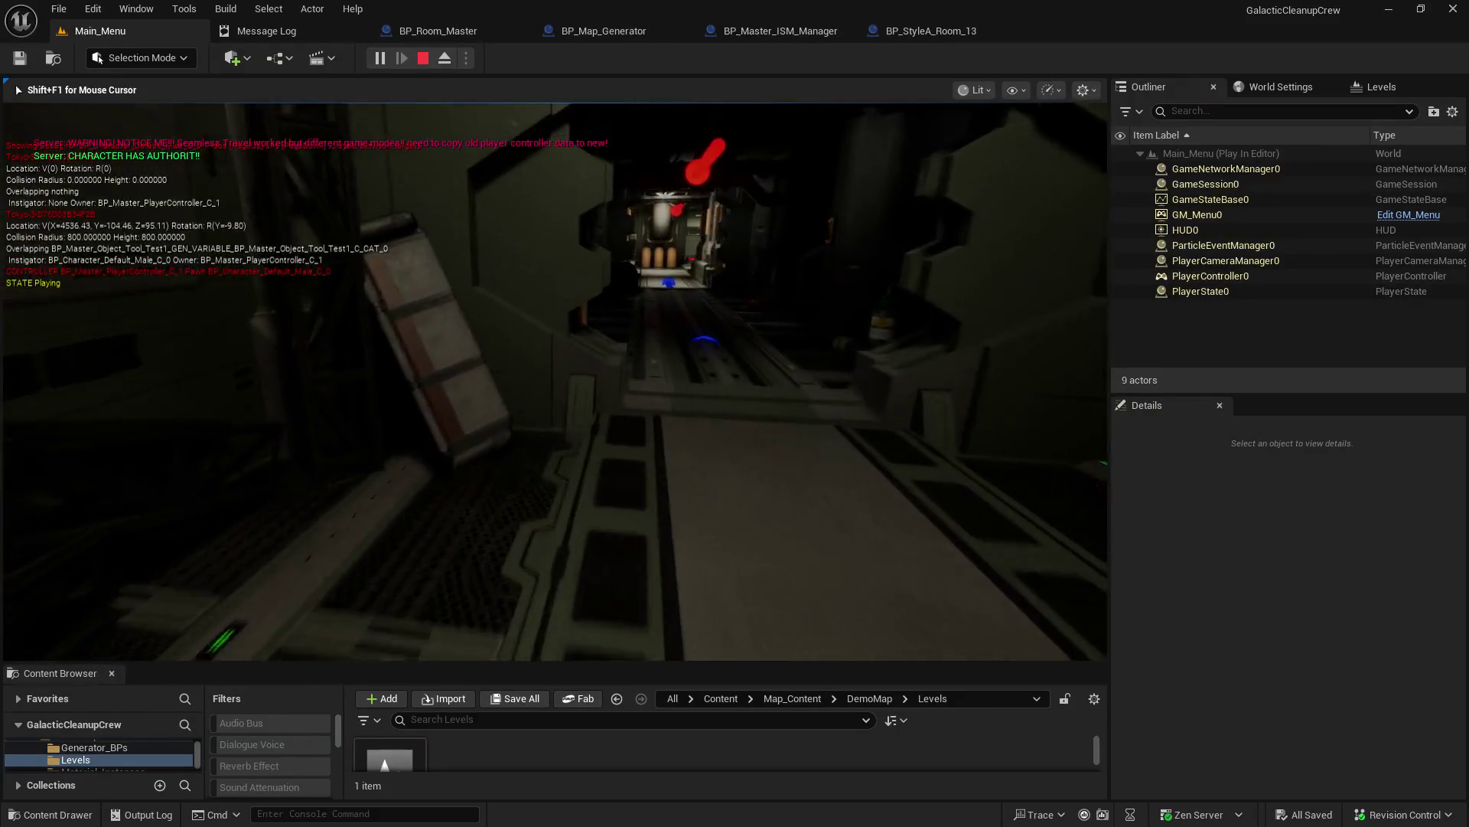
pyautogui.press('s')
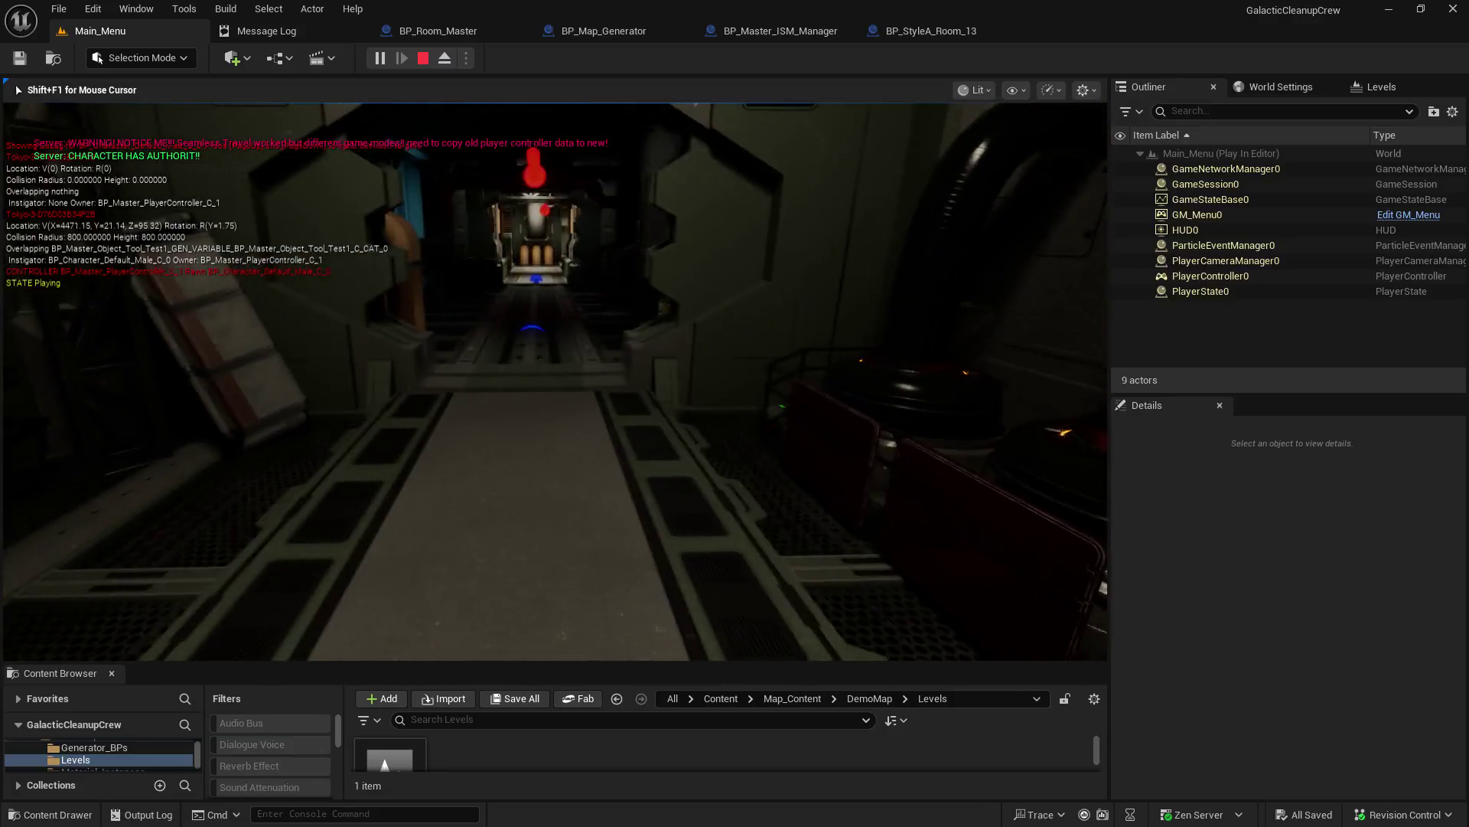
pyautogui.press('`')
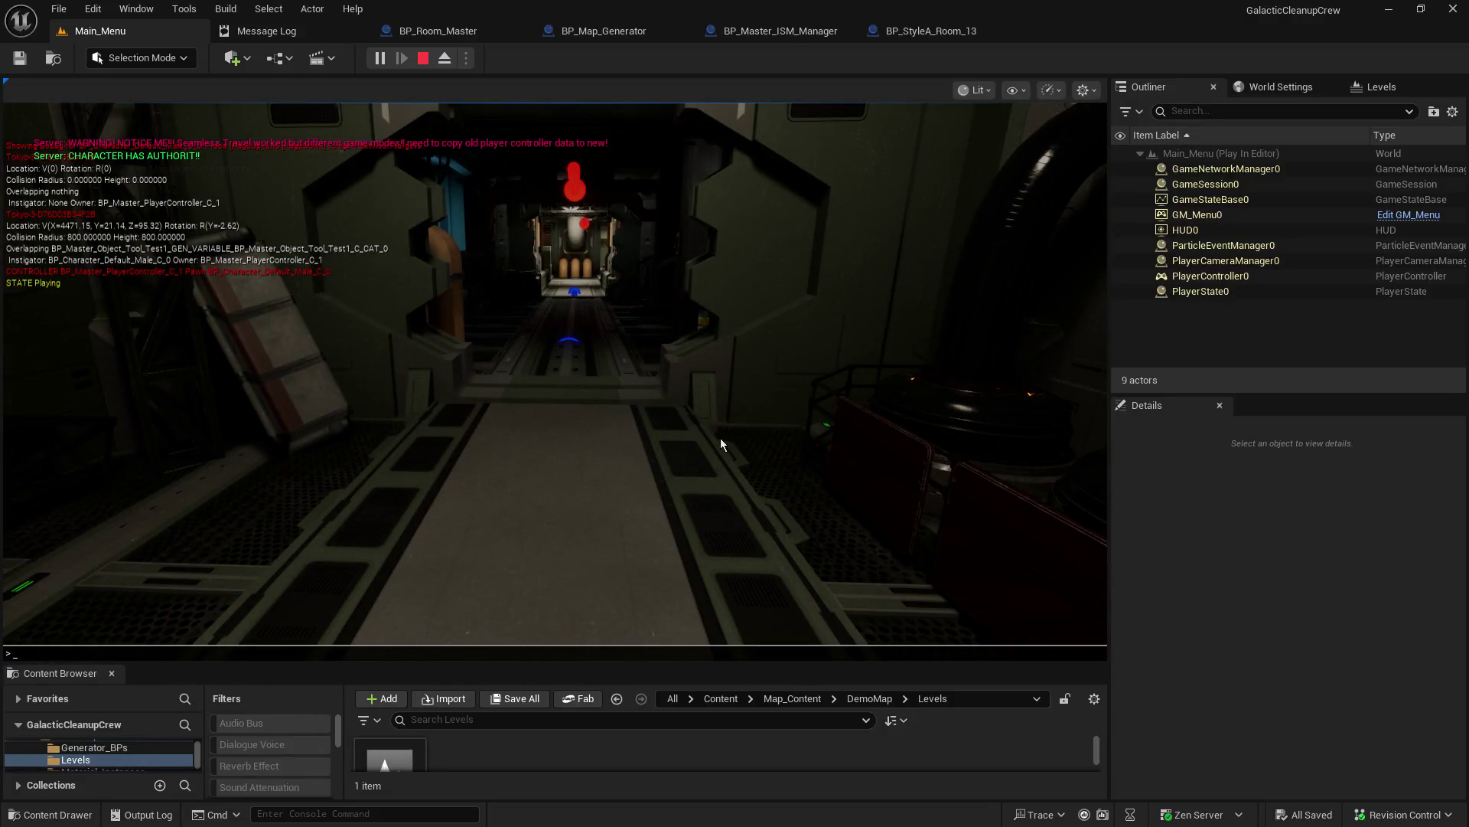
pyautogui.write('show collision')
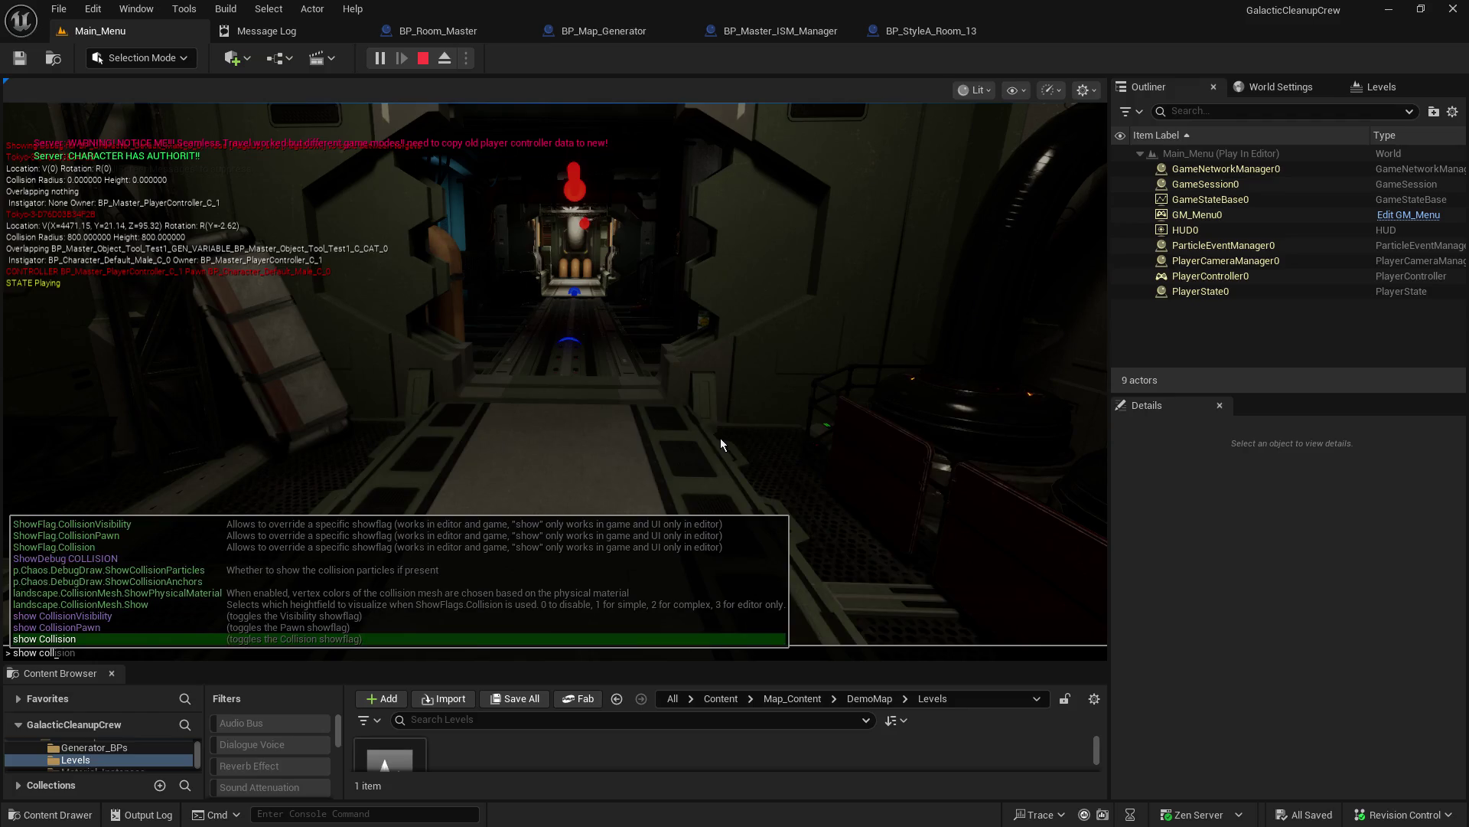
pyautogui.press('Up')
pyautogui.press('Up')
pyautogui.press('Up')
pyautogui.press('Down')
pyautogui.press('Return')
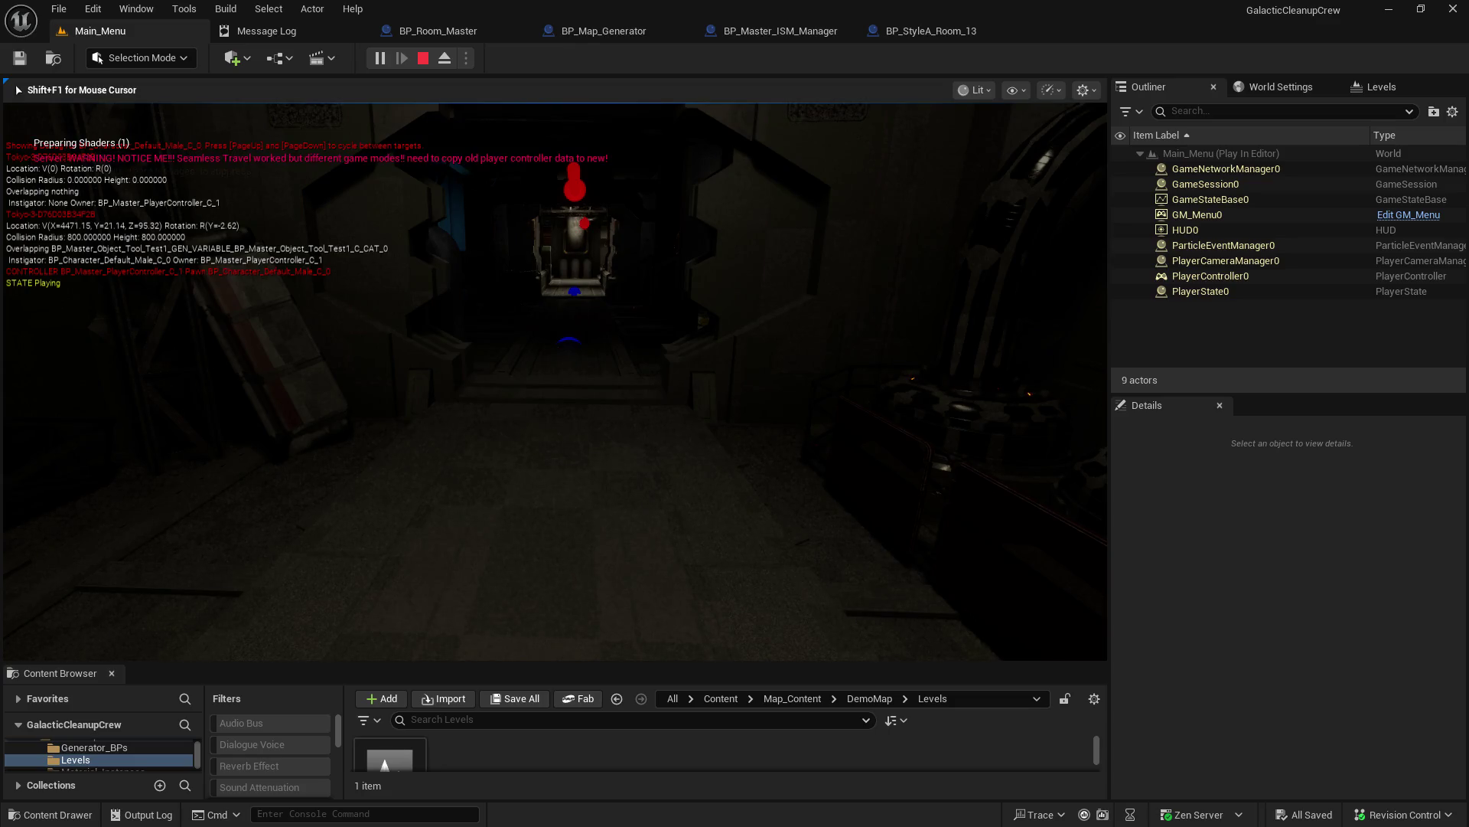
# Step: Walk and jump around the magenta collision-view corridor to inspect raised collision shapes
pyautogui.press('s')
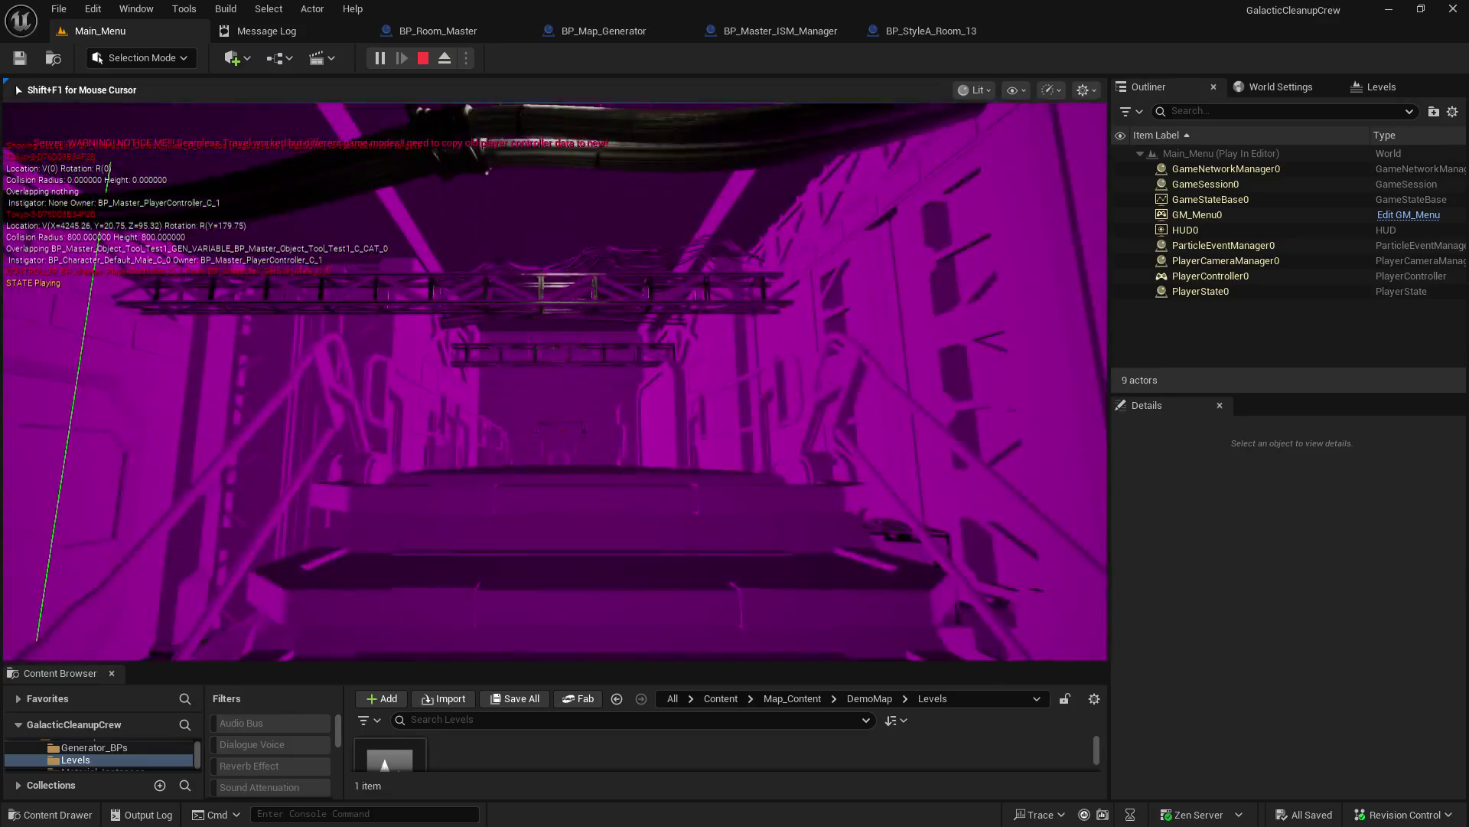
pyautogui.press('w')
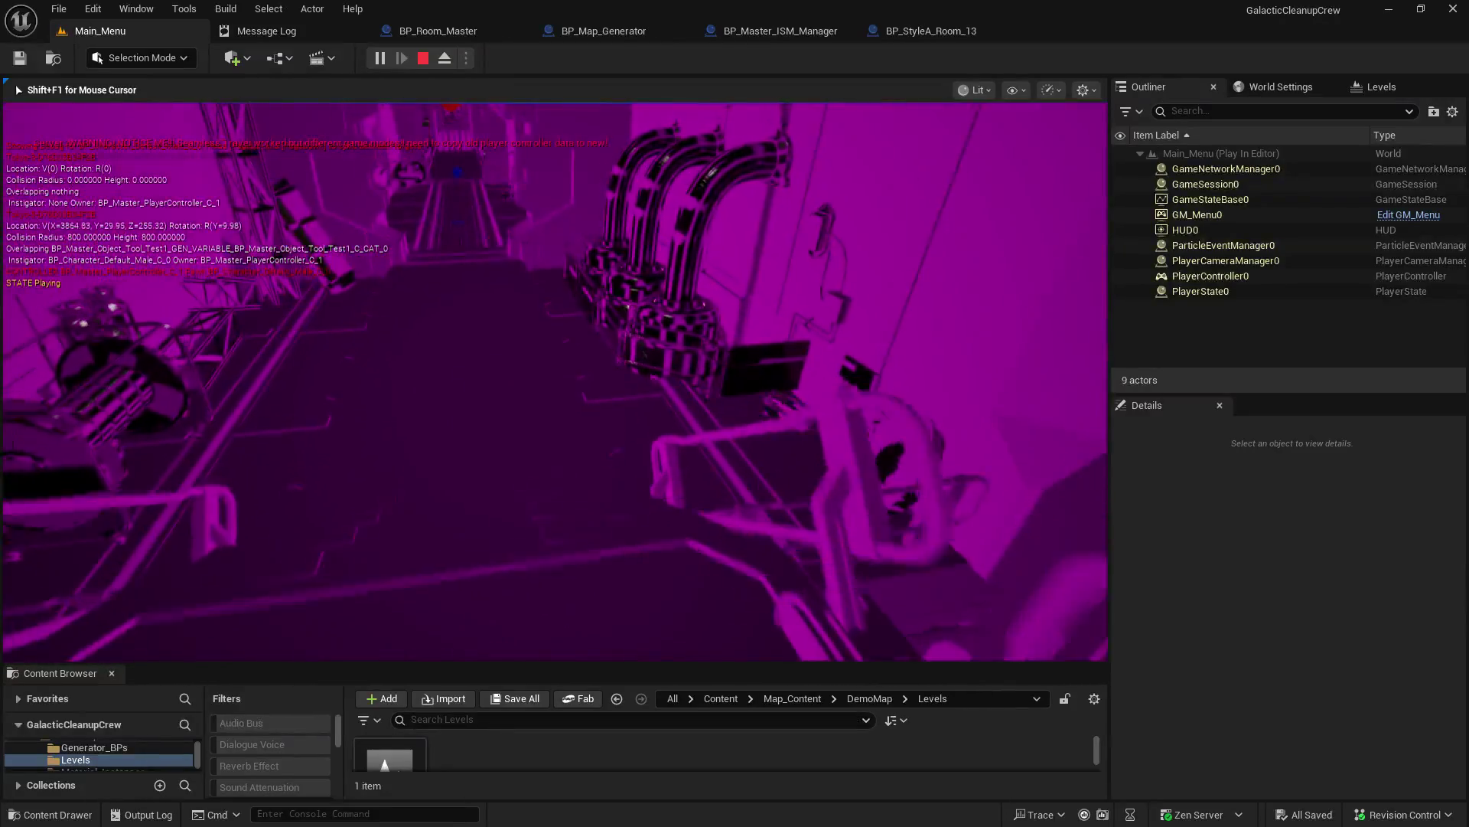
pyautogui.press('w')
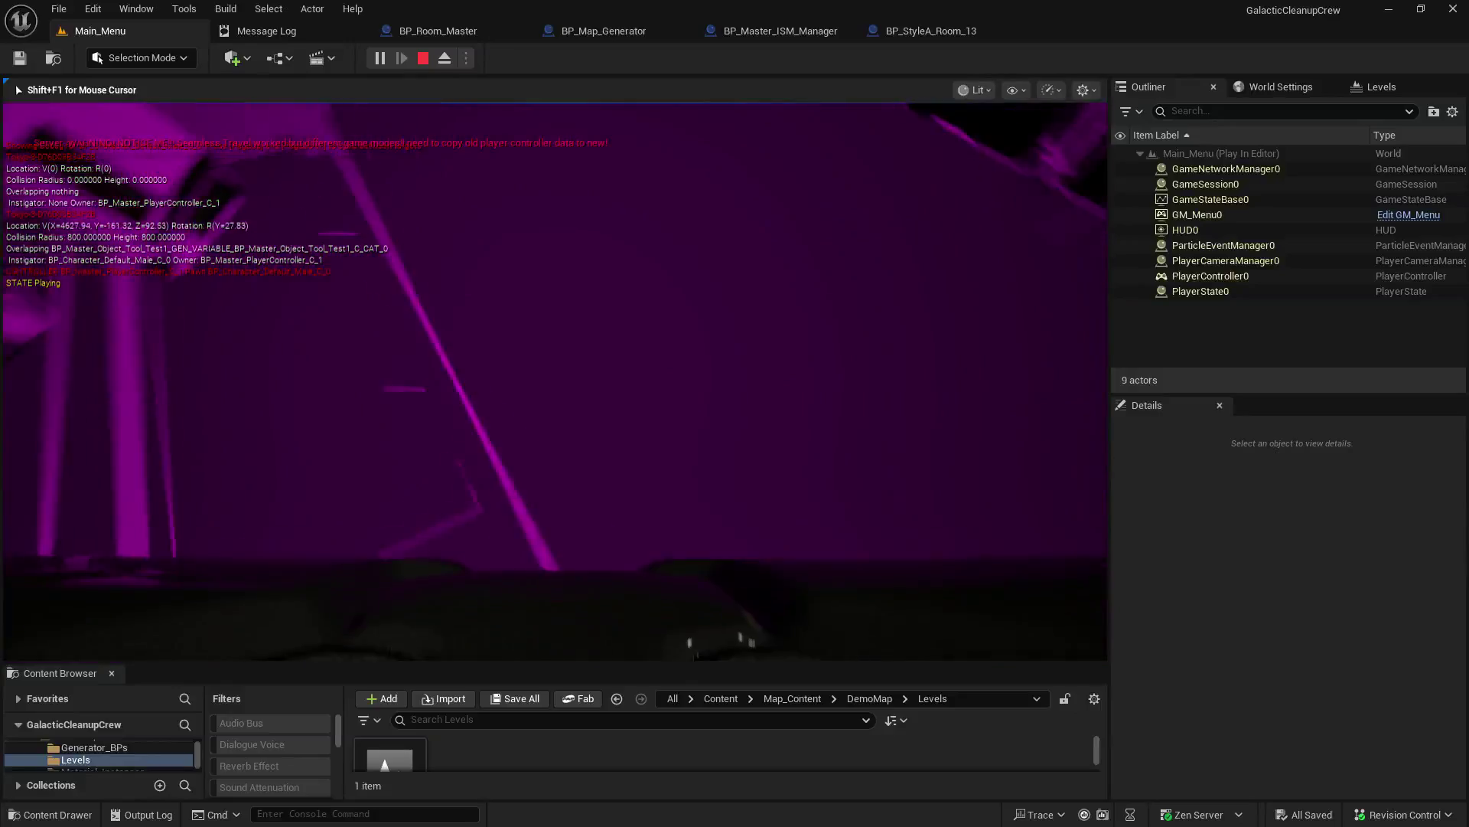
pyautogui.press('w')
pyautogui.press('s')
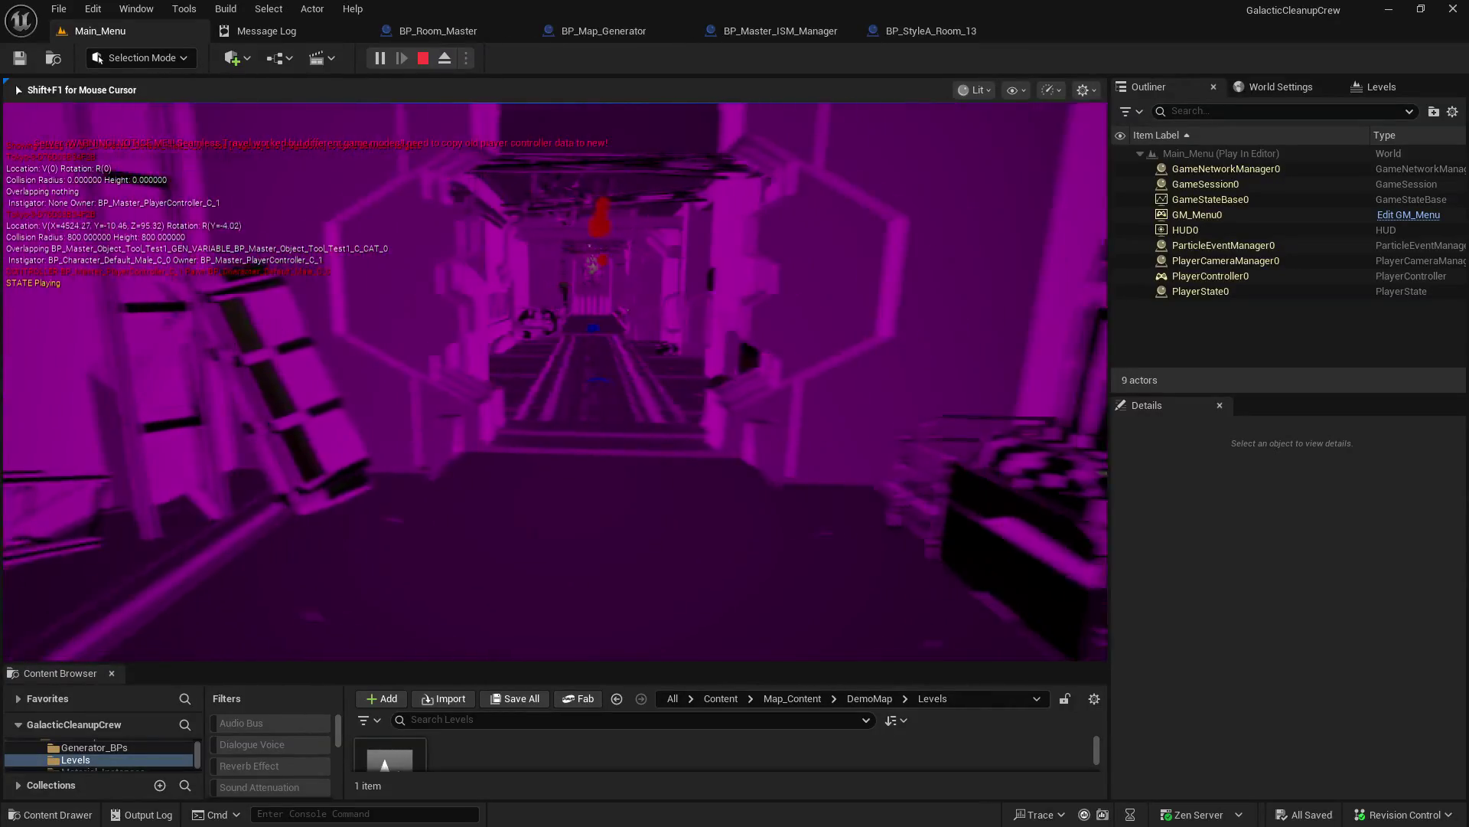
pyautogui.press('w')
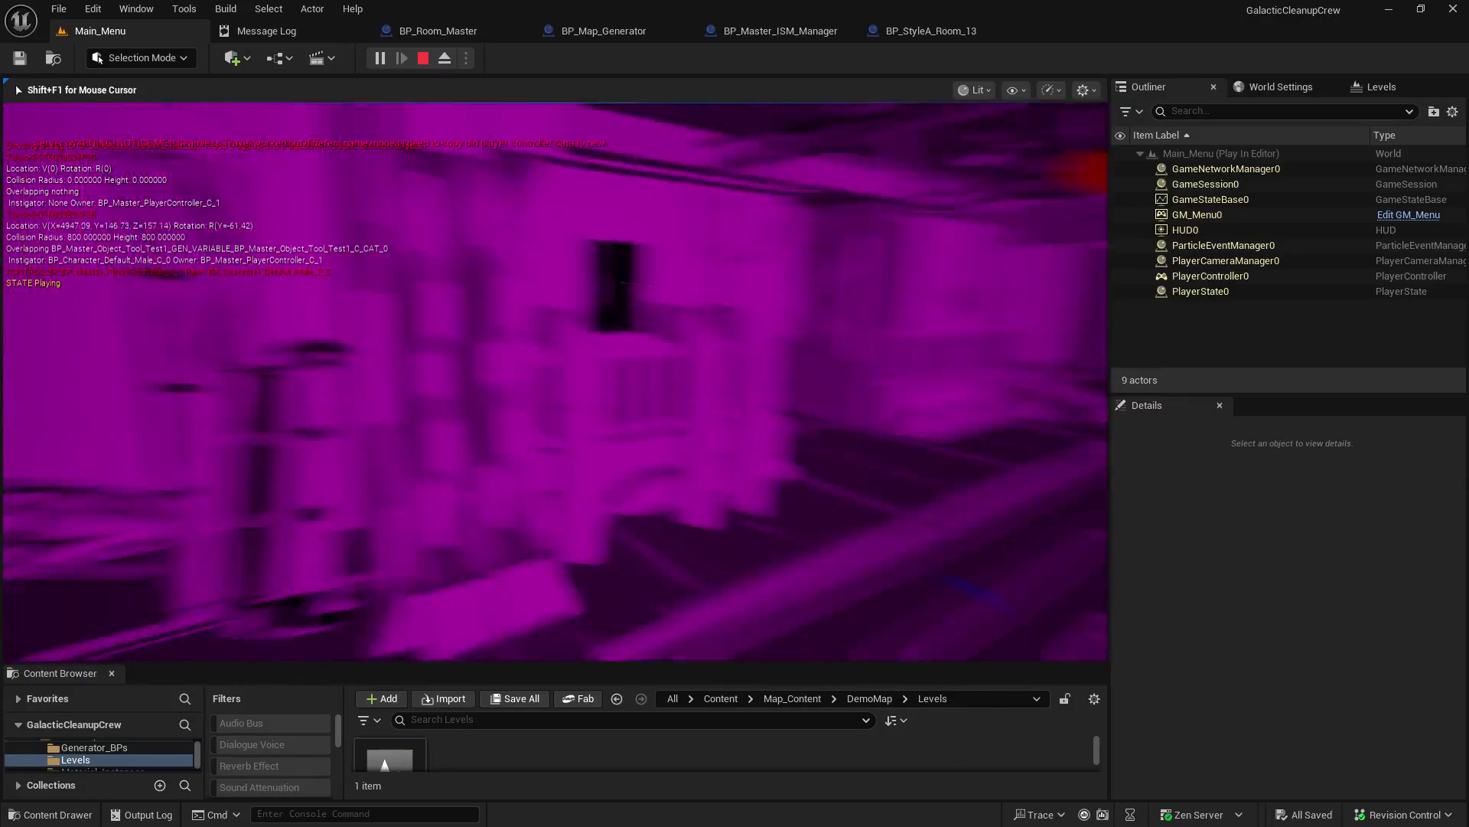
pyautogui.press('d')
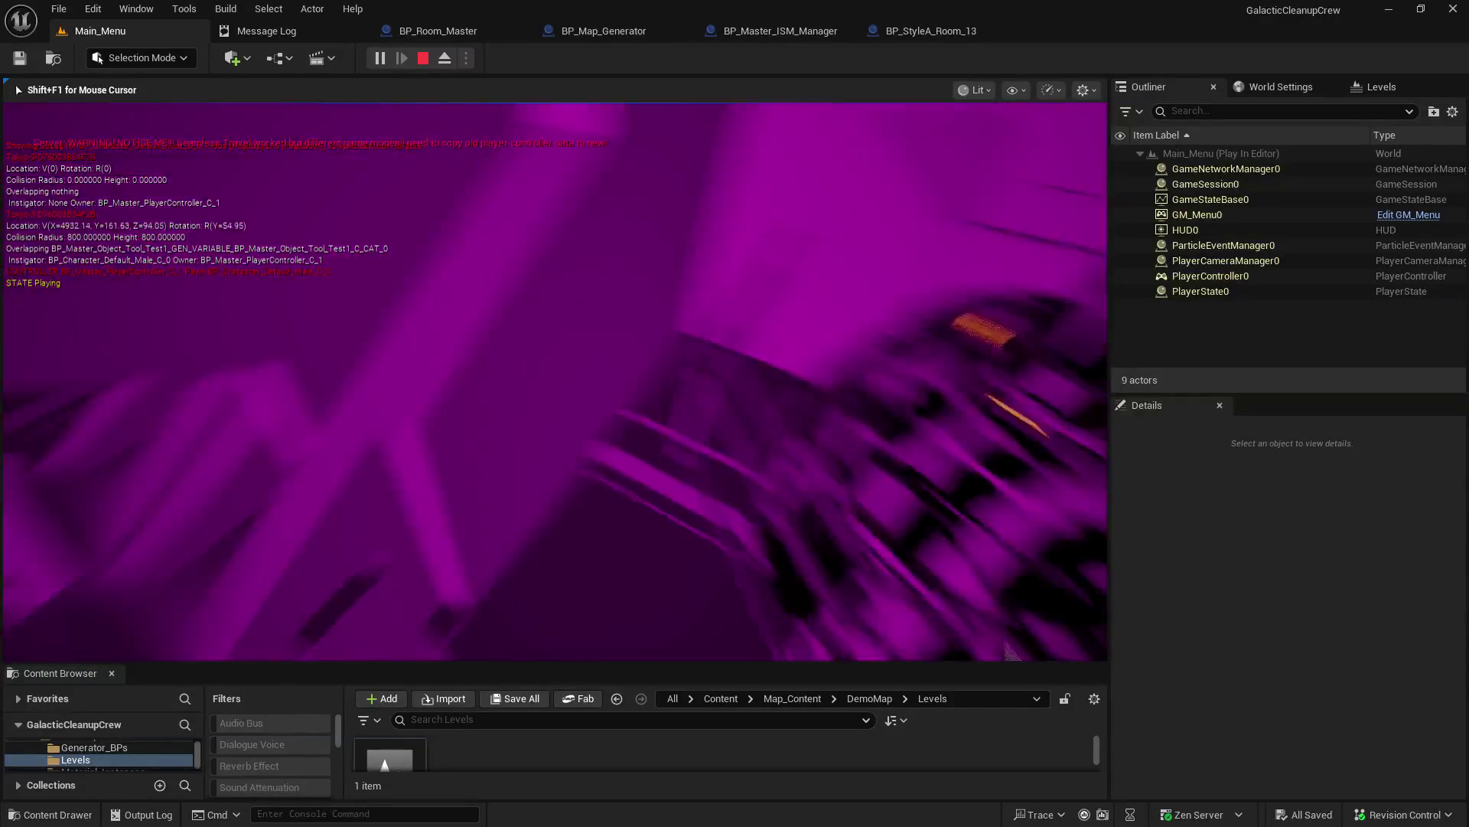
pyautogui.press('space')
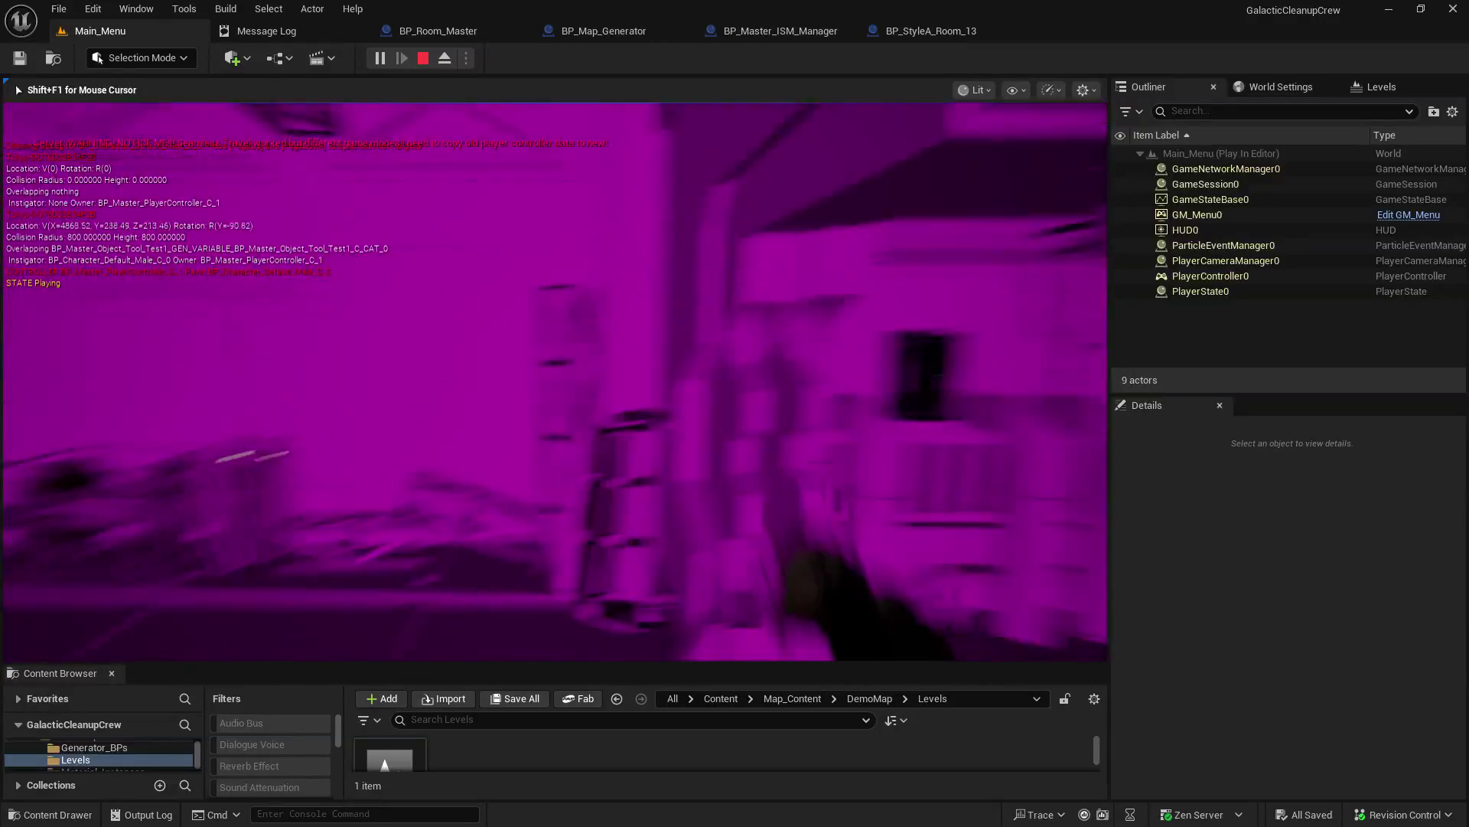
pyautogui.press('w')
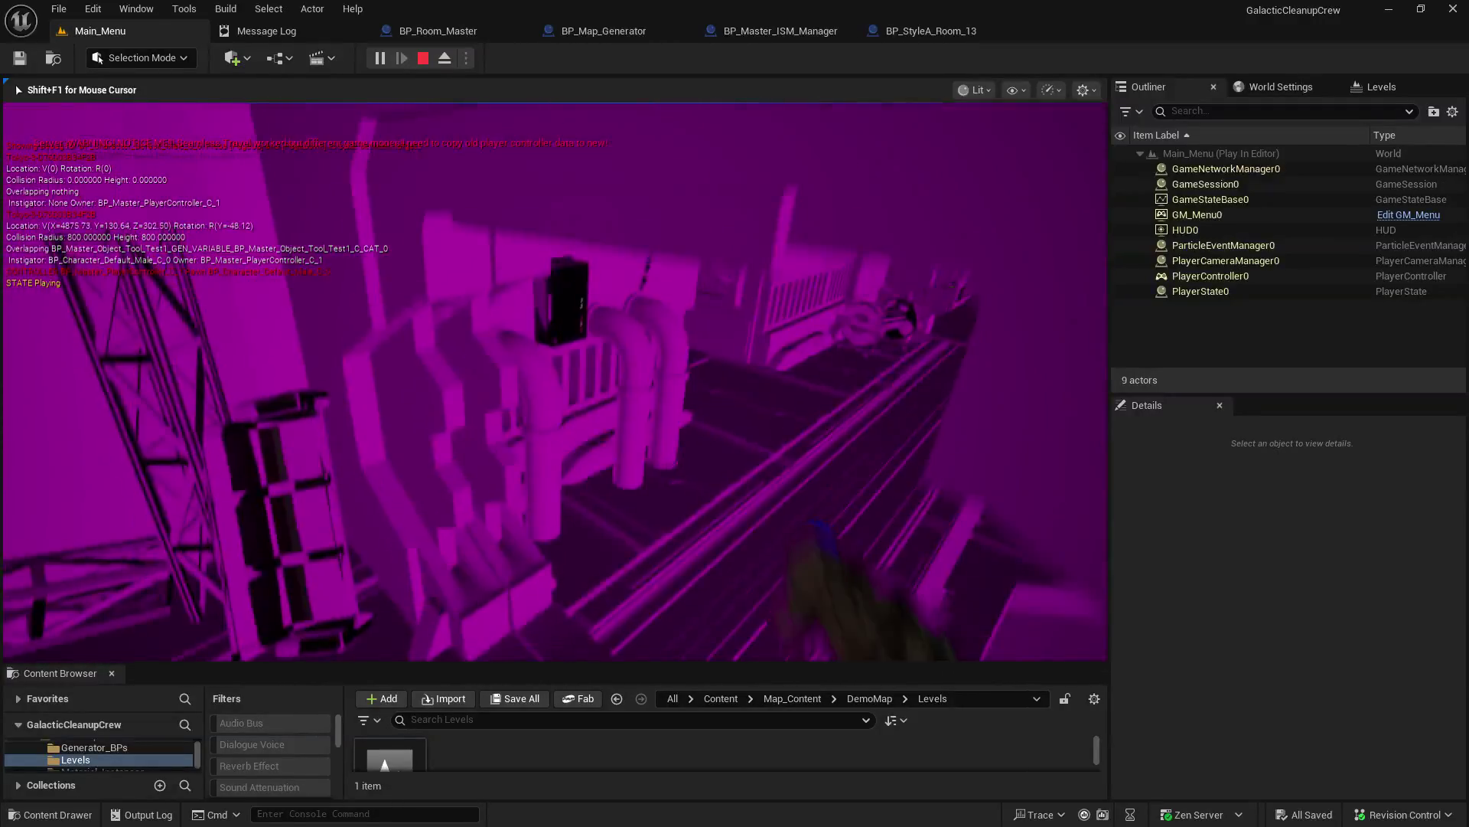
pyautogui.press('a')
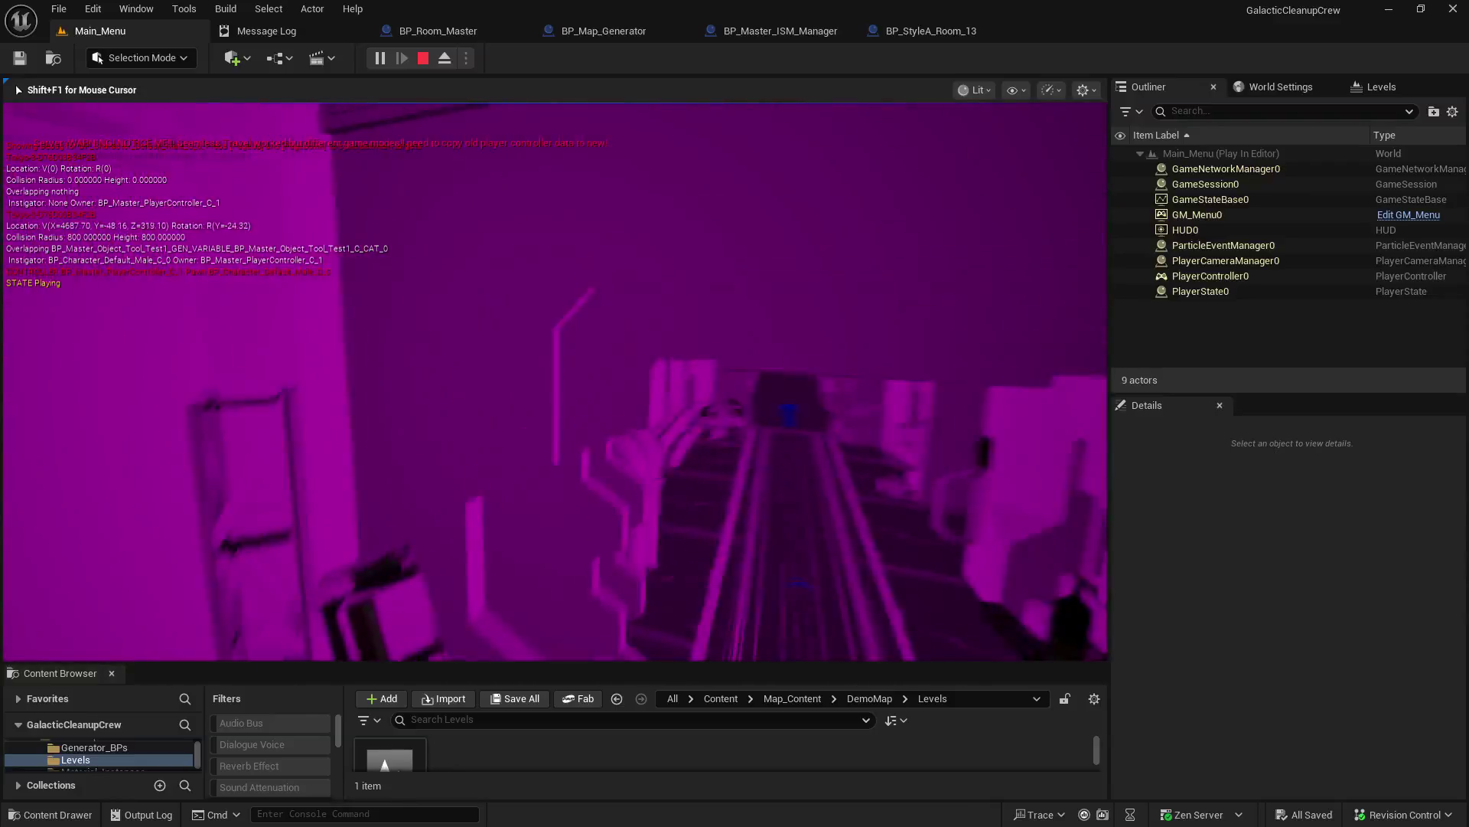
pyautogui.press('w')
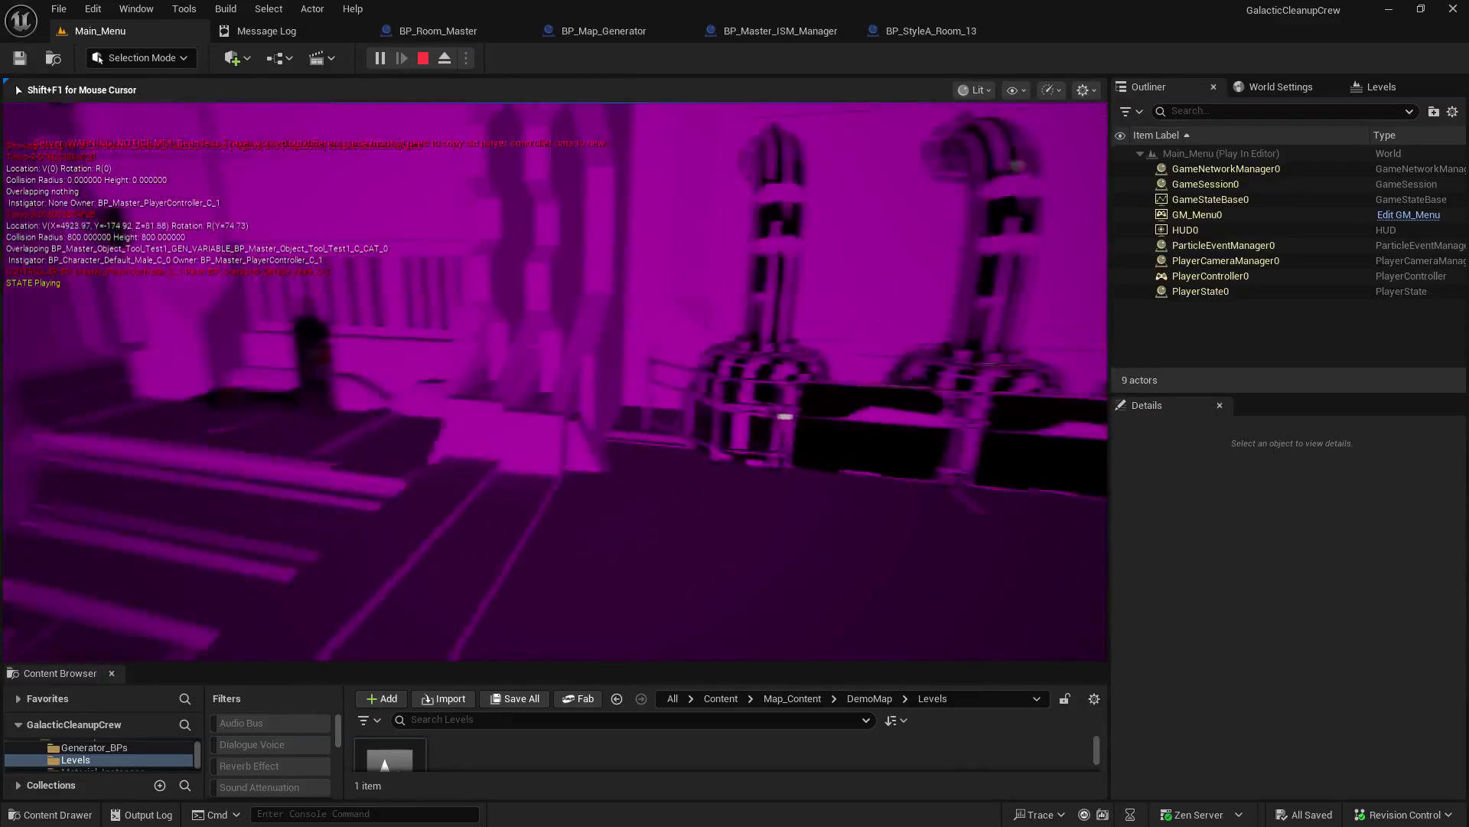
pyautogui.press('s')
# Step: Recall show CollisionVisibility from console history and edit it down to 'show col'
pyautogui.press('`')
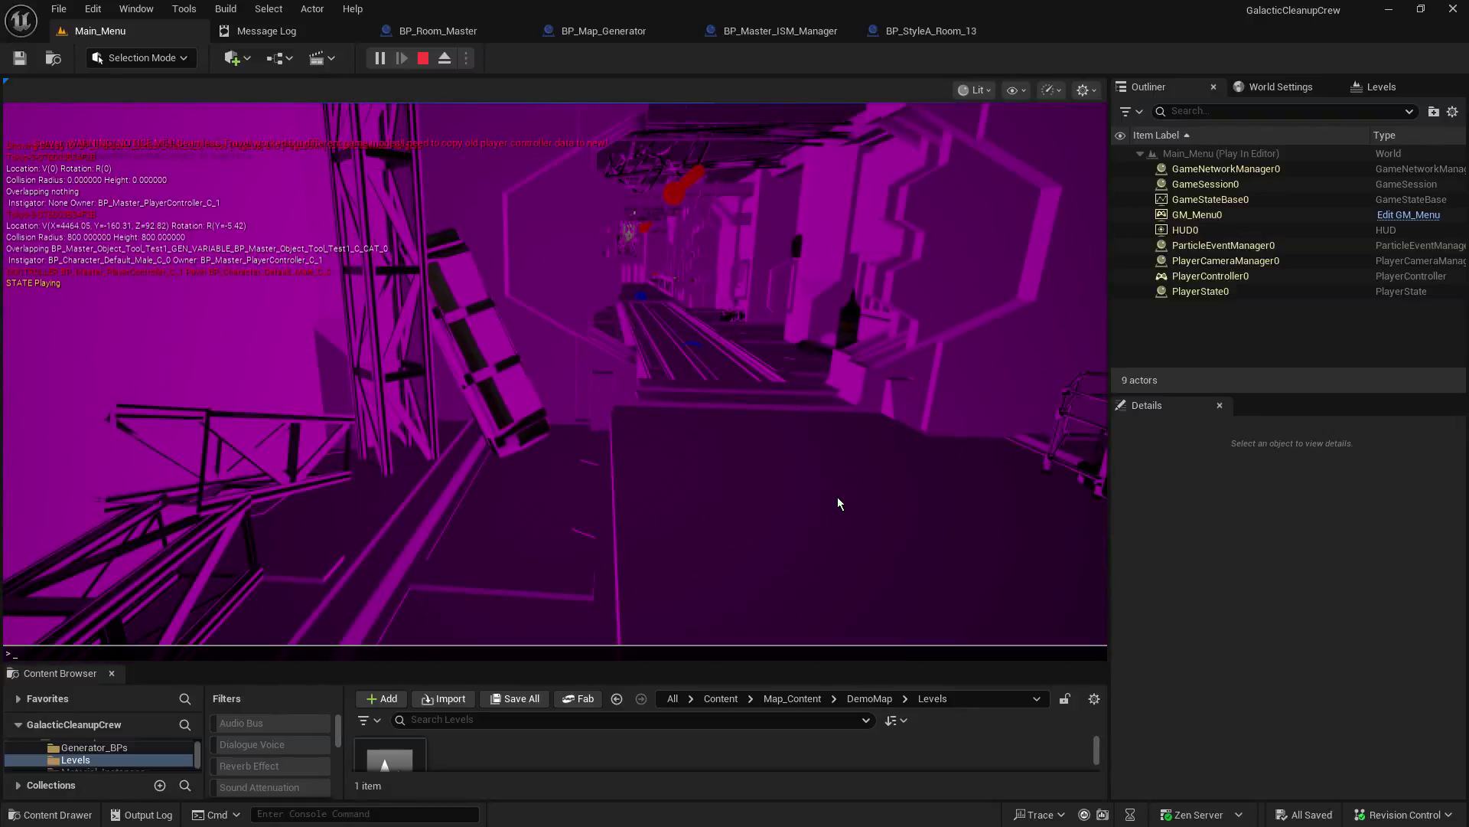
pyautogui.press('Up')
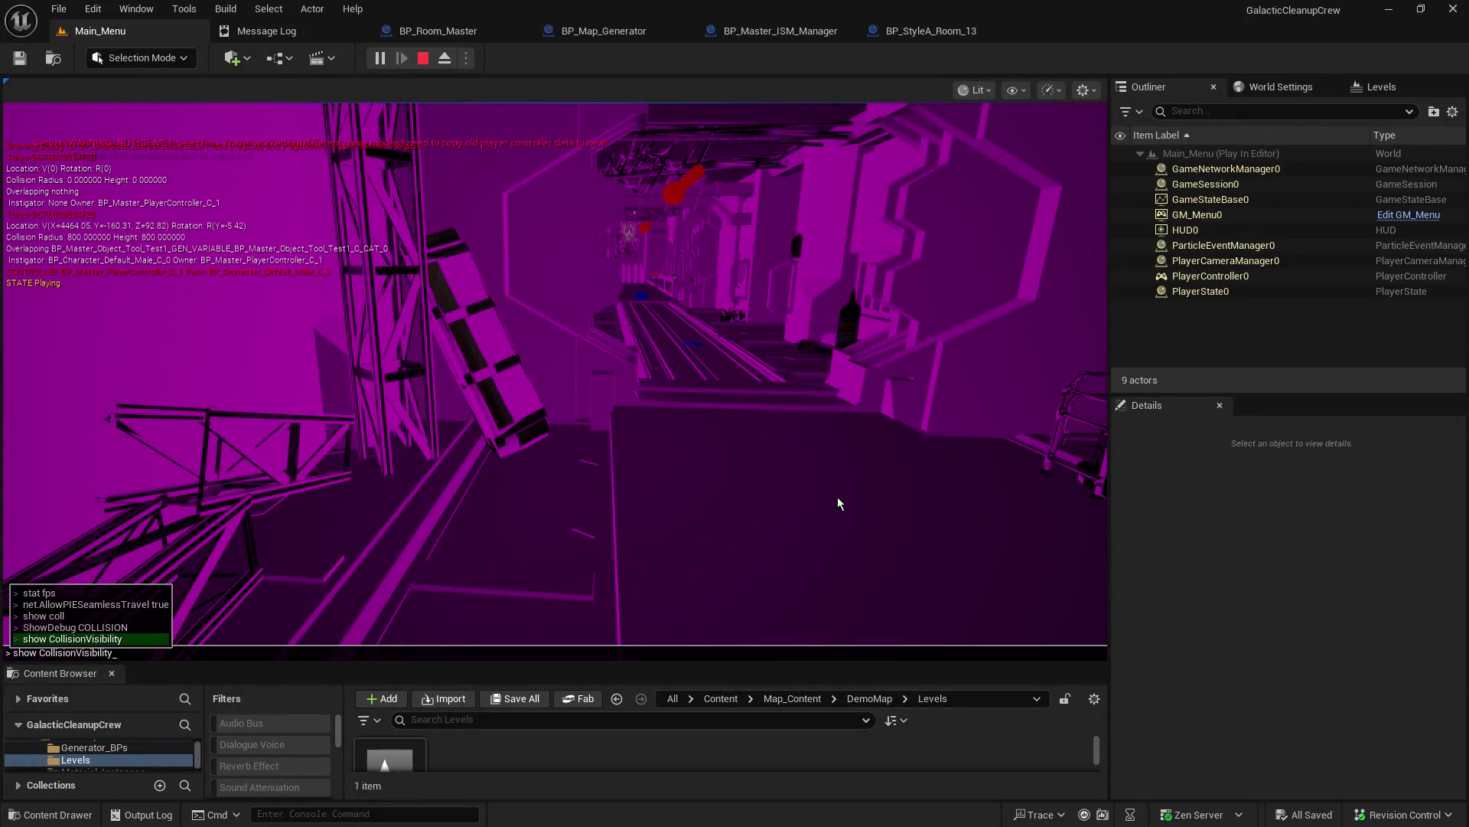
pyautogui.press('Up')
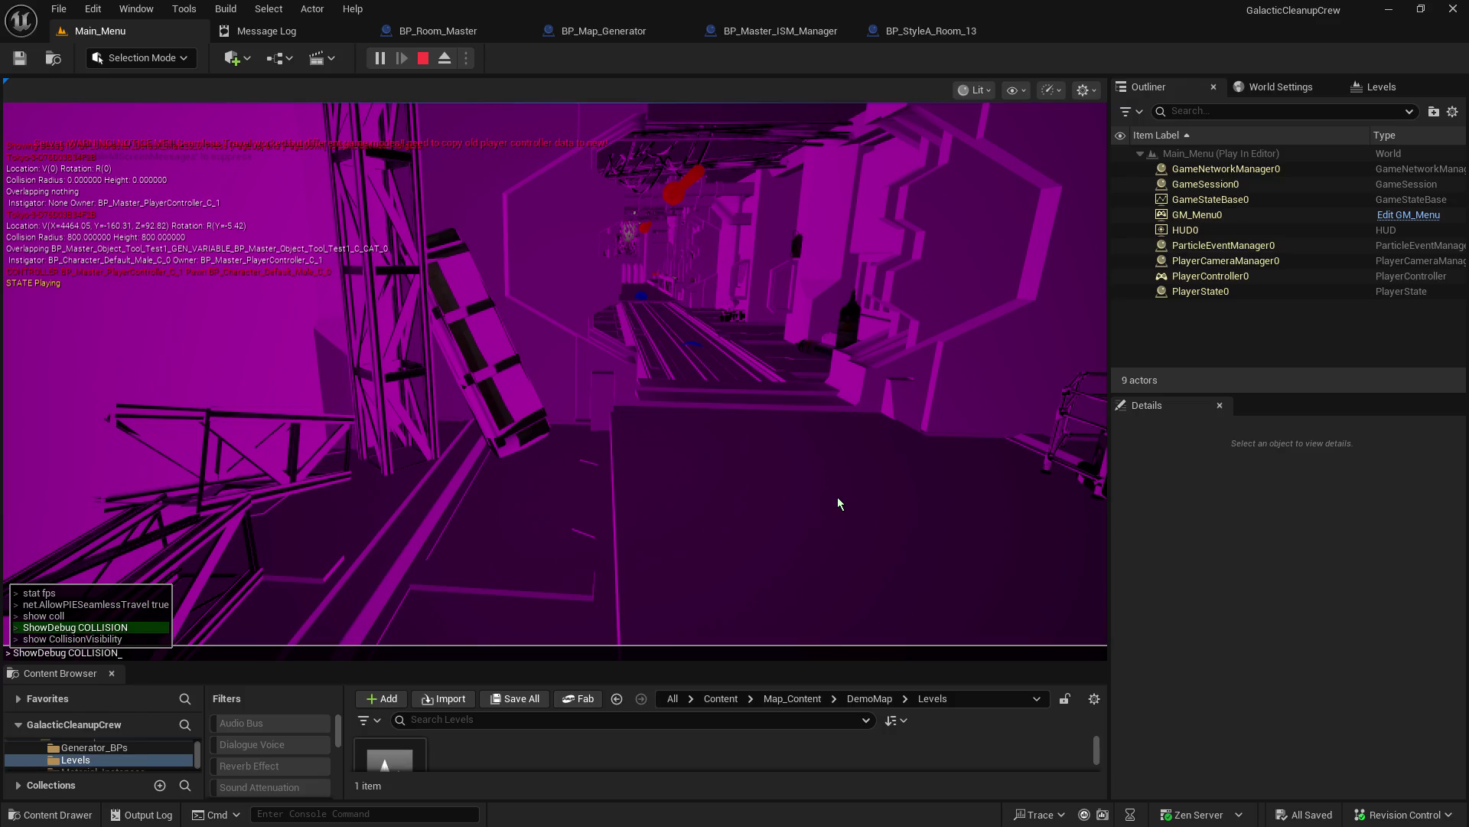
pyautogui.press('Down')
pyautogui.press('BackSpace')
pyautogui.press('BackSpace')
pyautogui.press('BackSpace')
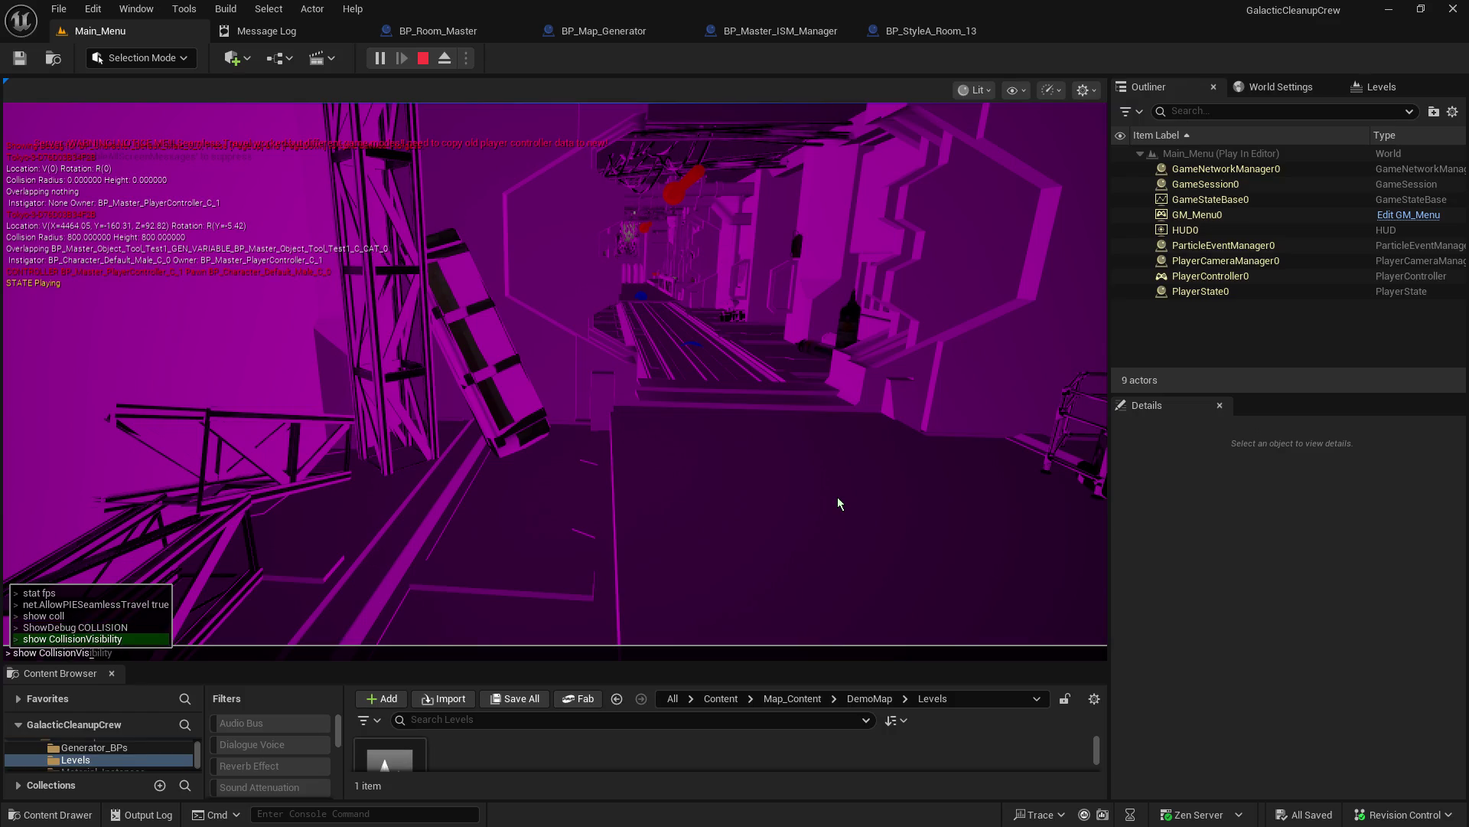
pyautogui.press('BackSpace')
pyautogui.press('BackSpace')
pyautogui.write('col')
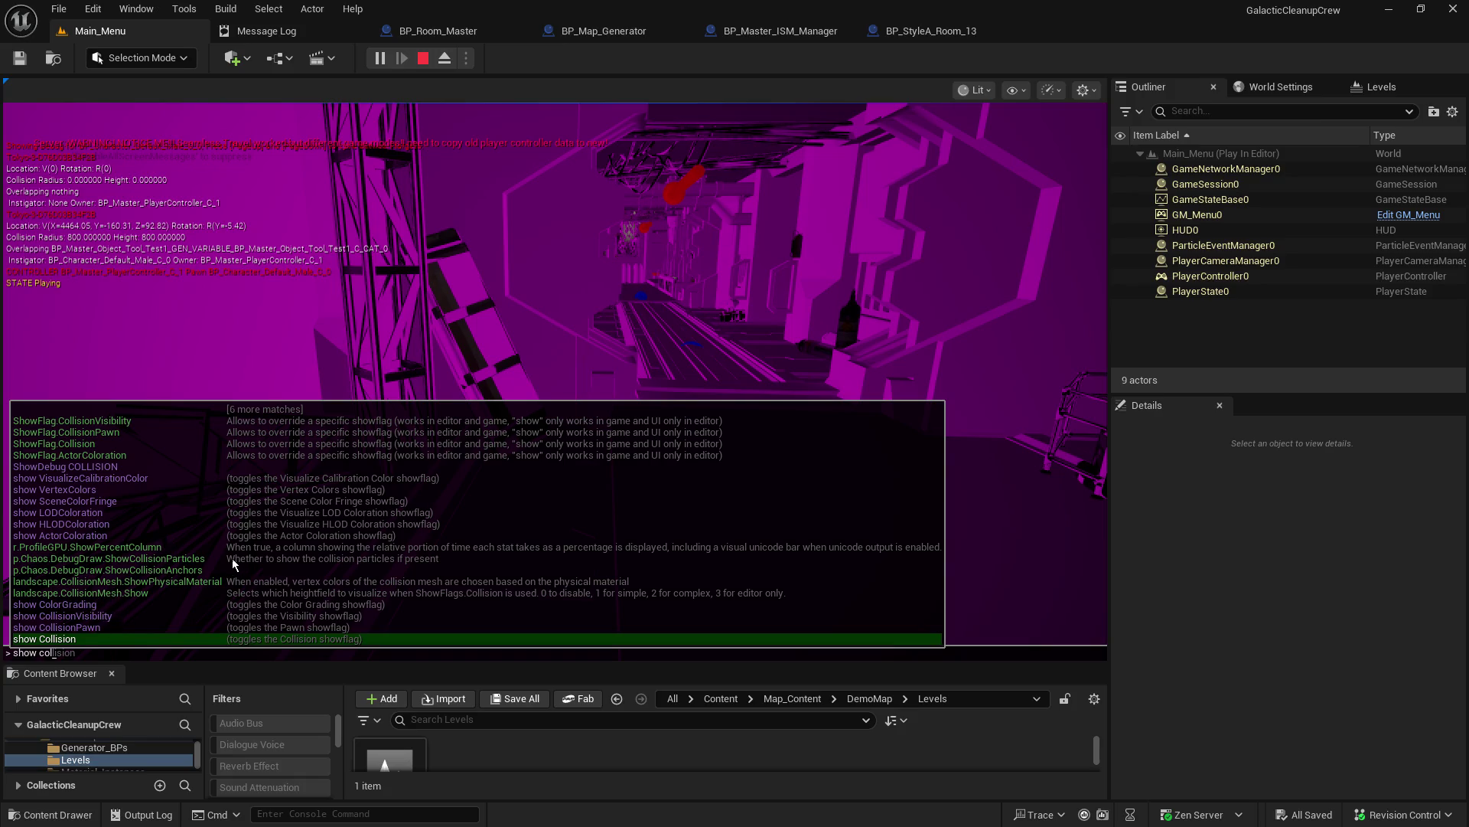
# Step: Run show CollisionPawn, then walk up the stairs and down the corridor
pyautogui.press('Up')
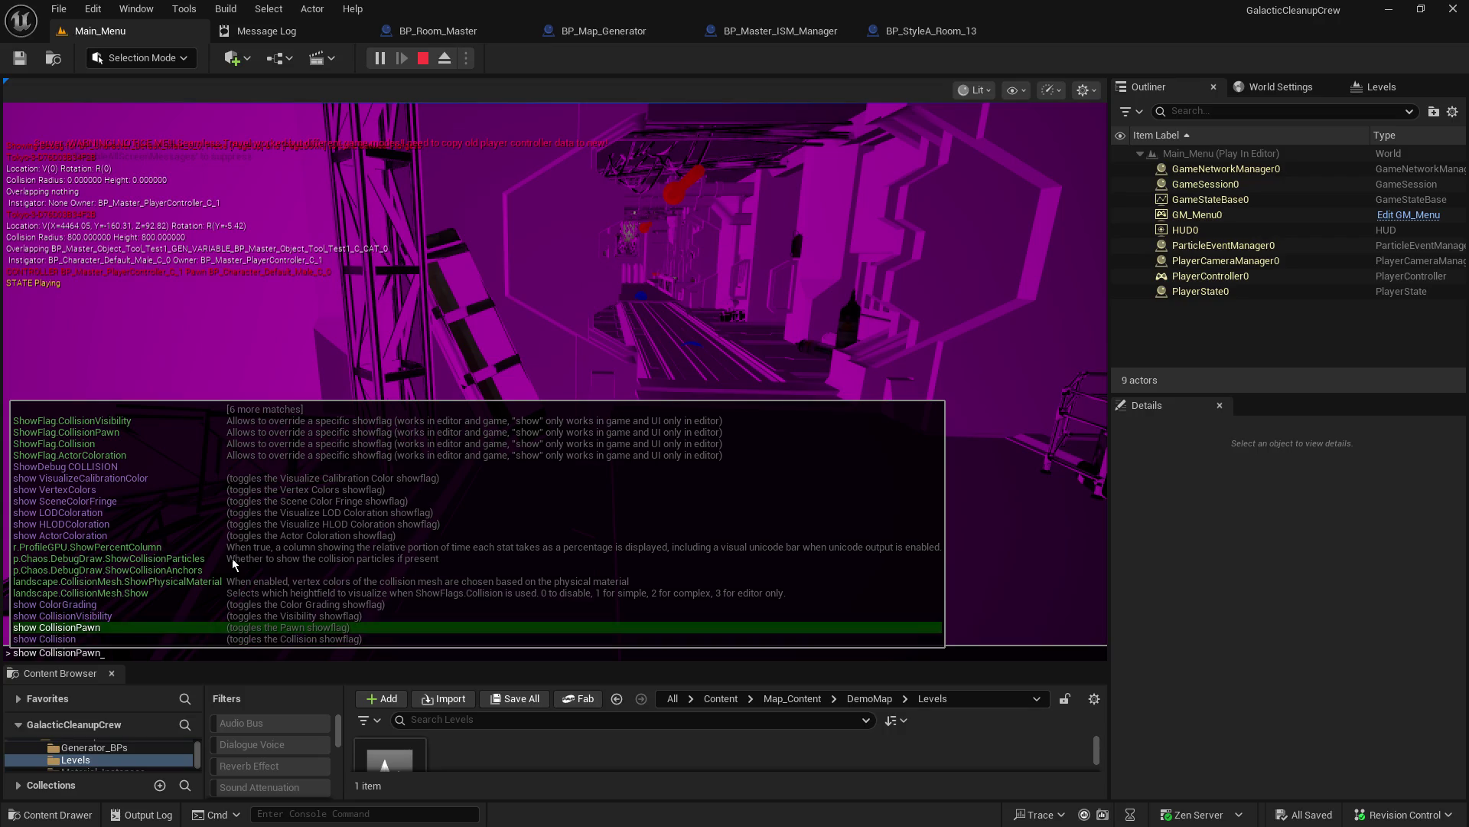
pyautogui.press('Return')
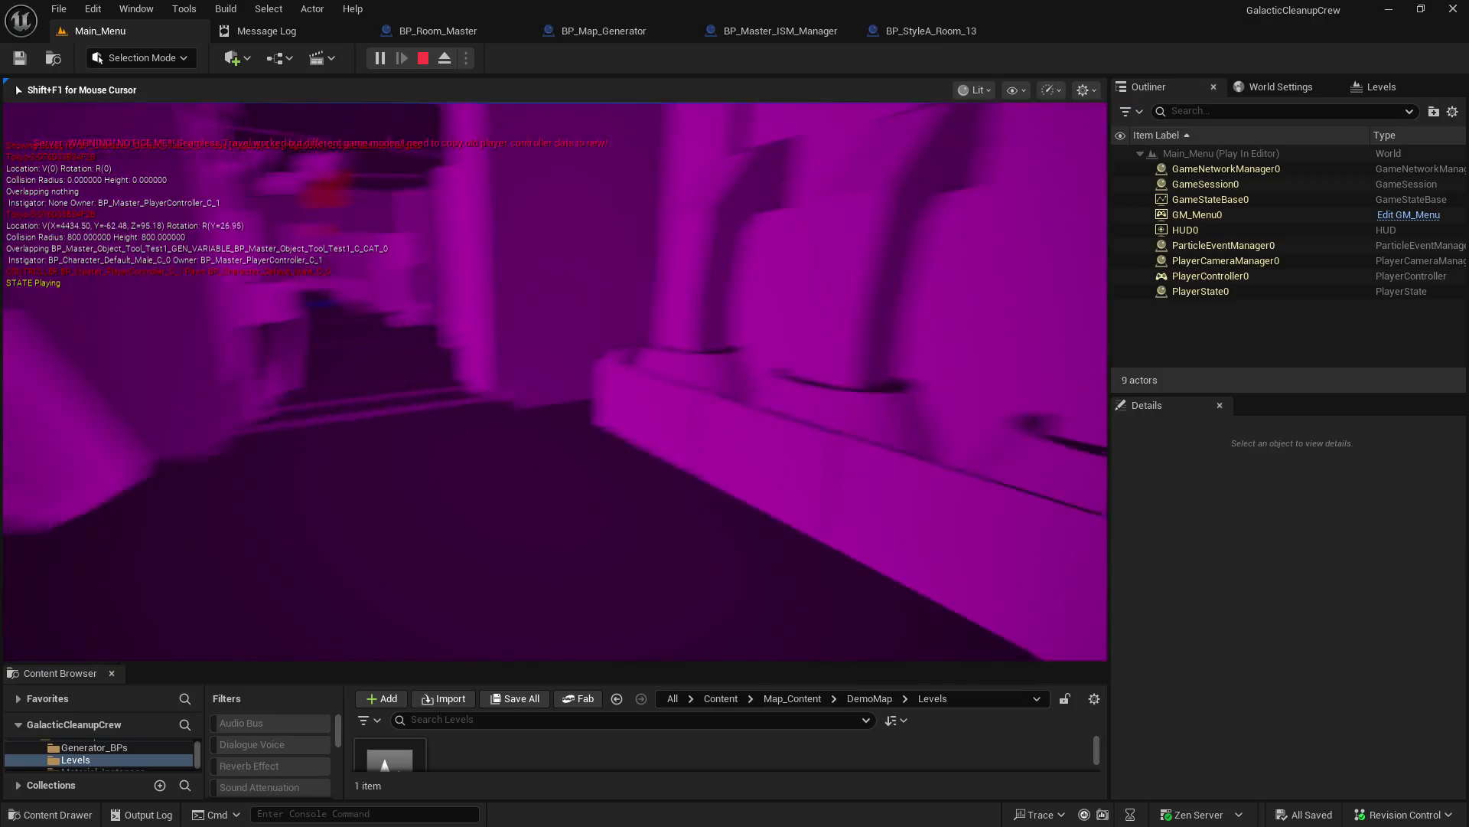
pyautogui.press('w')
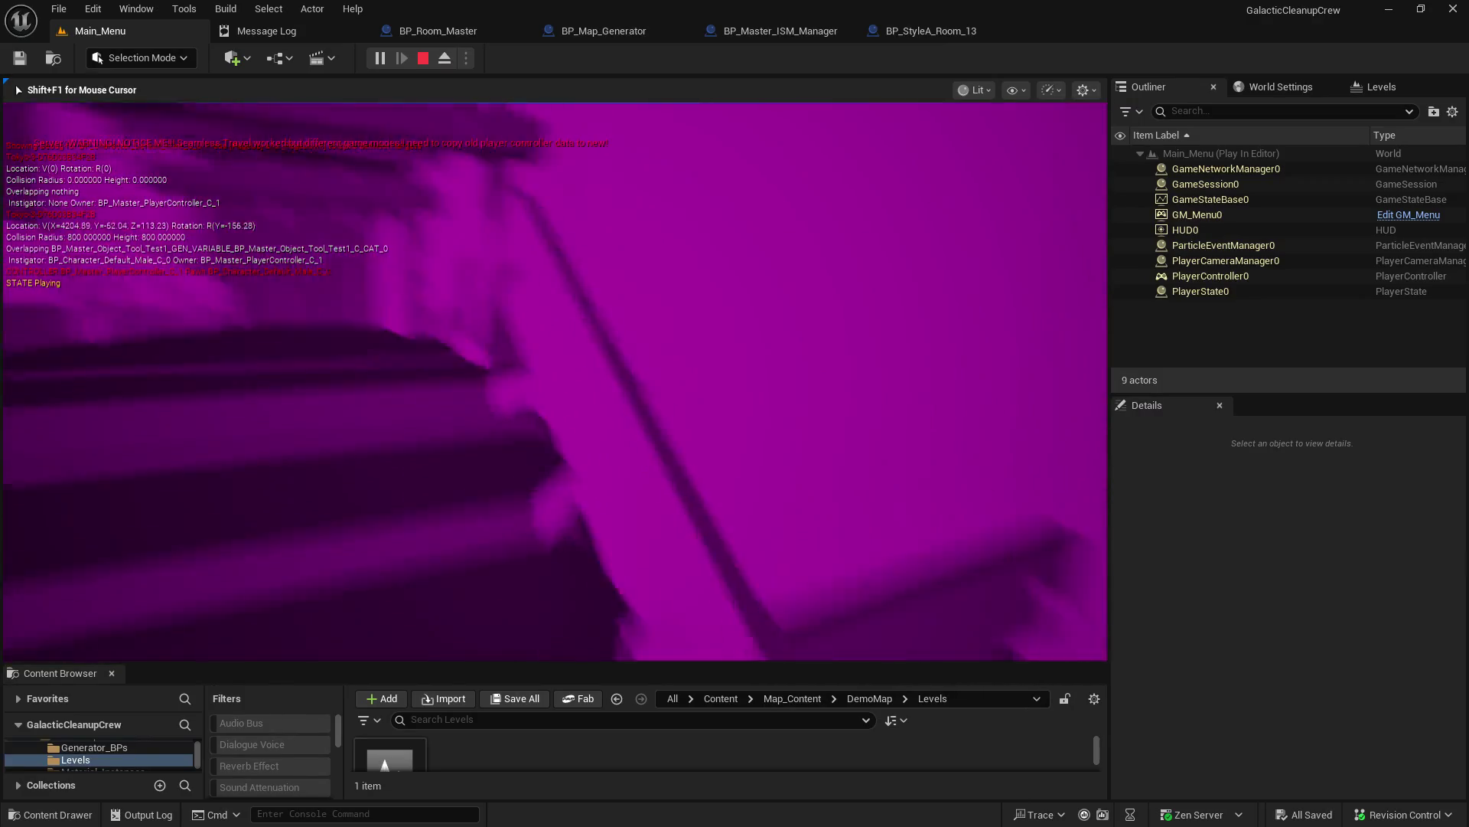
pyautogui.press('w')
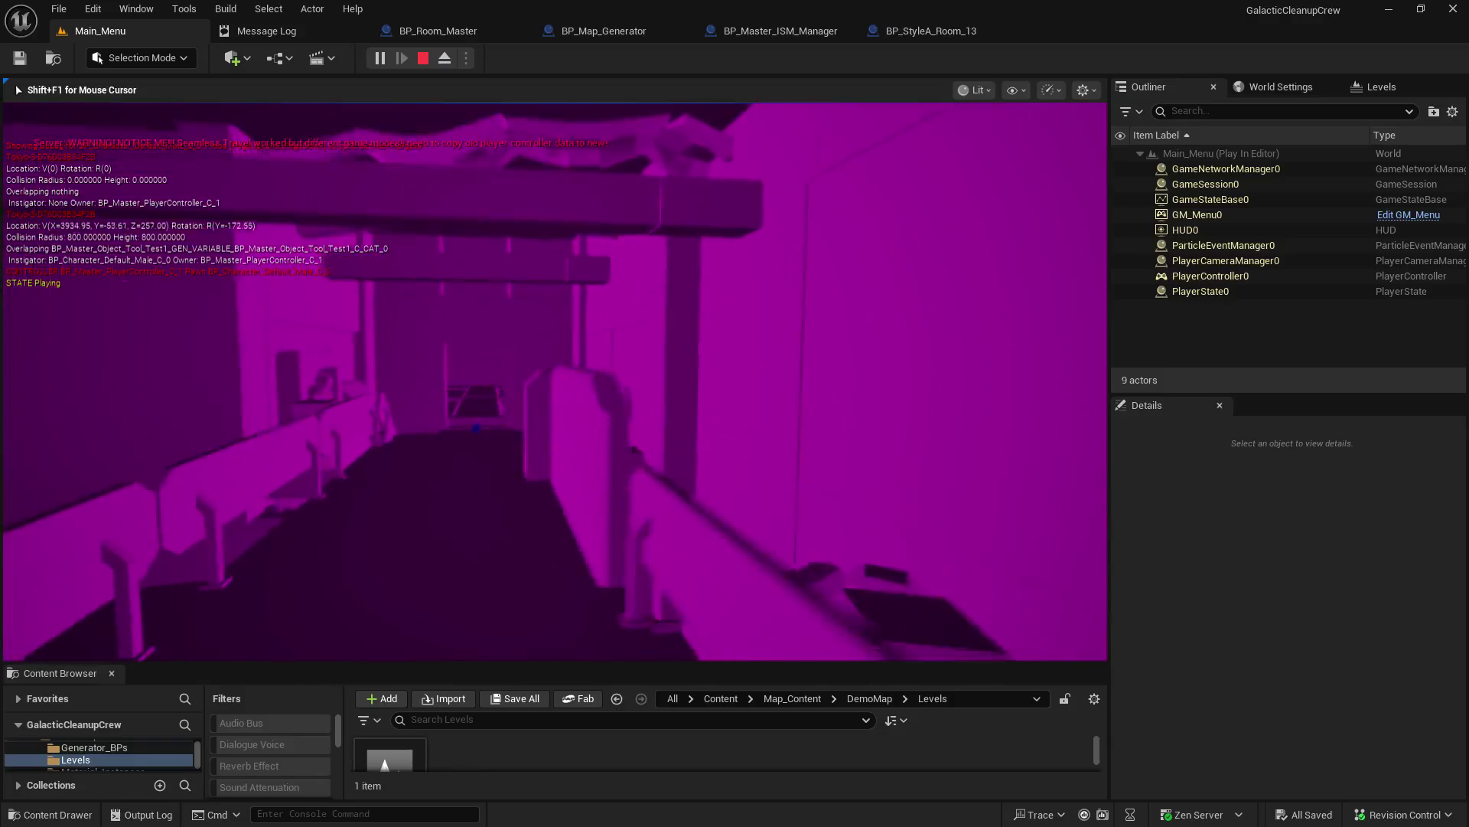
pyautogui.press('w')
# Step: Type a partial show collision command in the console, fixing typos along the way
pyautogui.press('`')
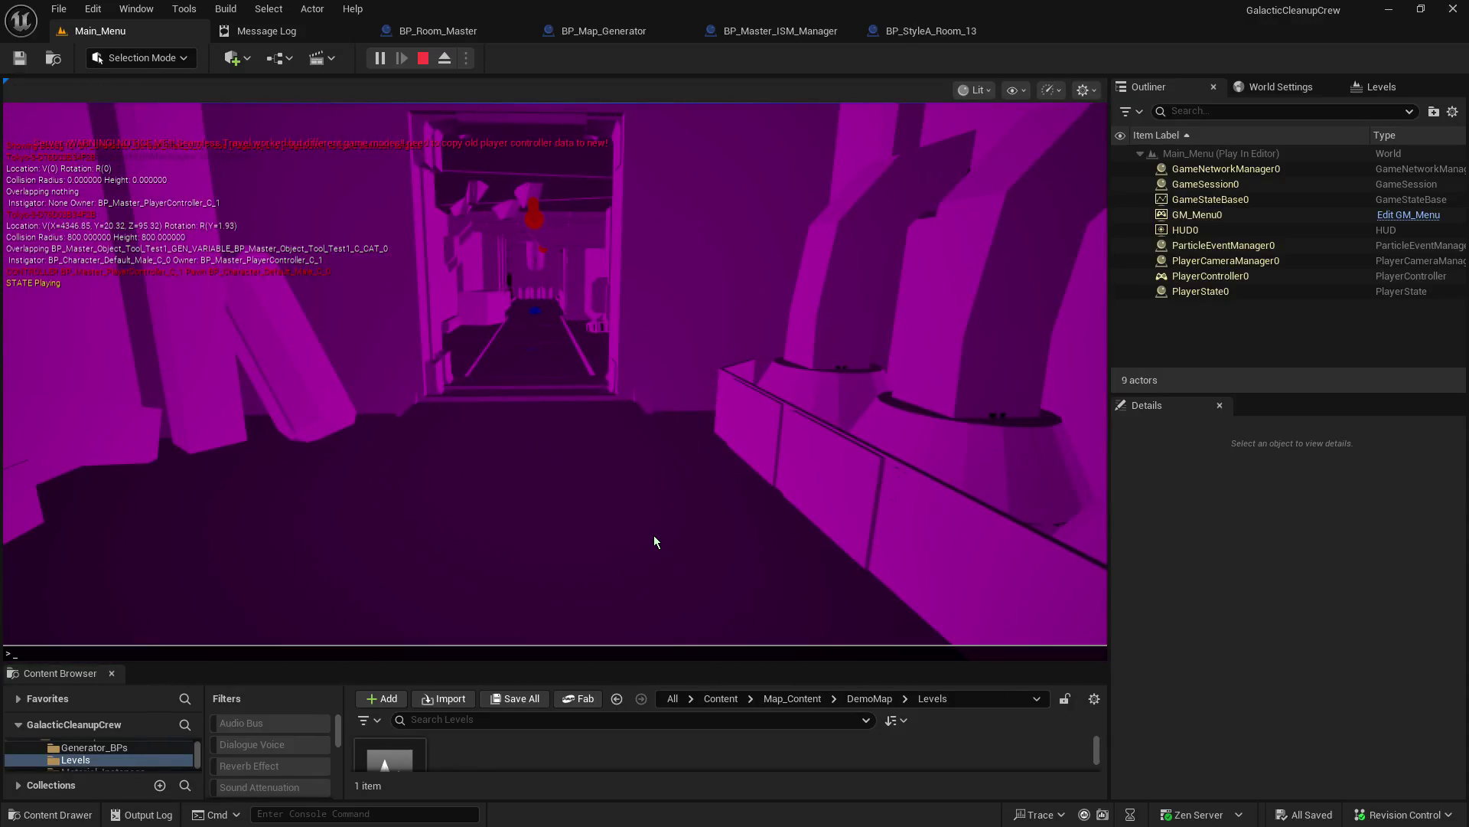
pyautogui.write('shoe')
pyautogui.press('BackSpace')
pyautogui.press('BackSpace')
pyautogui.write('w')
pyautogui.press('`')
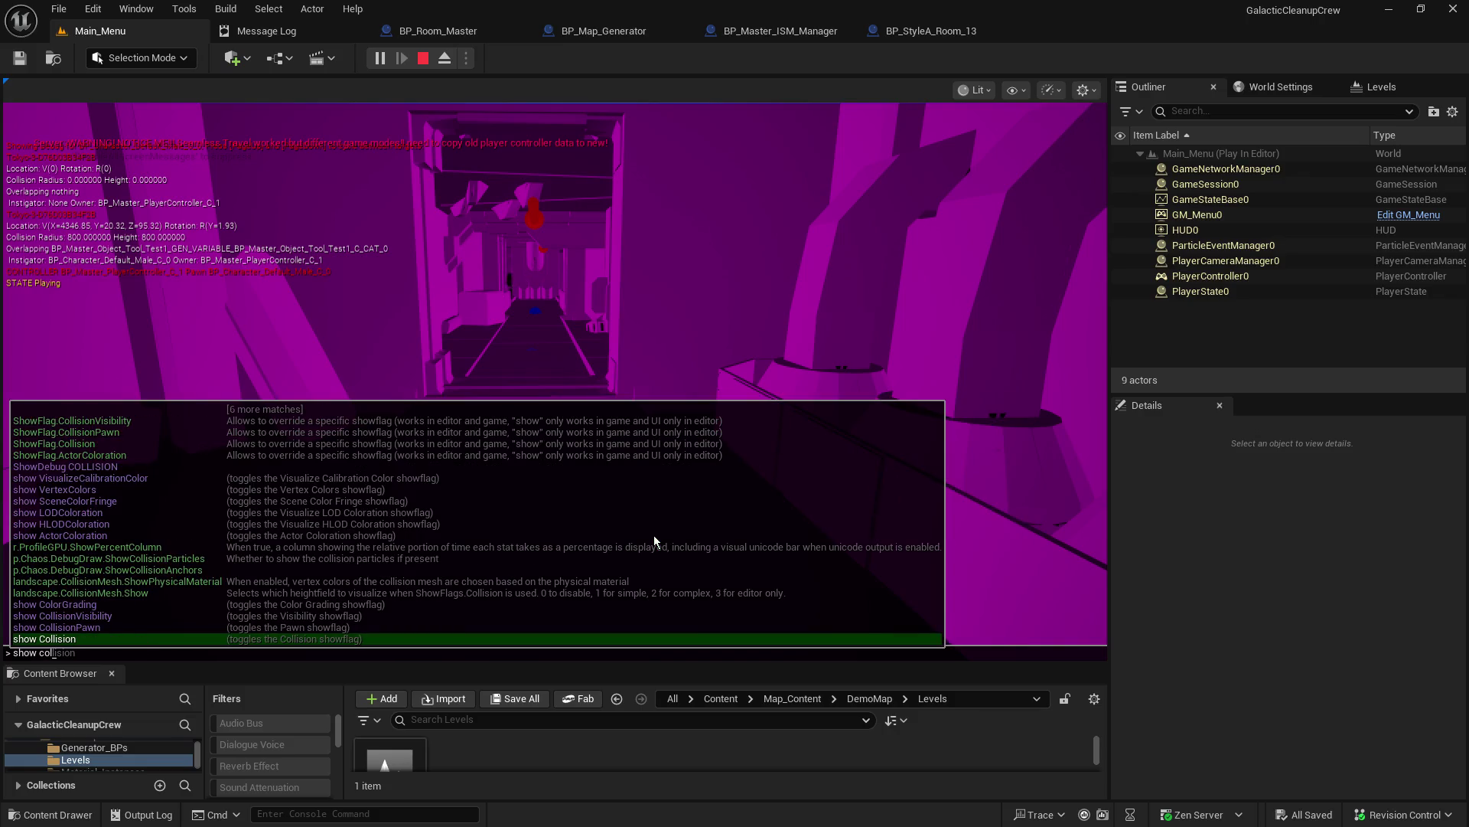
pyautogui.press('`')
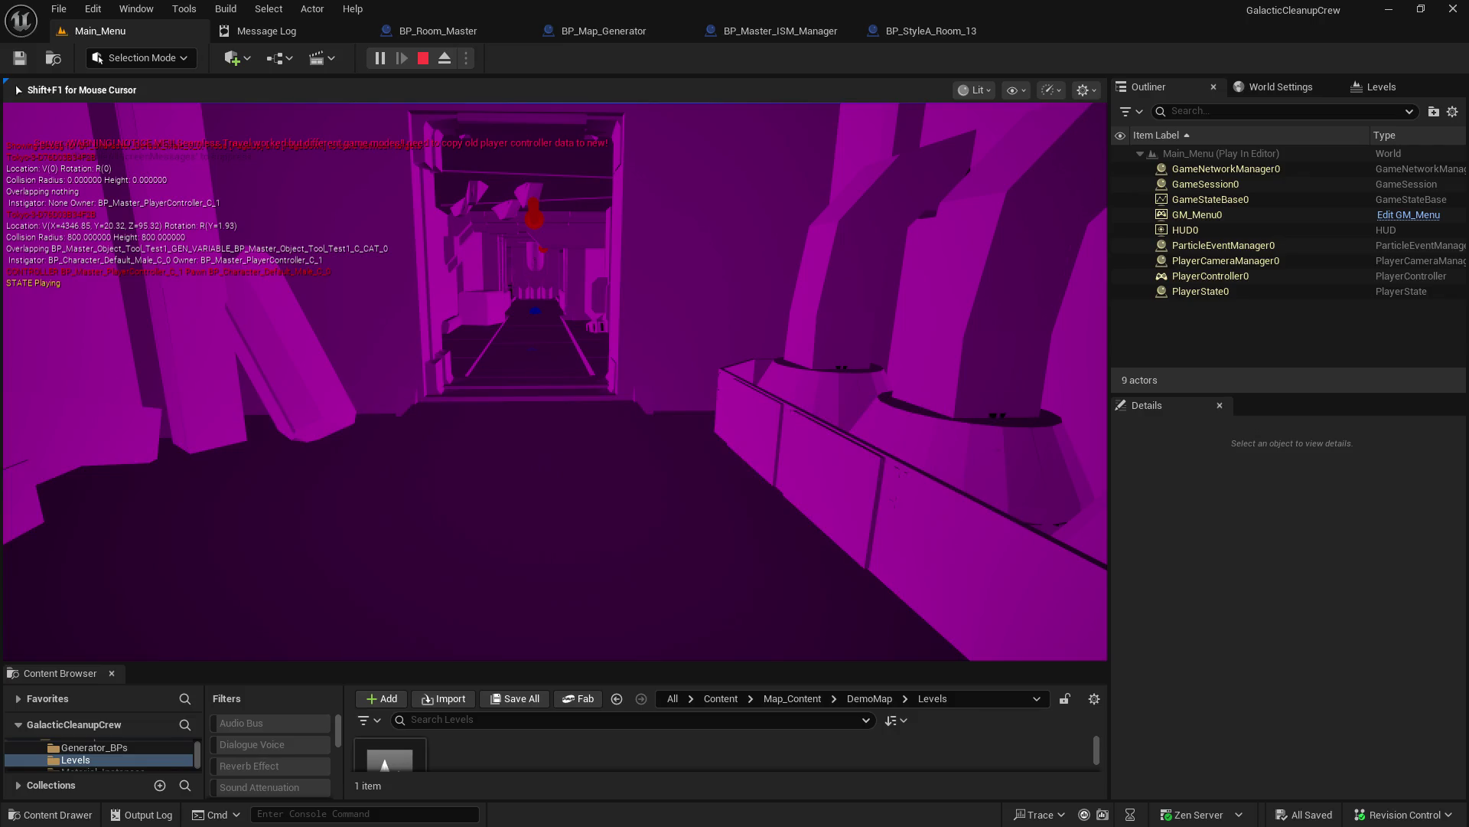
pyautogui.press('`')
pyautogui.write('show')
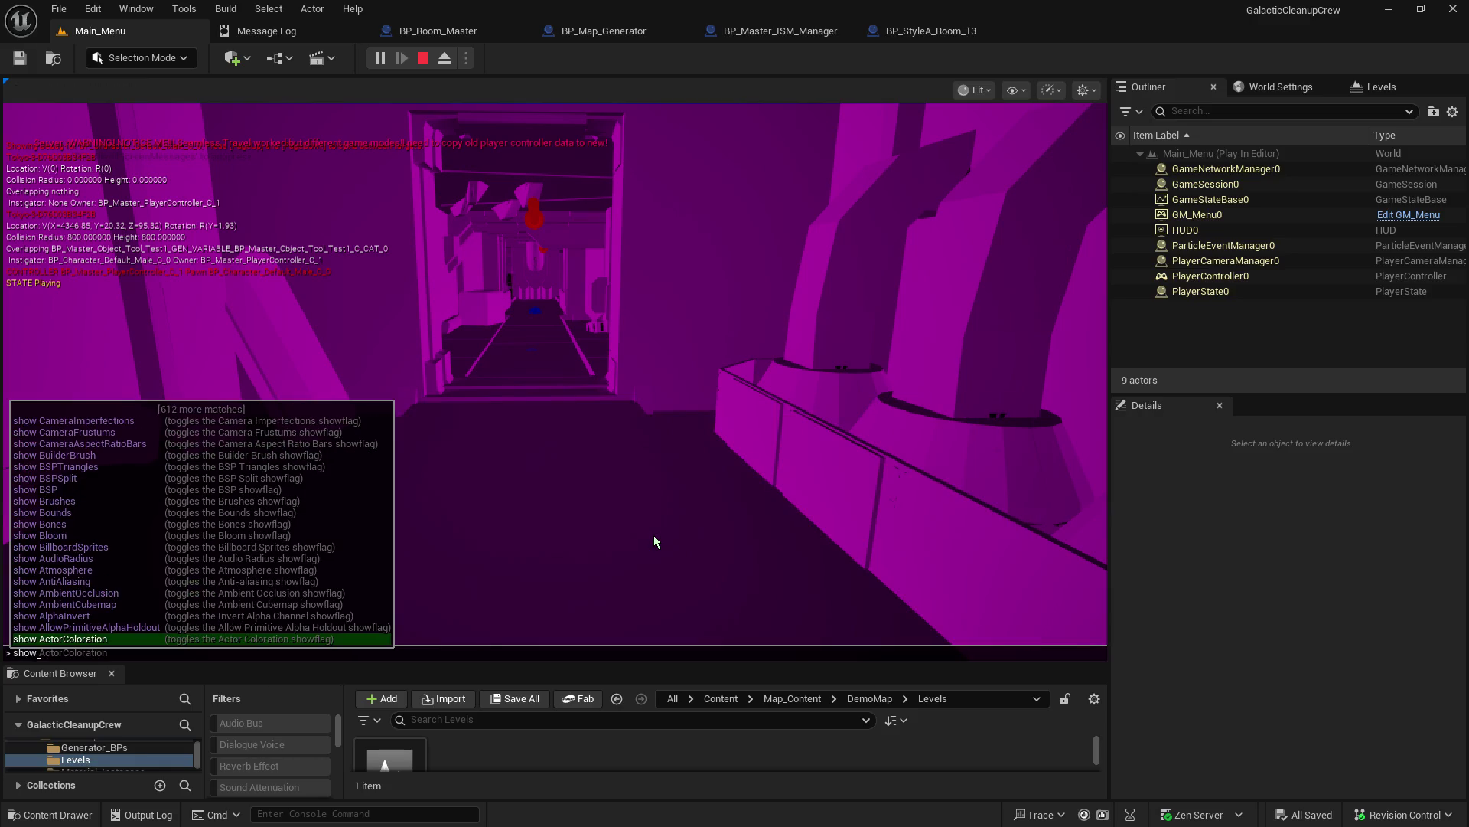
pyautogui.write('xo')
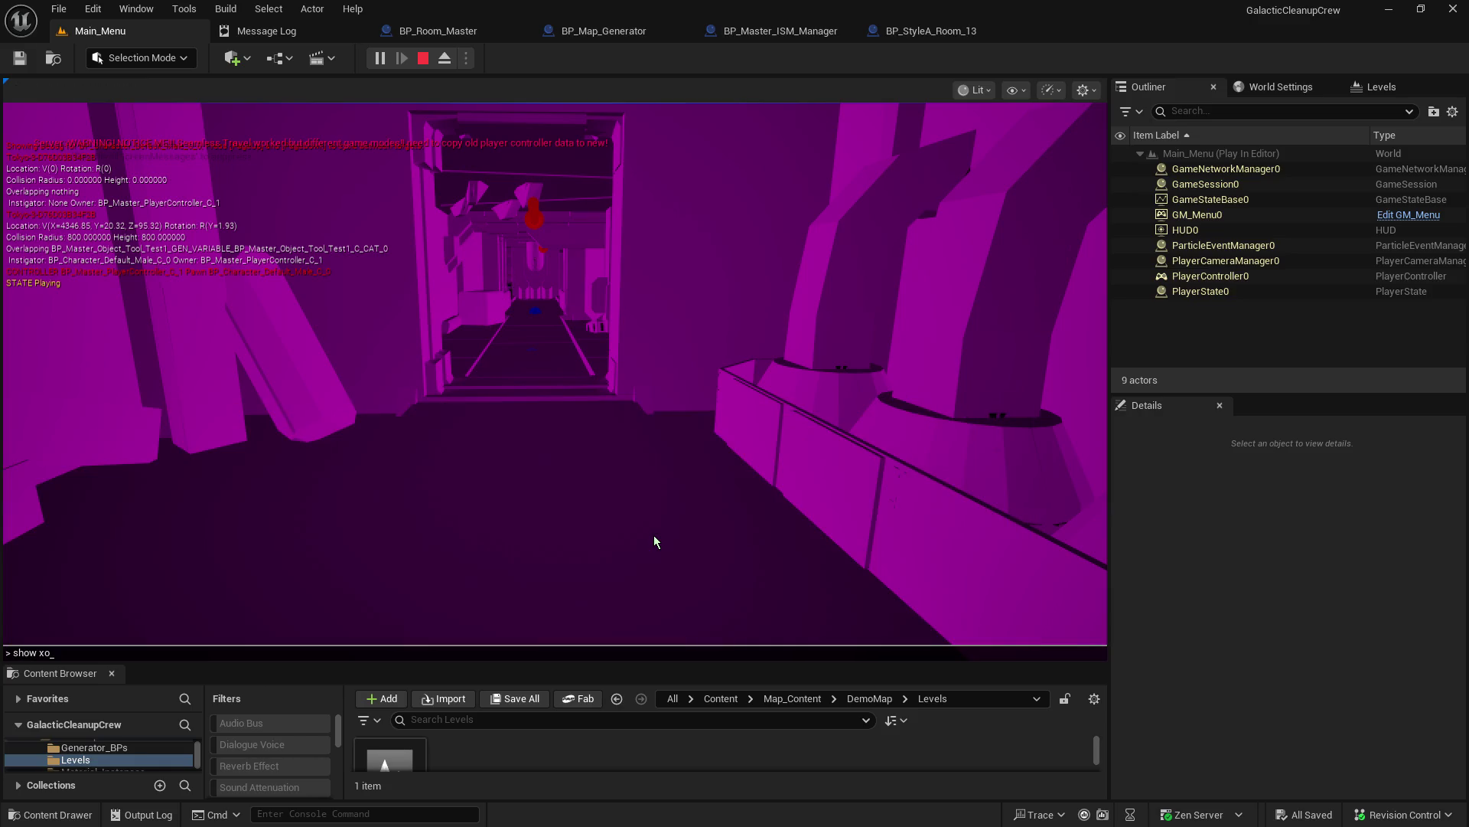
pyautogui.press('BackSpace')
pyautogui.press('BackSpace')
pyautogui.write('col')
# Step: Run show CollisionVisibility from the console suggestions
pyautogui.press('BackSpace')
pyautogui.press('BackSpace')
pyautogui.press('BackSpace')
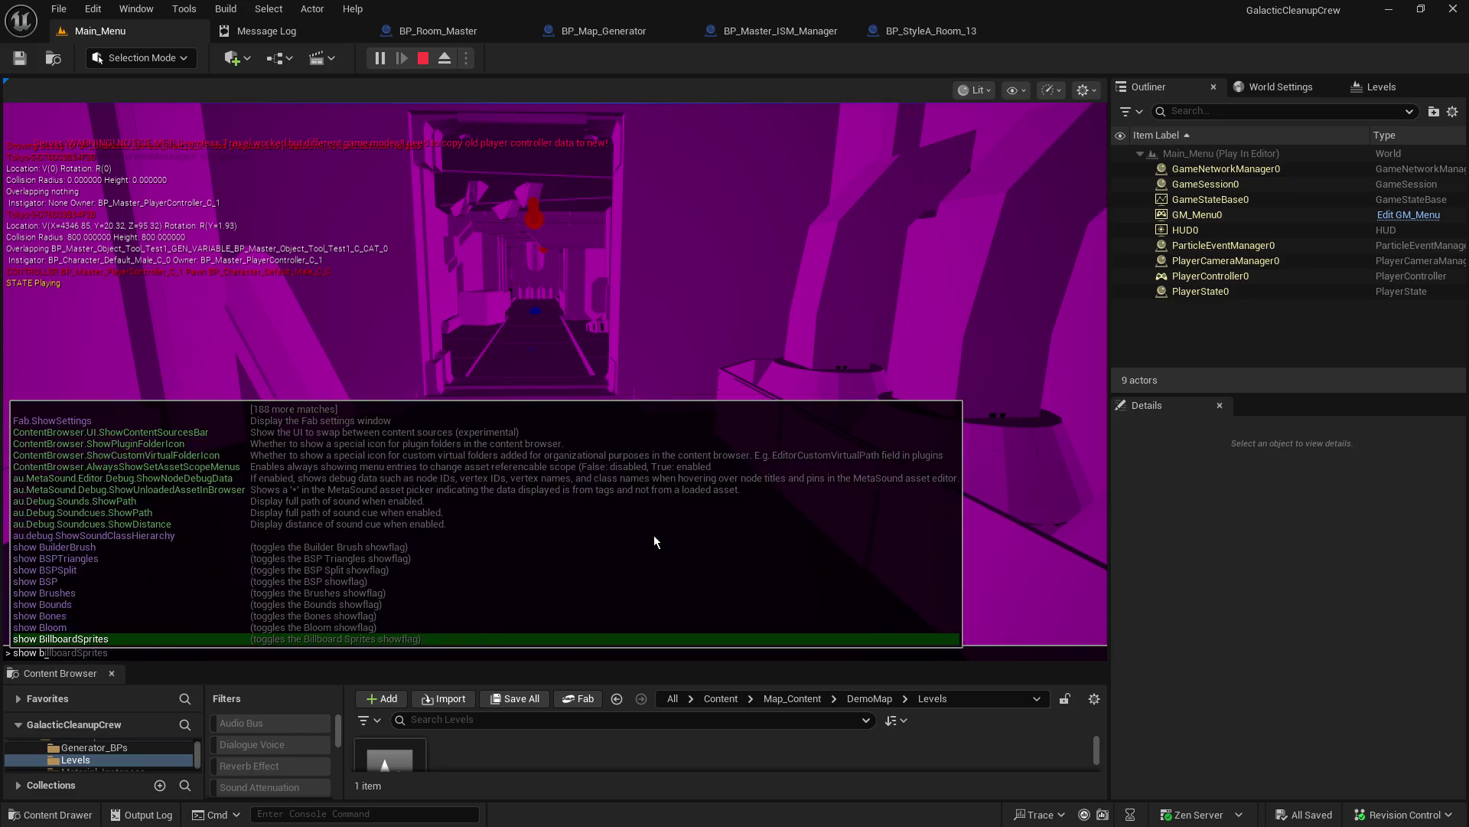
pyautogui.write('bl')
pyautogui.press('BackSpace')
pyautogui.press('BackSpace')
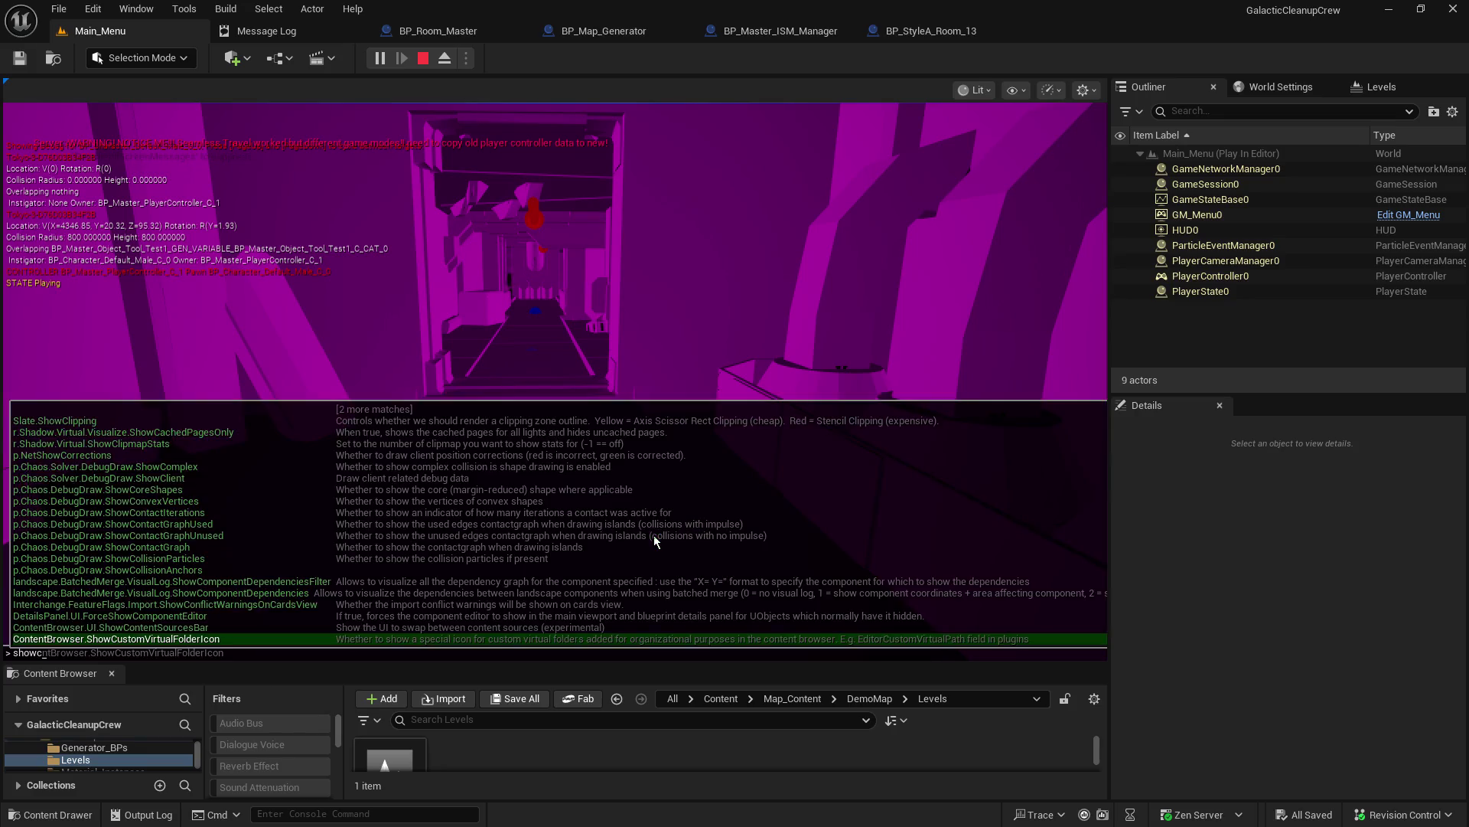
pyautogui.write('col')
pyautogui.press('BackSpace')
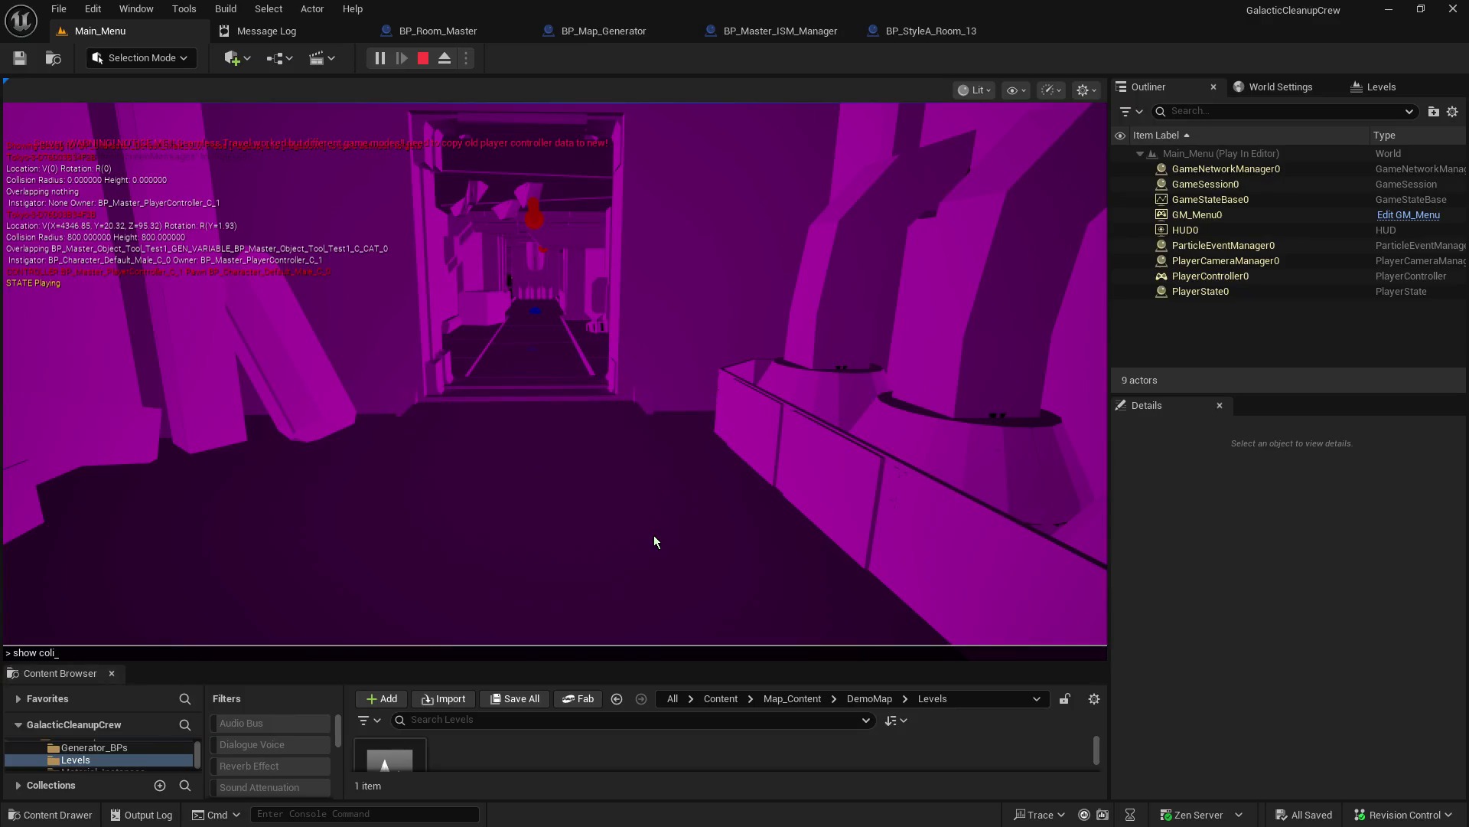
pyautogui.write('l')
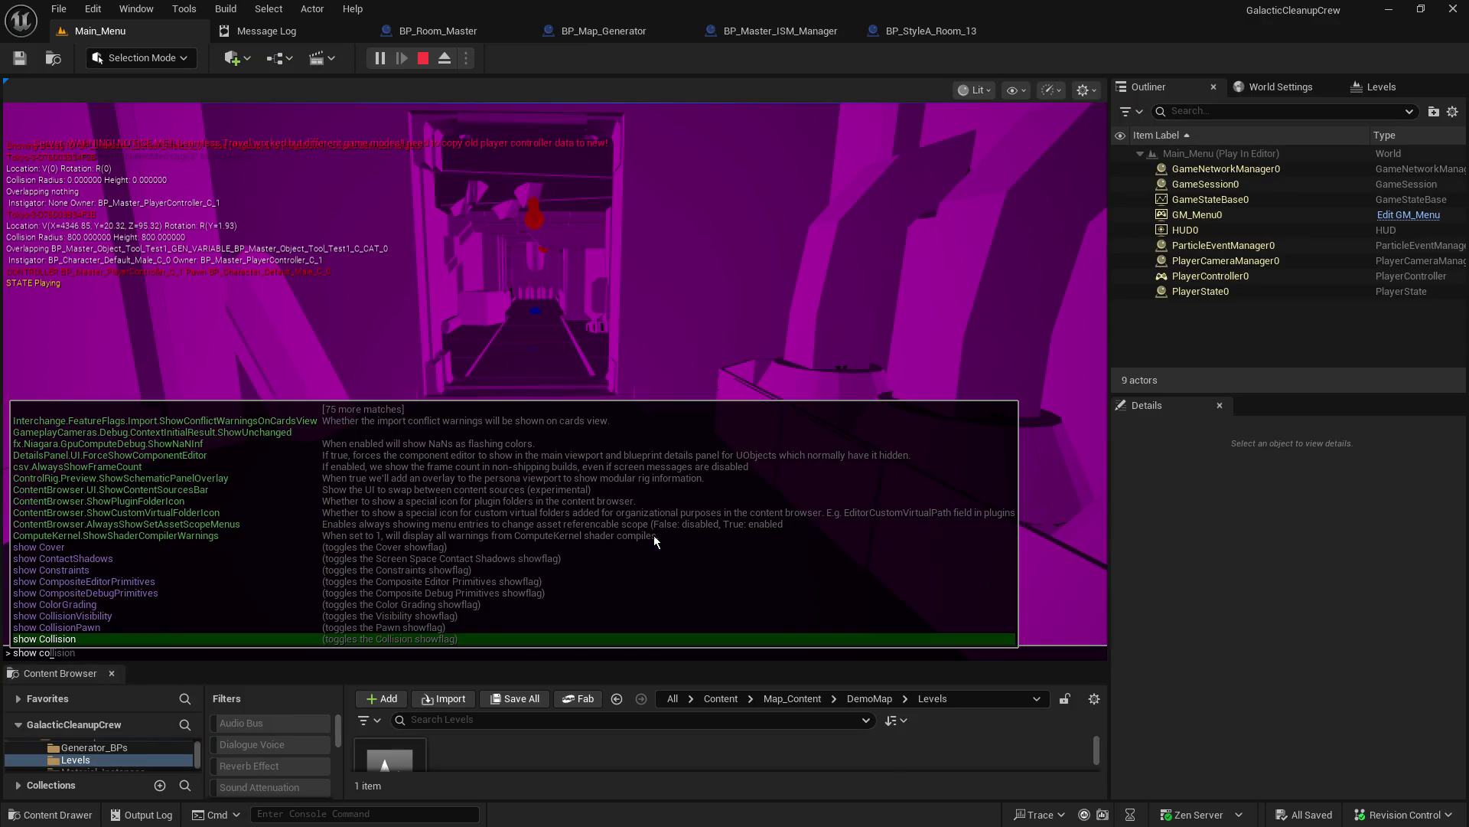
pyautogui.press('Up')
pyautogui.press('Up')
pyautogui.press('Return')
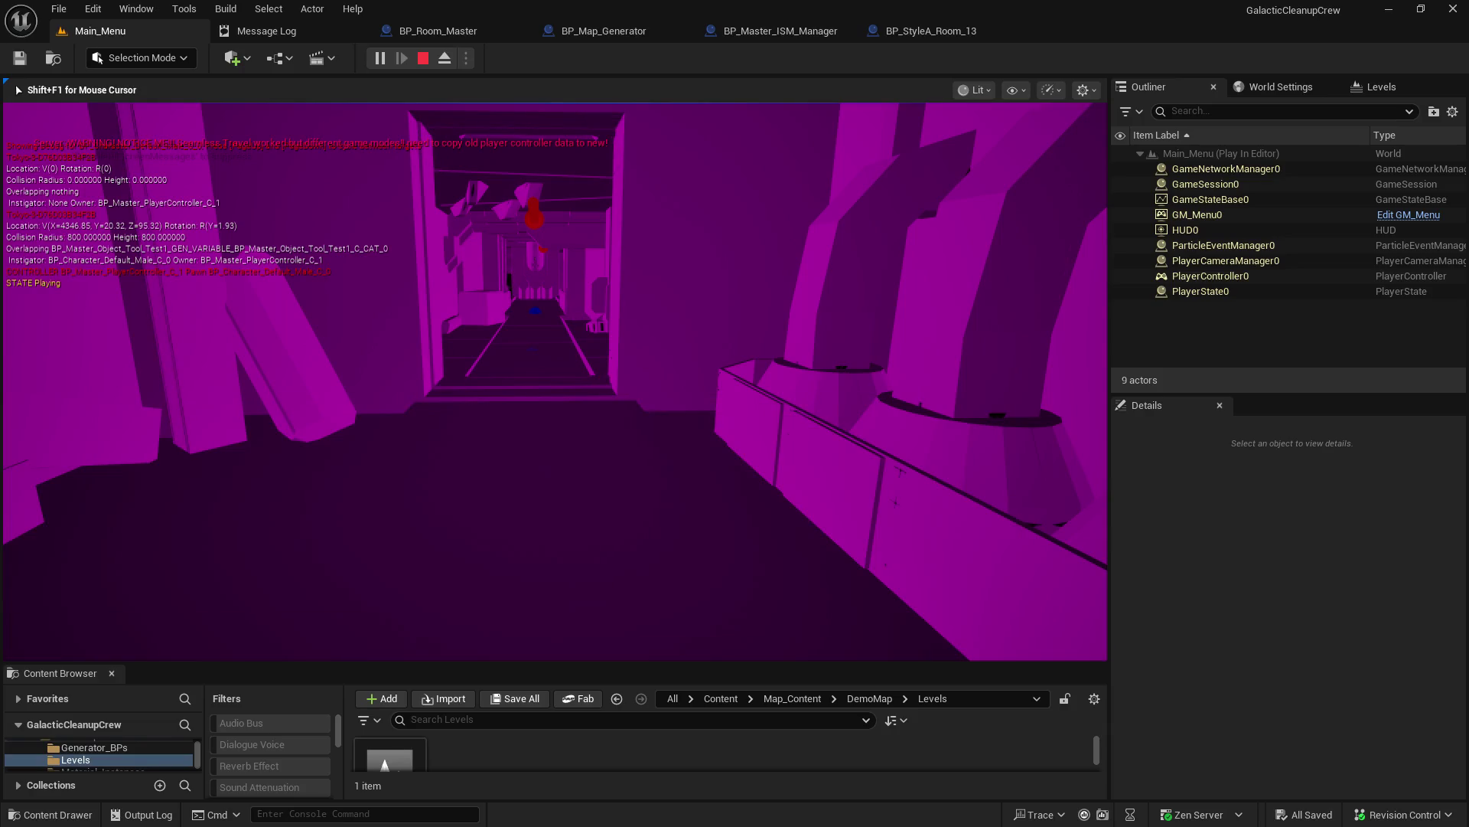
# Step: Browse 'show col' suggestions like landscape CollisionMesh, then close the console unused
pyautogui.press('`')
pyautogui.write('show col')
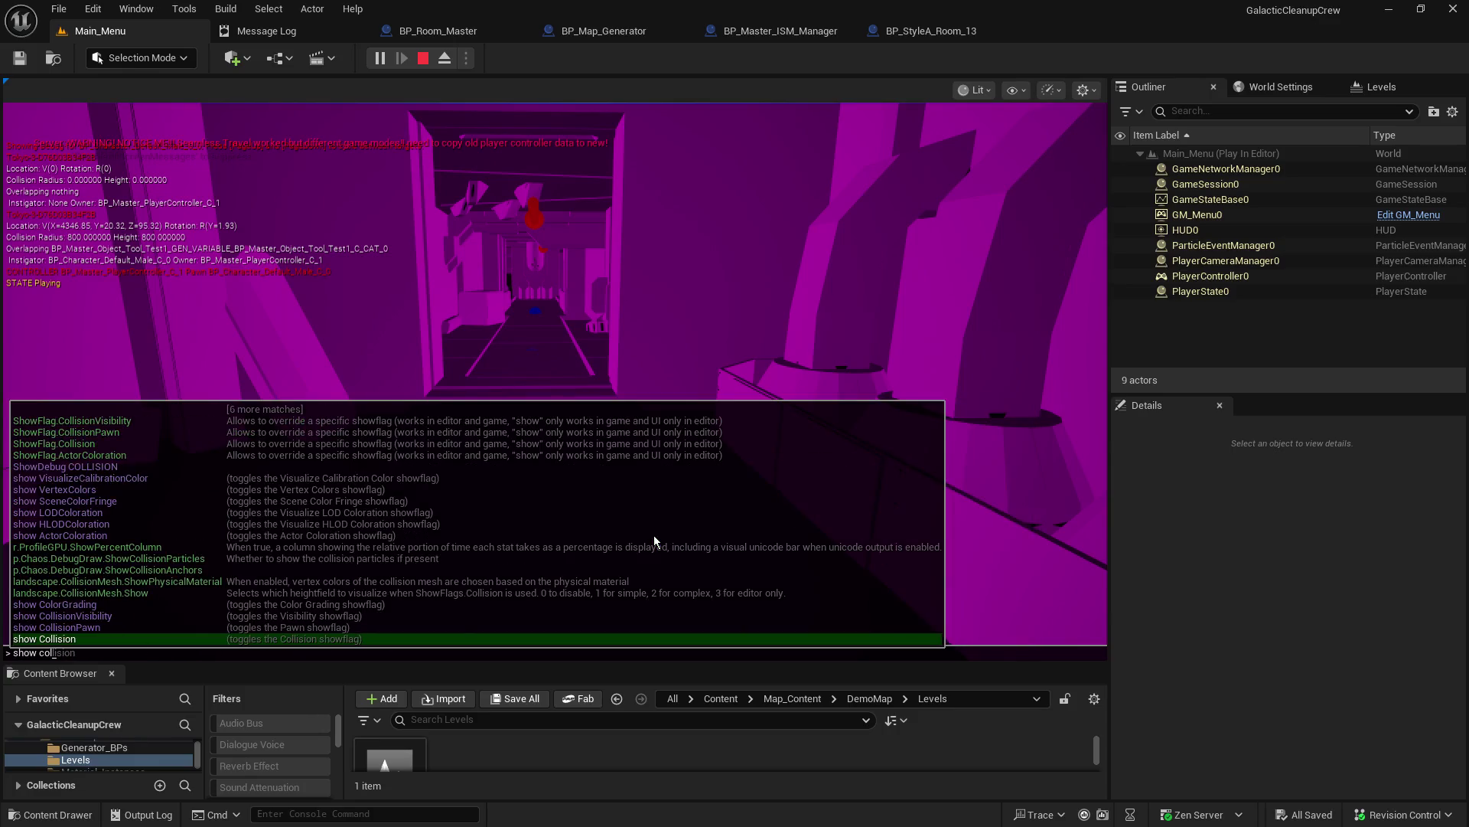
pyautogui.press('Up')
pyautogui.press('Up')
pyautogui.press('Up')
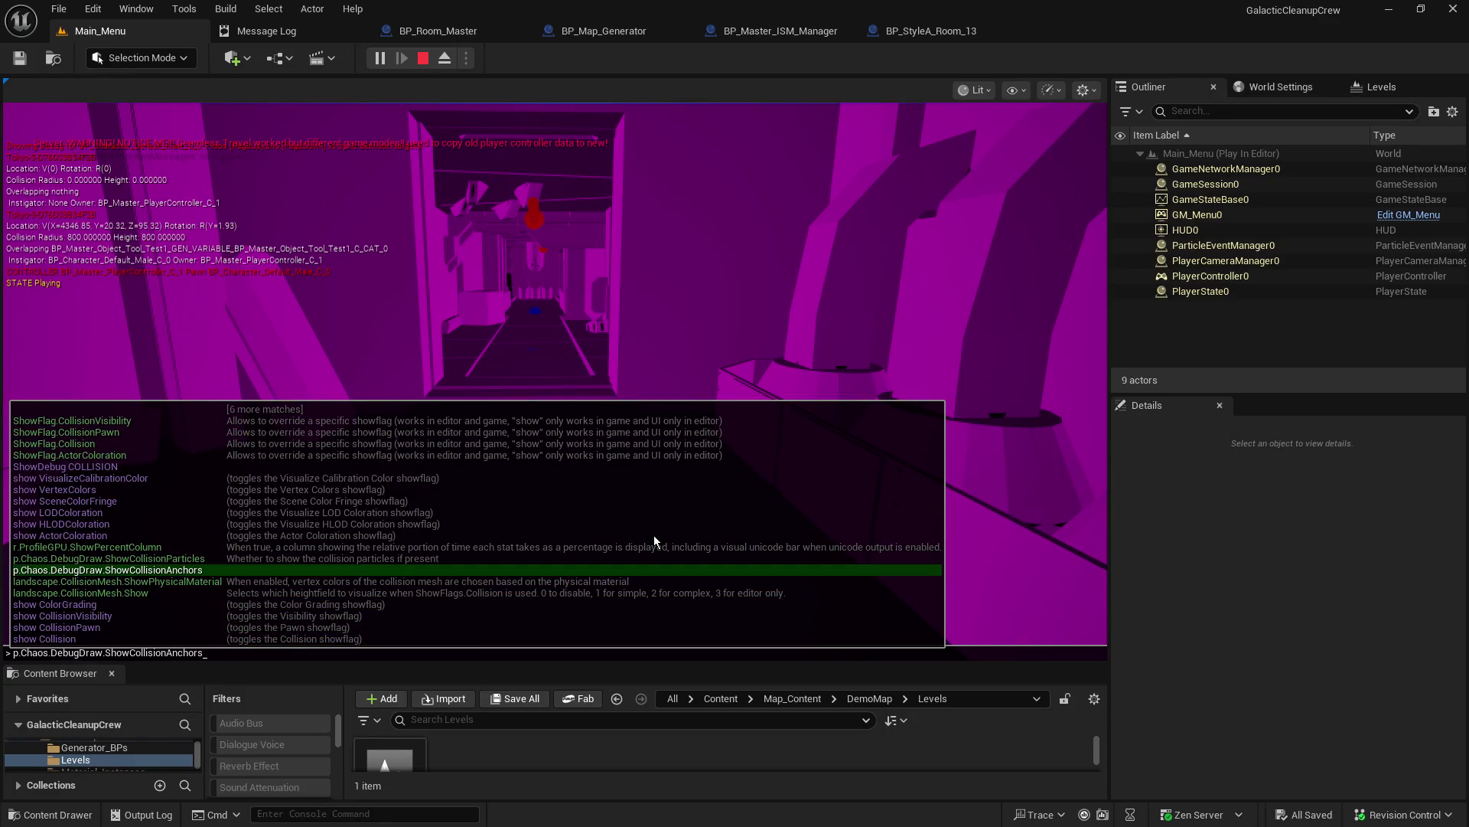
pyautogui.press('Down')
pyautogui.press('BackSpace')
pyautogui.press('BackSpace')
pyautogui.press('BackSpace')
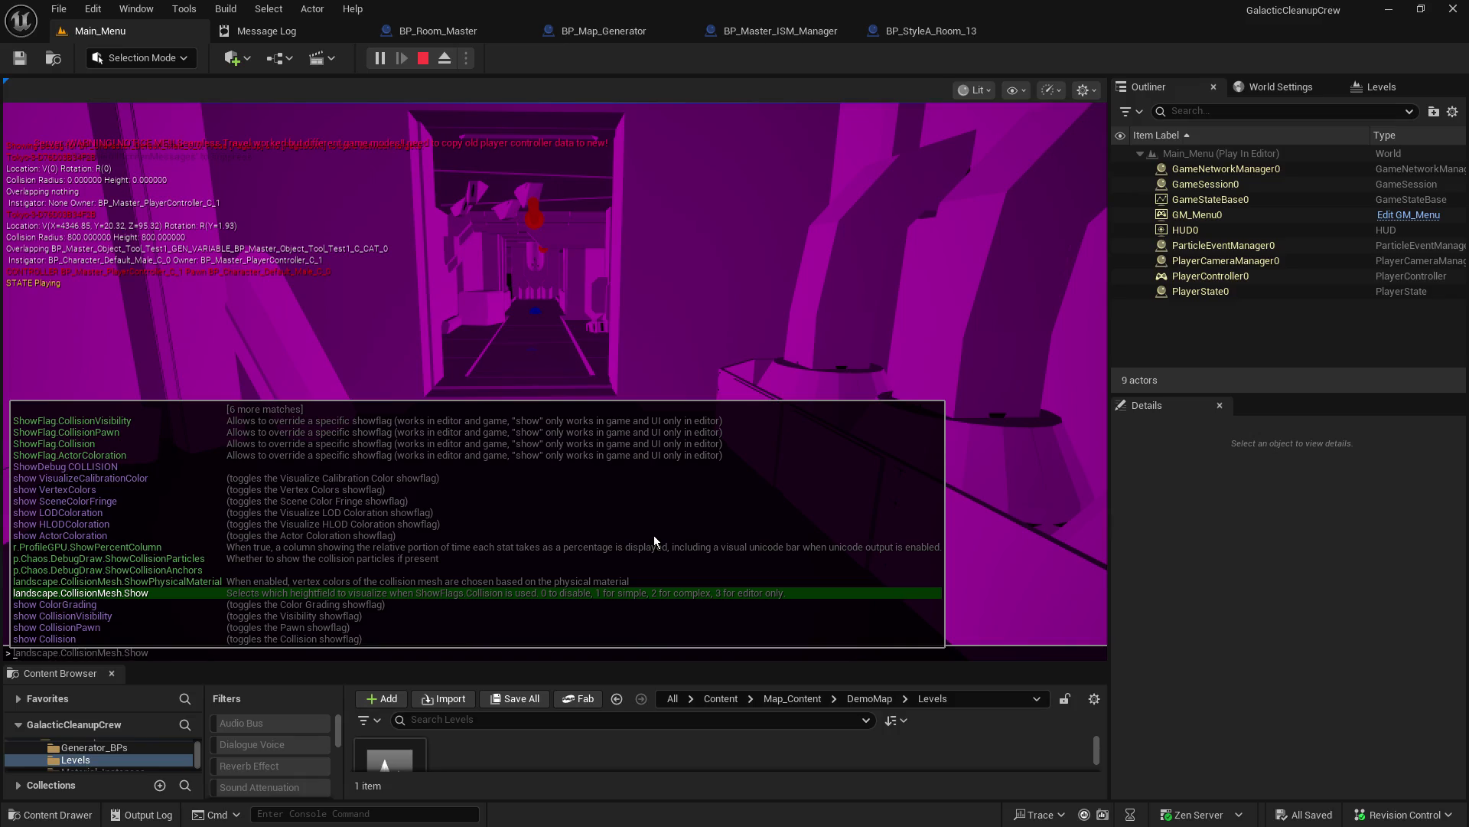
pyautogui.write('col_')
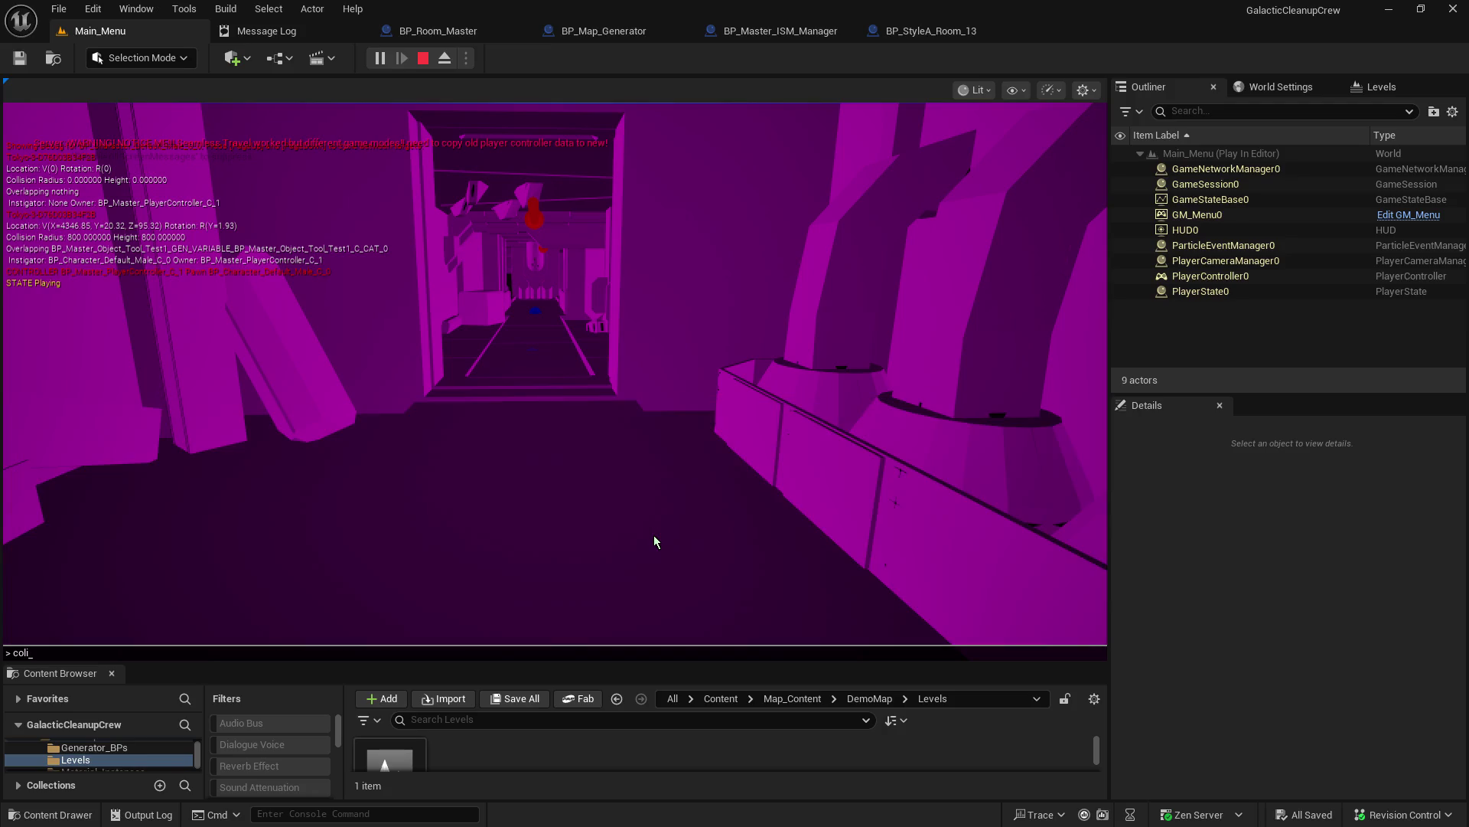
pyautogui.write('lis')
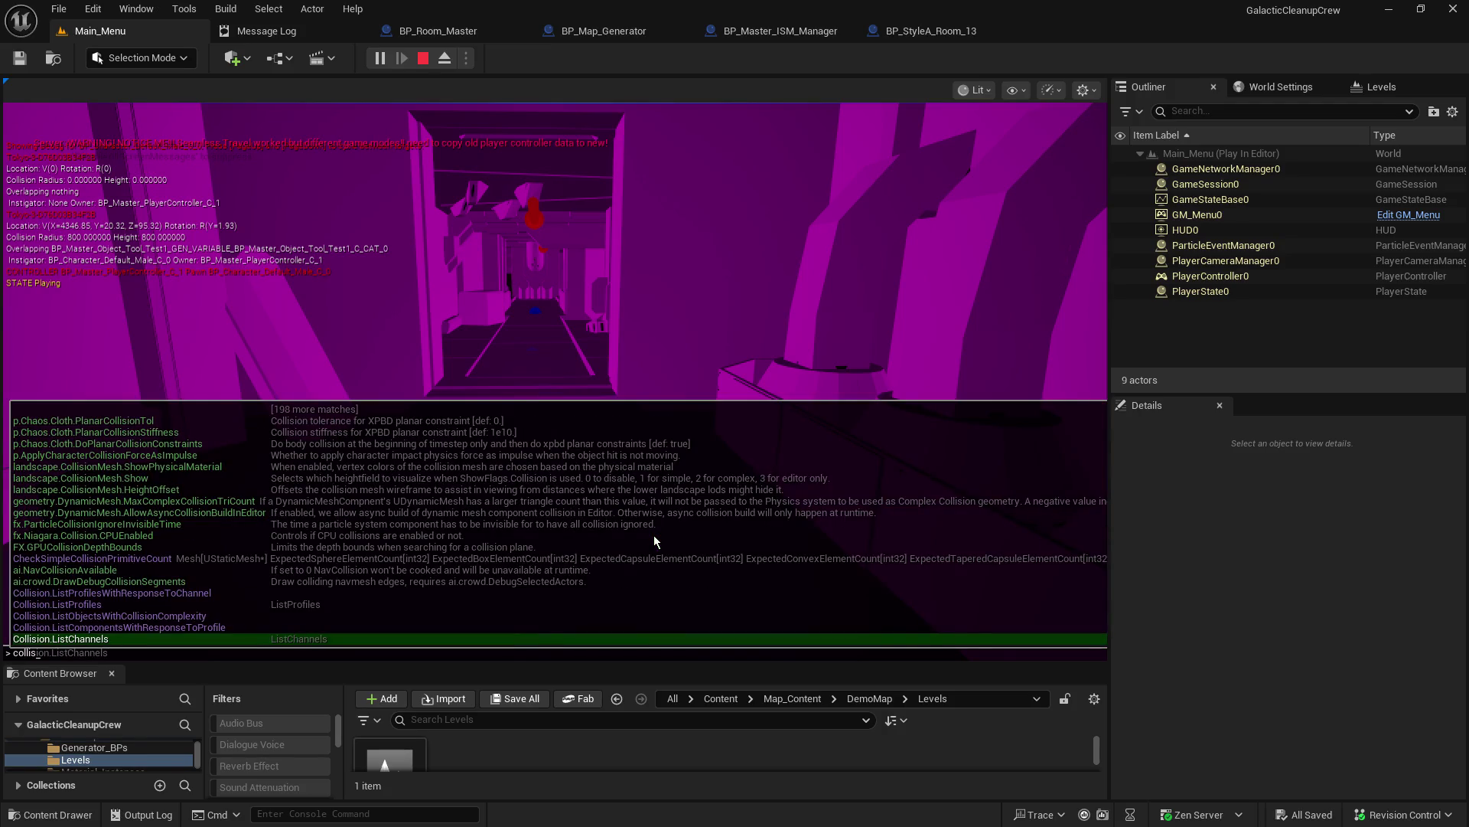
pyautogui.press('Escape')
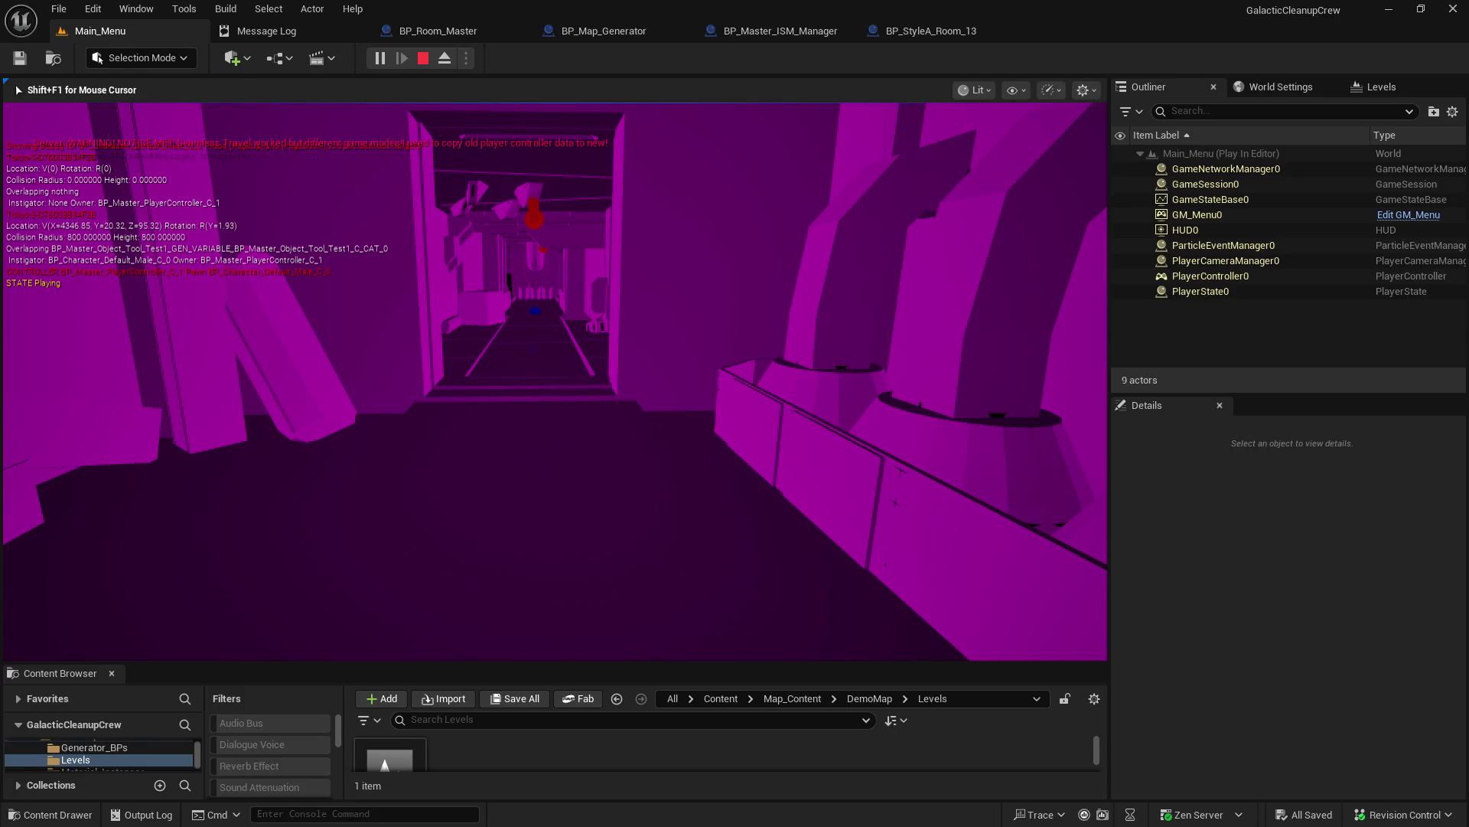
# Step: Search console suggestions for 'colli' and 'collision' commands without running any
pyautogui.press('`')
pyautogui.write('co')
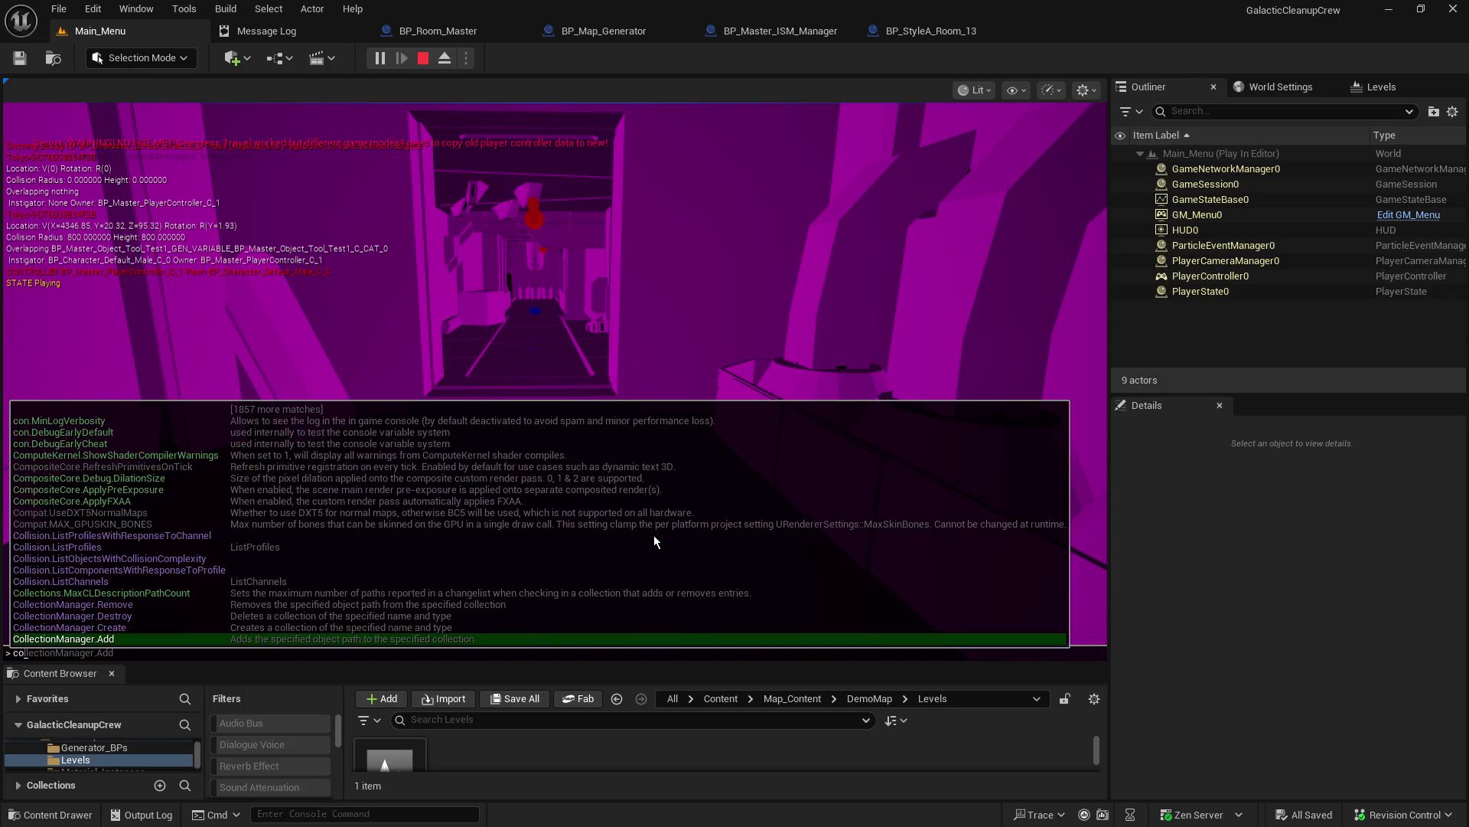
pyautogui.write('lli')
pyautogui.press('Up')
pyautogui.press('Up')
pyautogui.press('Up')
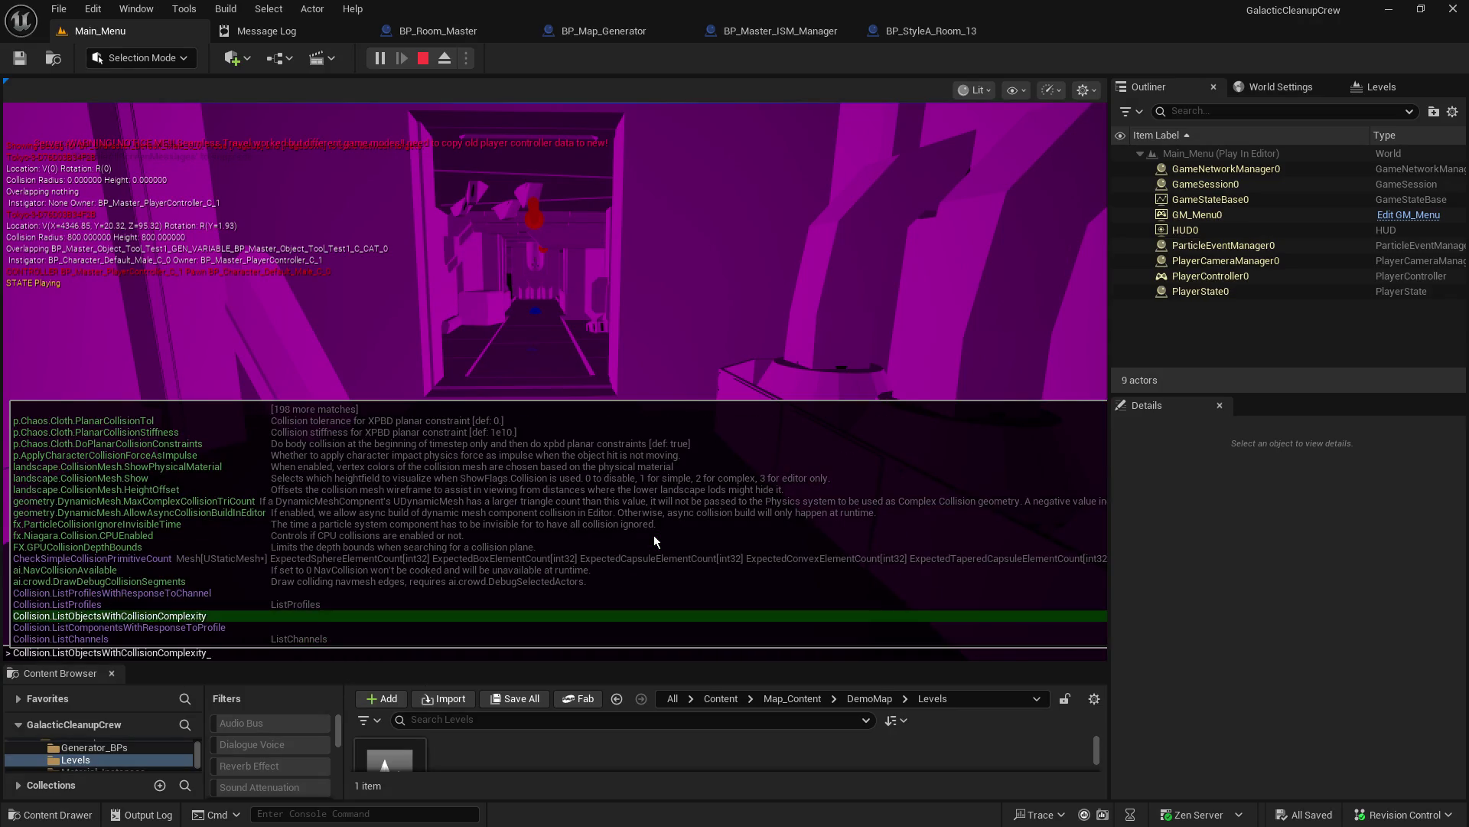
pyautogui.press('Up')
pyautogui.press('Up')
pyautogui.press('Up')
pyautogui.press('Down')
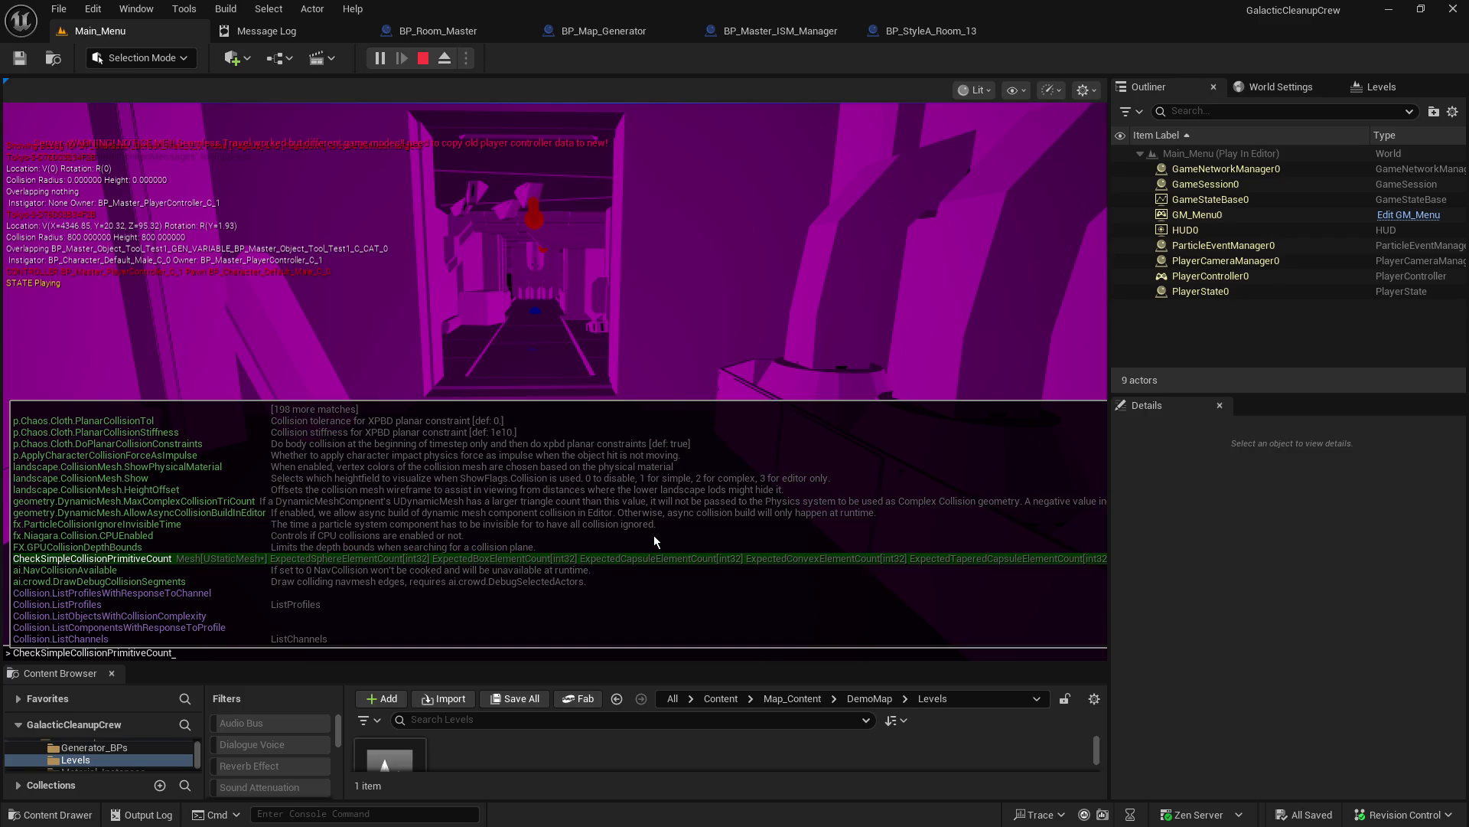
pyautogui.press('Tab')
pyautogui.press('Return')
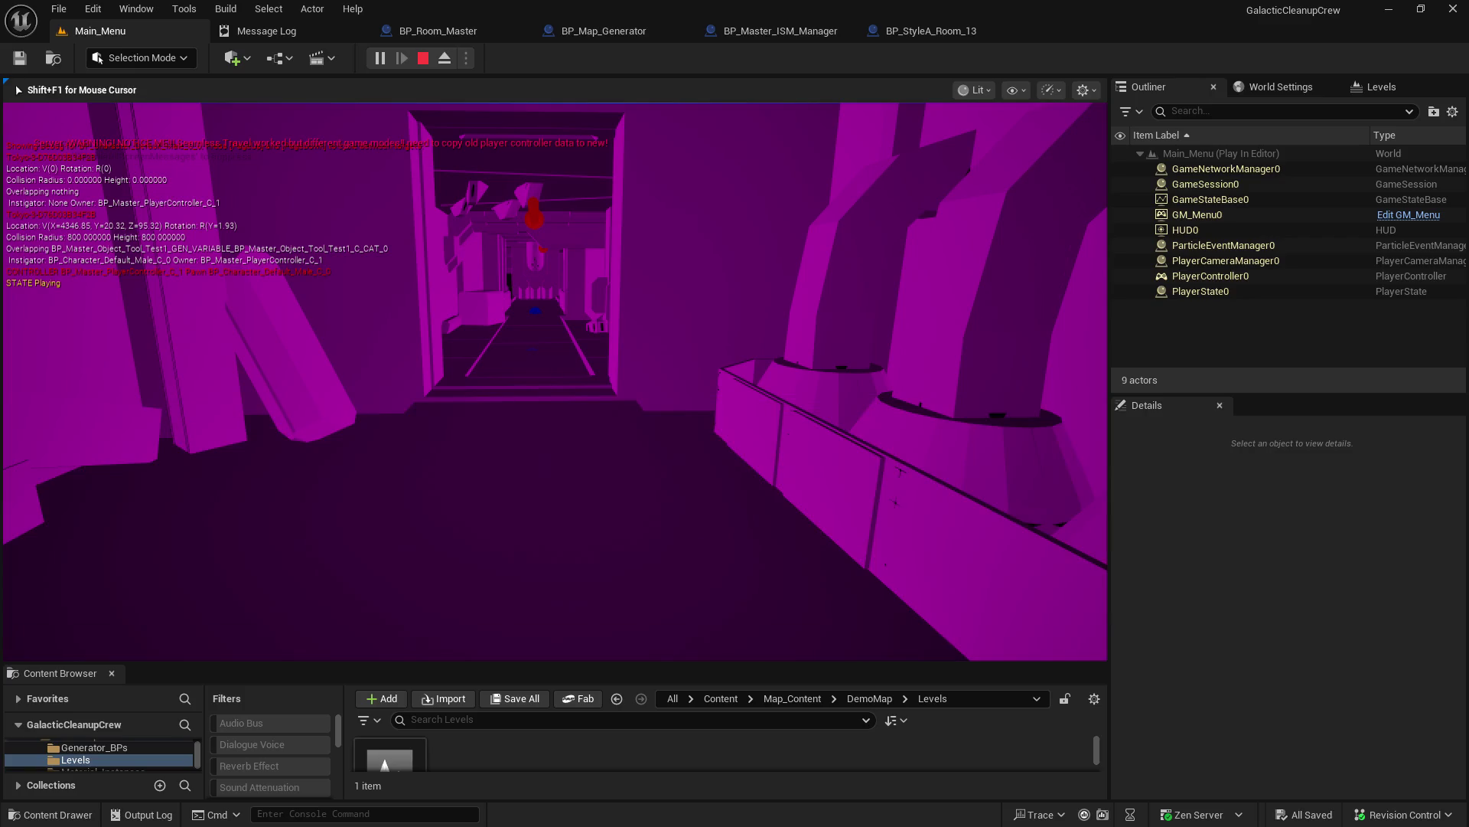
pyautogui.press('`')
pyautogui.write('co')
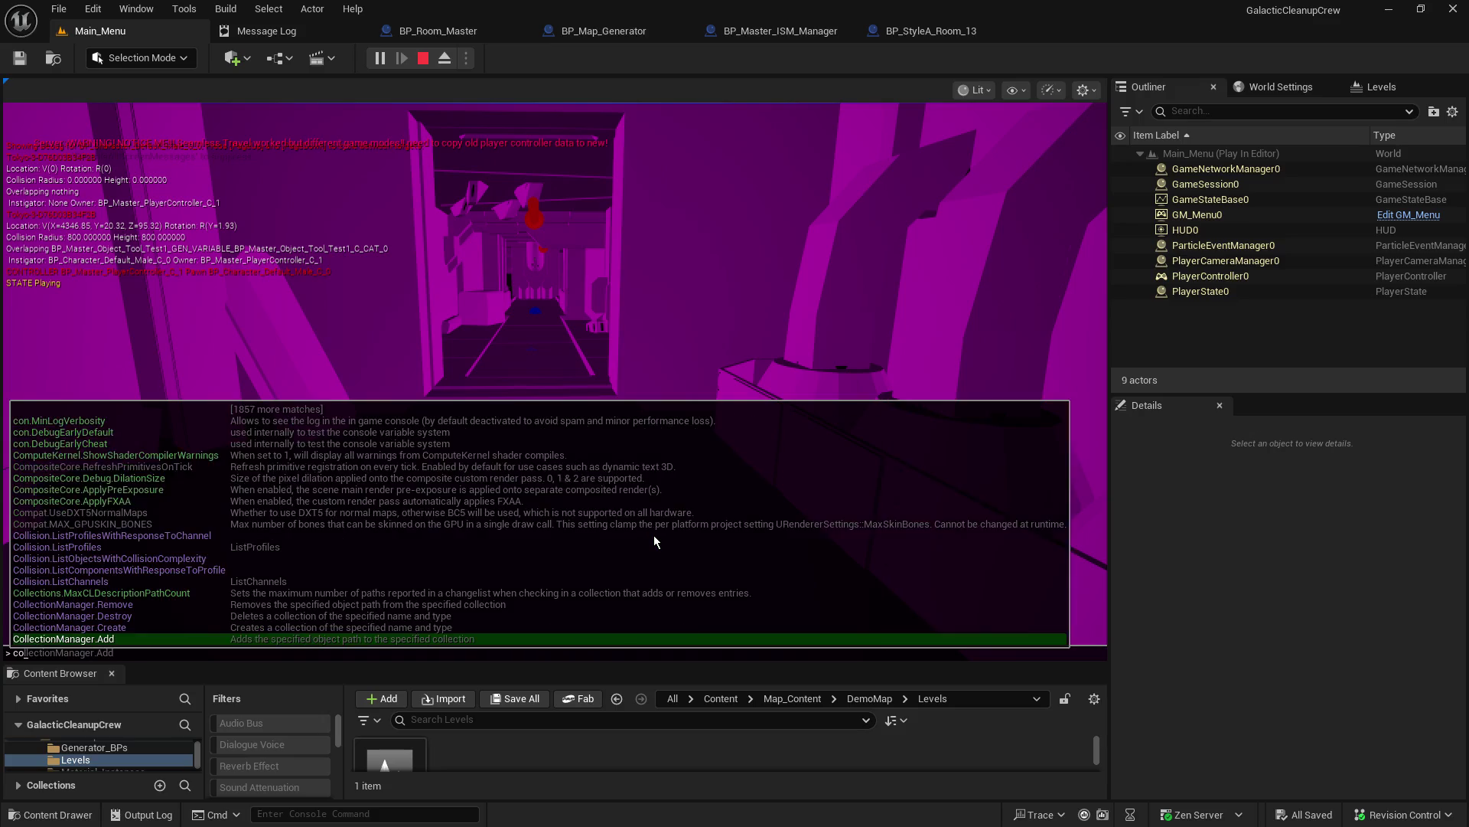
pyautogui.write('llision')
pyautogui.press('Return')
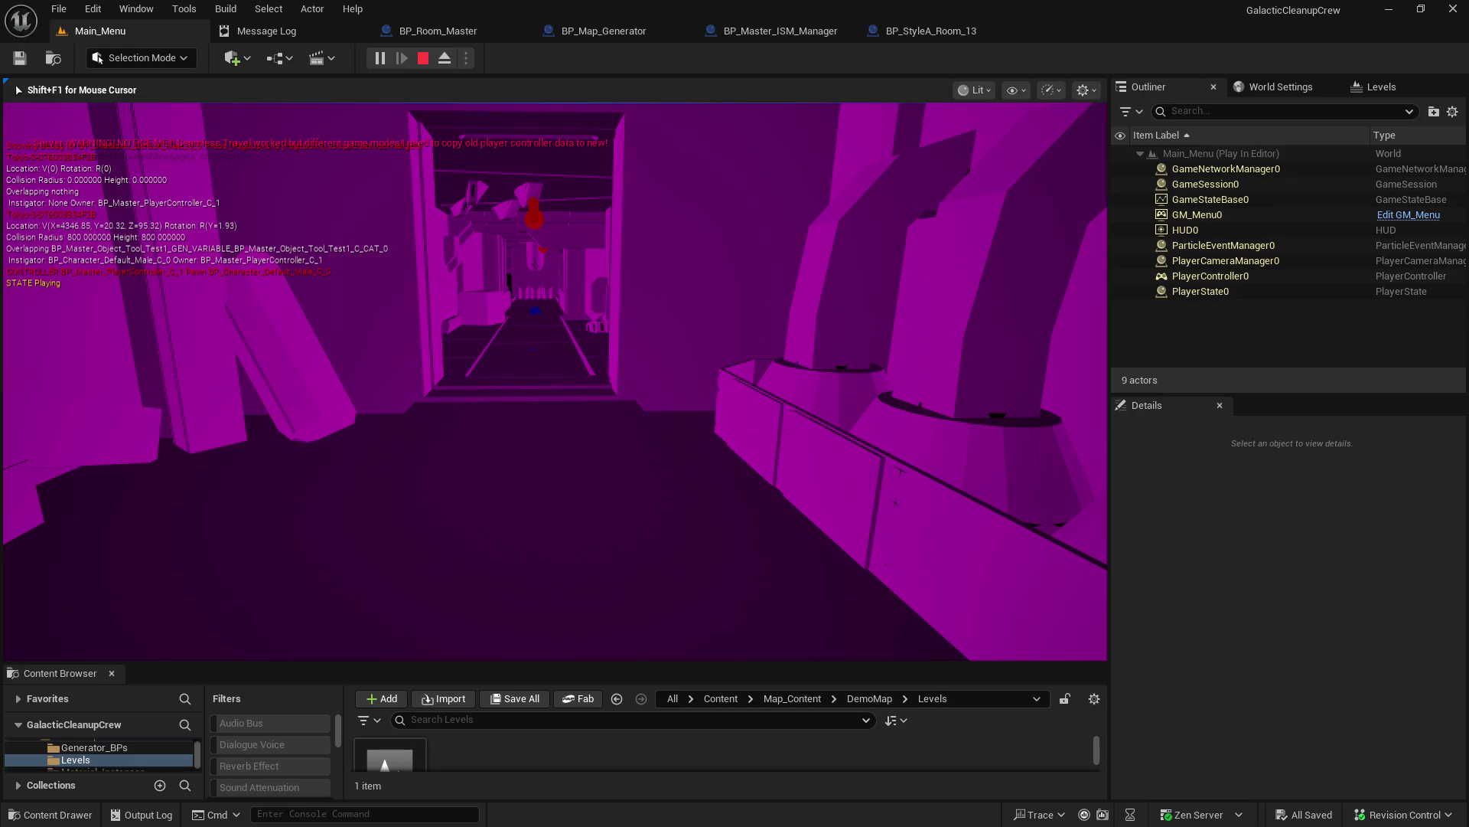
# Step: Run ShowFlag.CollisionVisibility from the 'show collision' suggestions
pyautogui.press('`')
pyautogui.write('show collision')
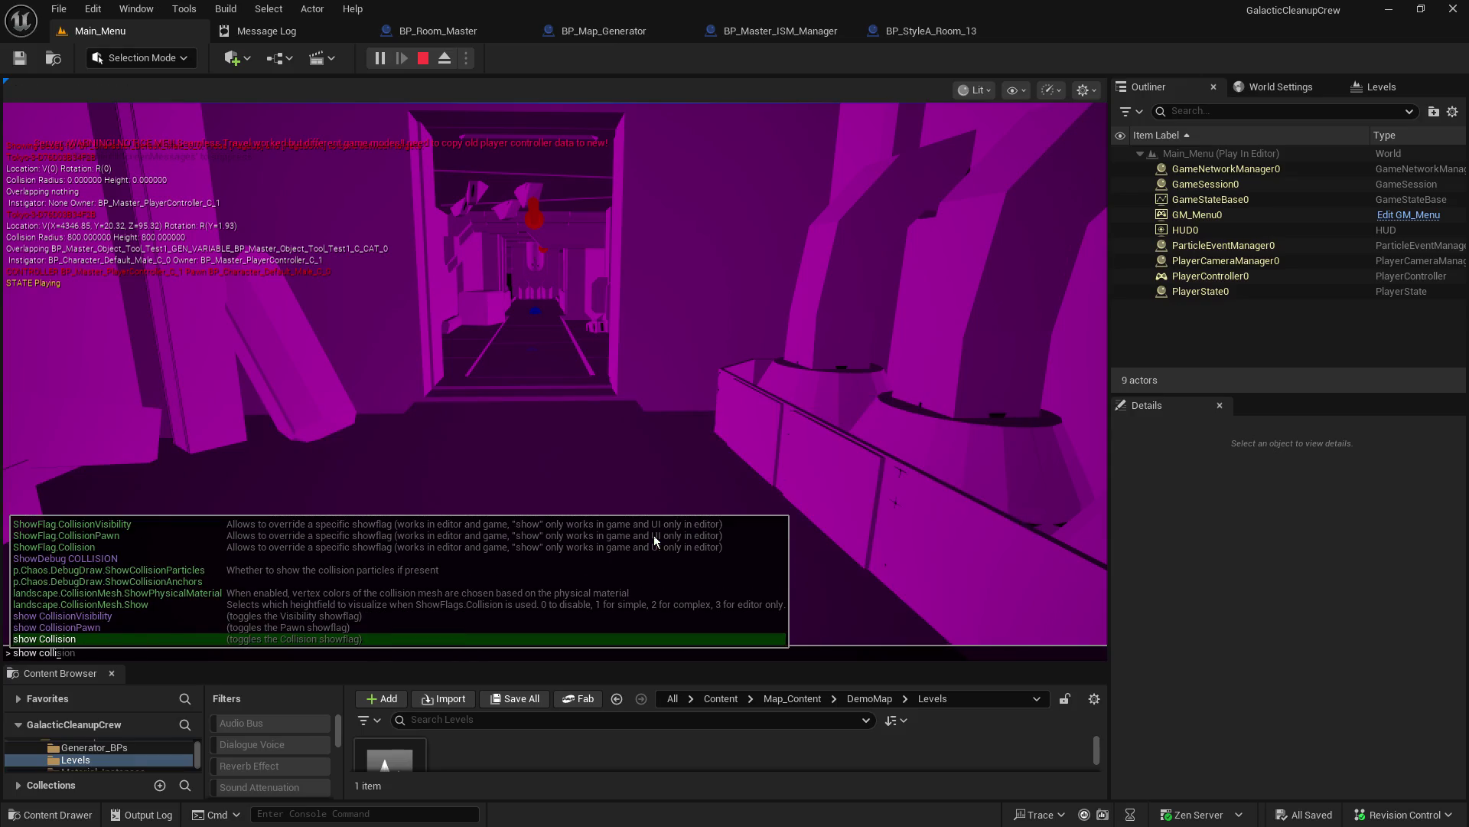
pyautogui.press('Up')
pyautogui.press('Up')
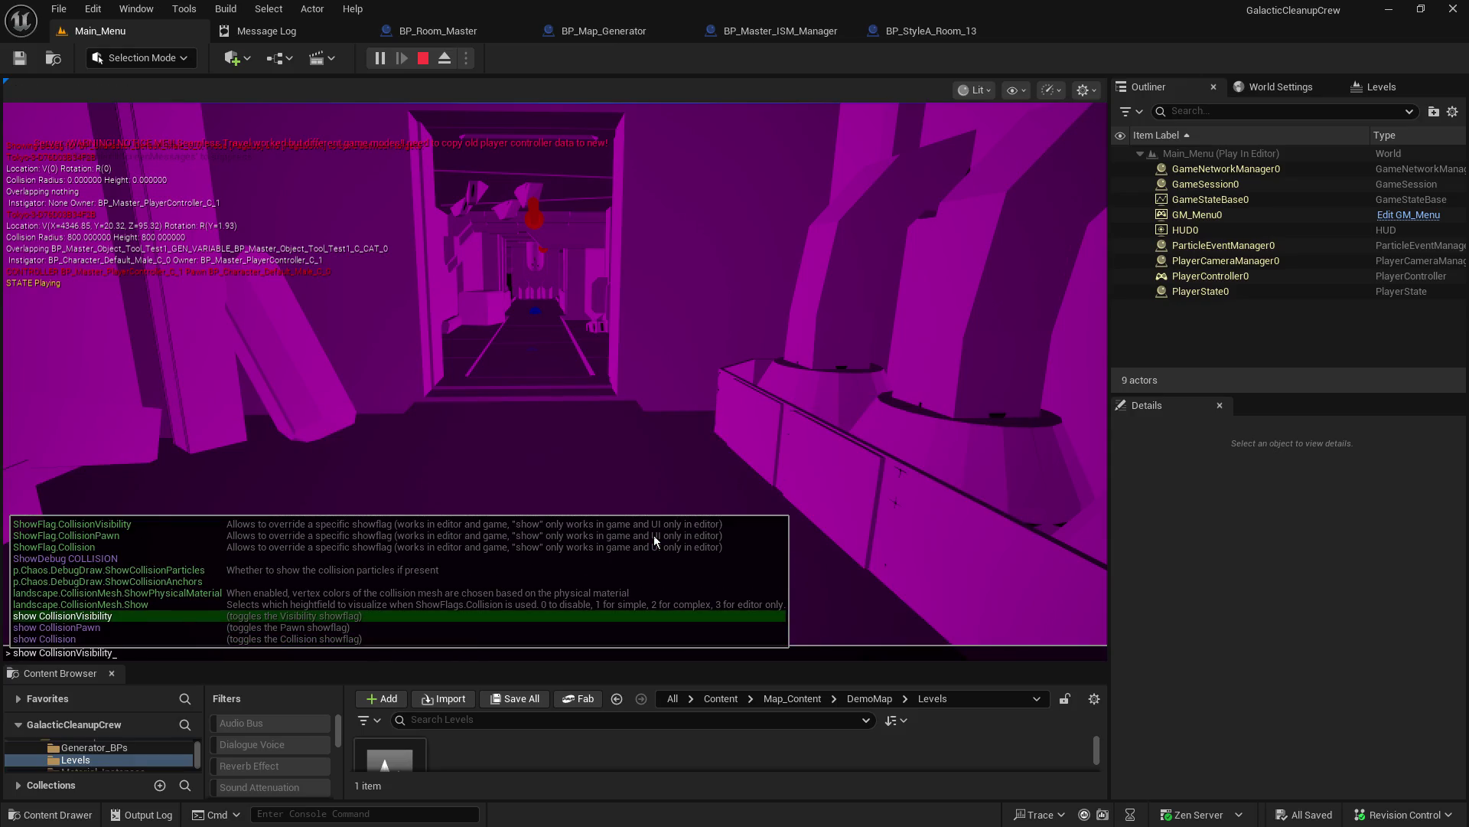
pyautogui.press('Up')
pyautogui.press('Up')
pyautogui.press('Up')
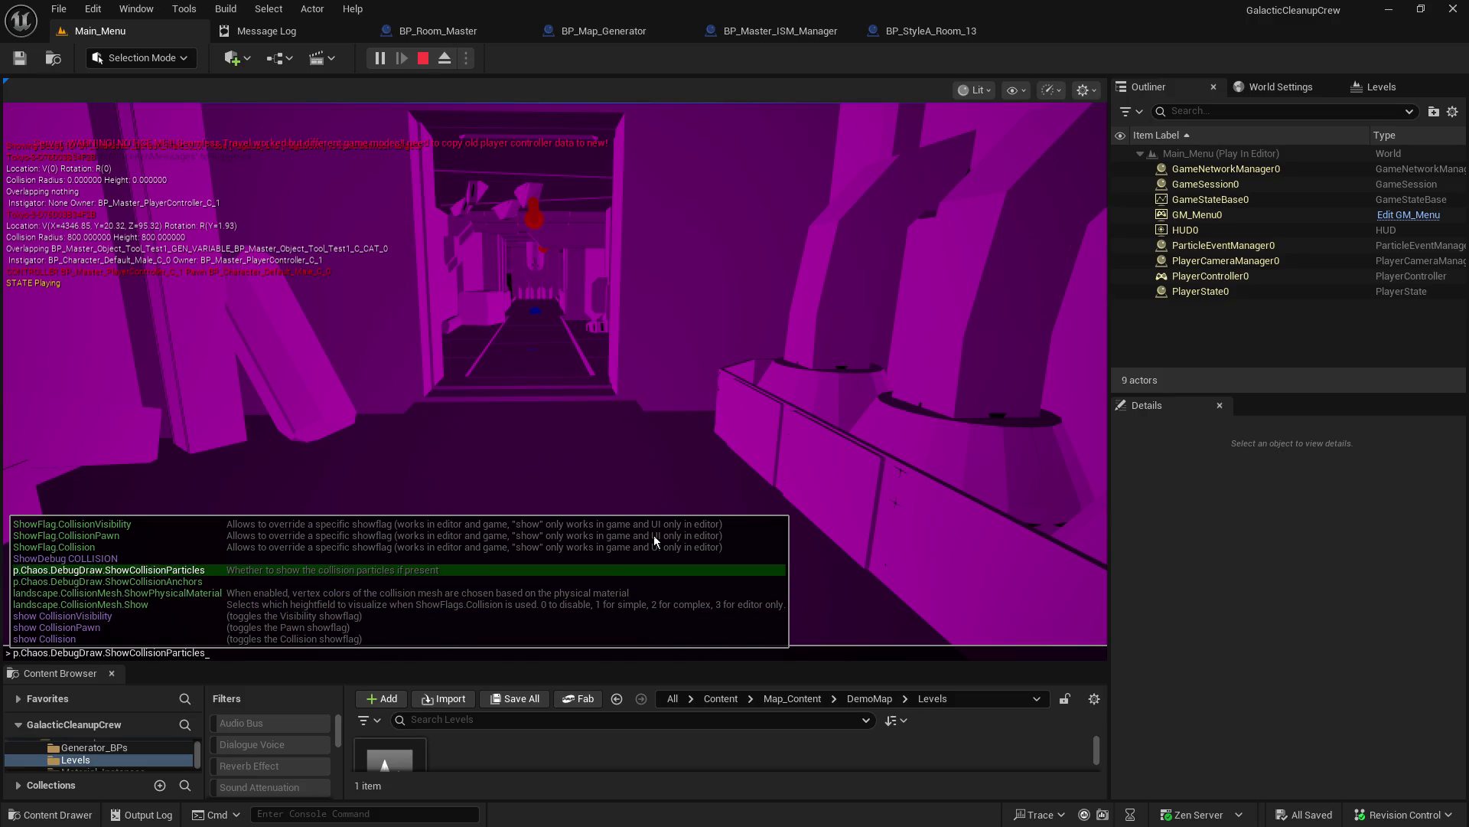
pyautogui.press('Up')
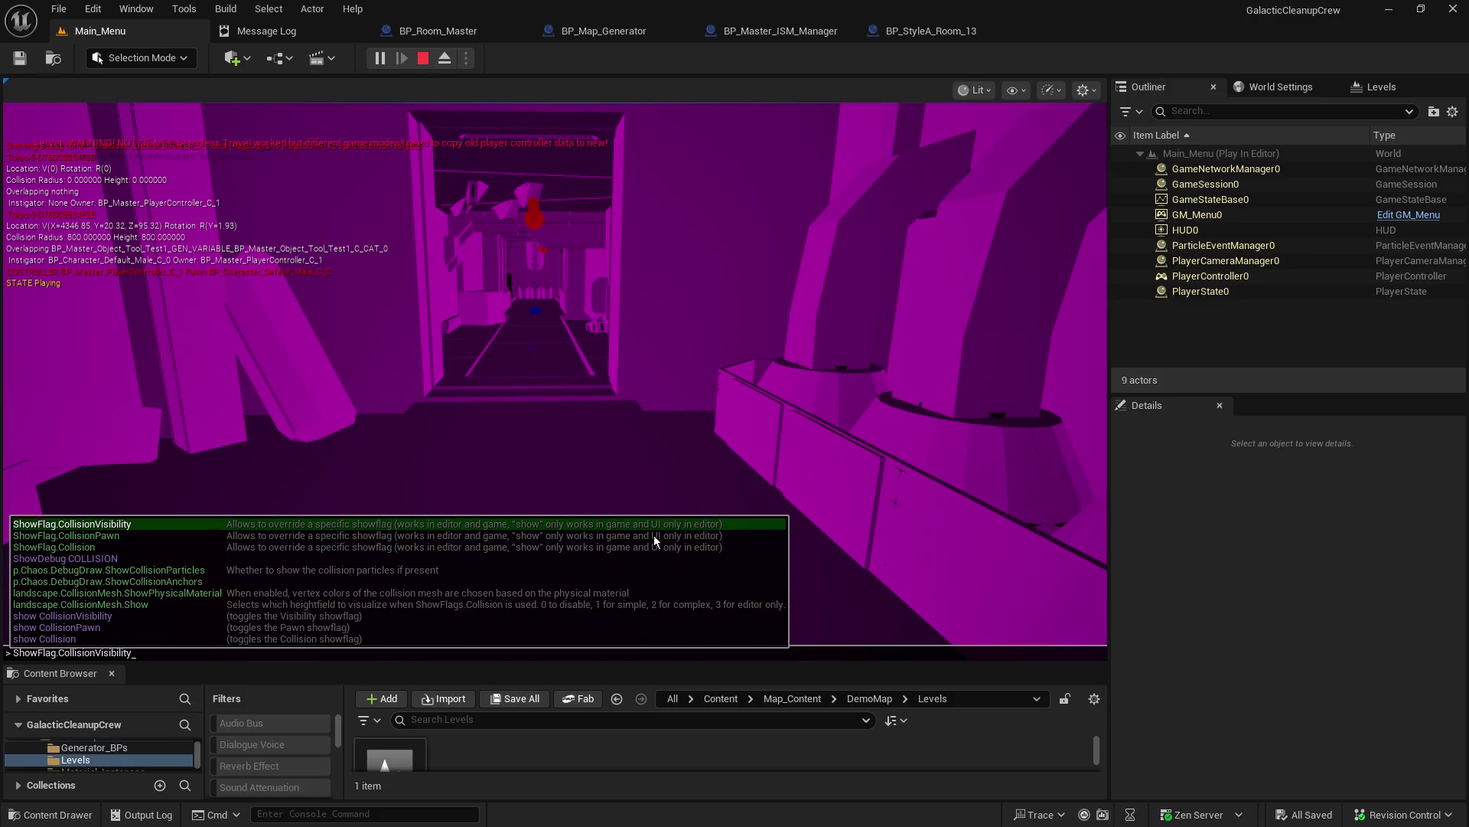
pyautogui.press('Return')
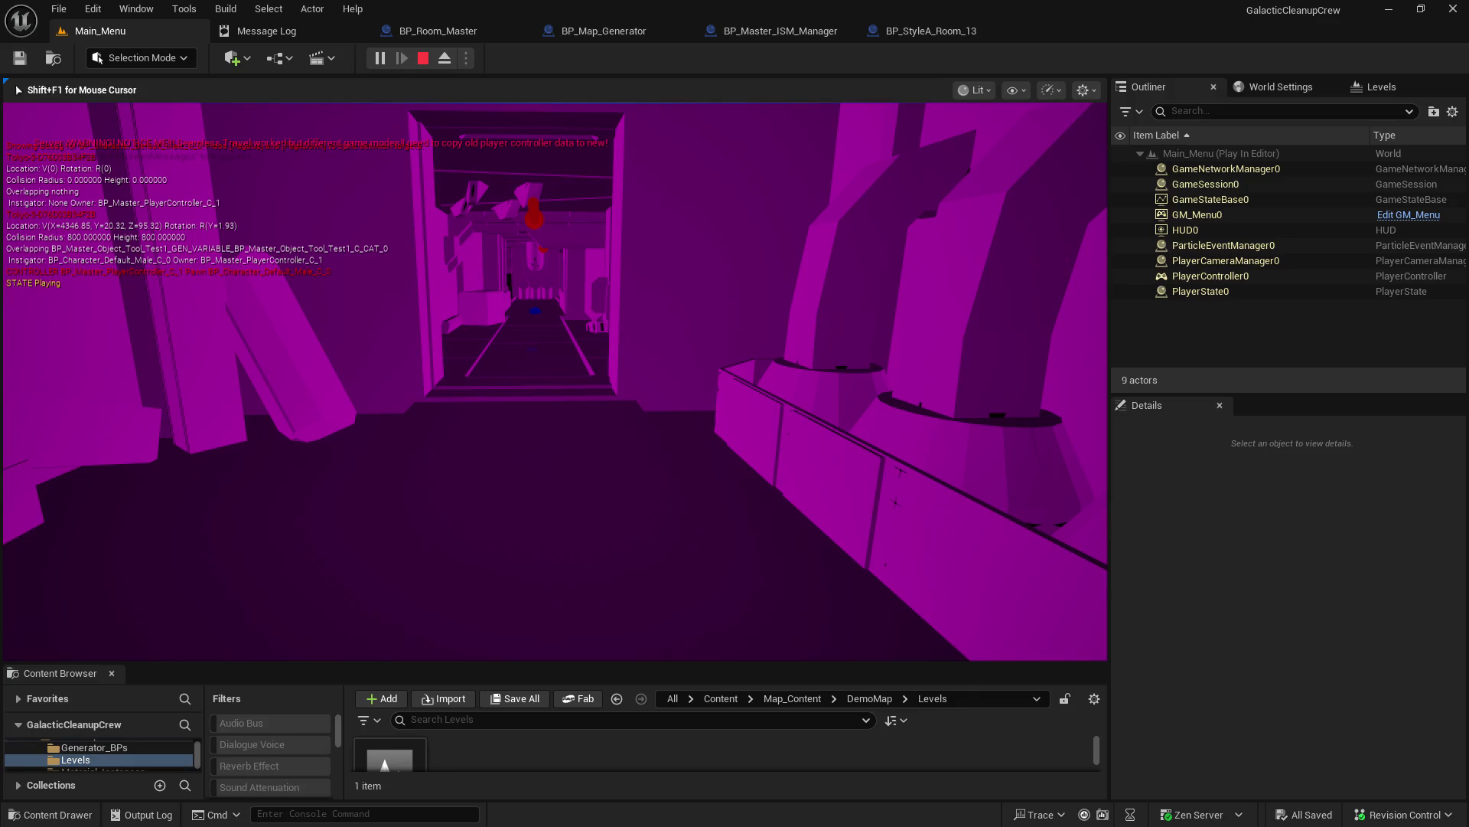
# Step: Run show Collision to draw collision wireframes over the lit corridor
pyautogui.press('`')
pyautogui.press('BackSpace')
pyautogui.press('BackSpace')
pyautogui.press('BackSpace')
pyautogui.write('show collision')
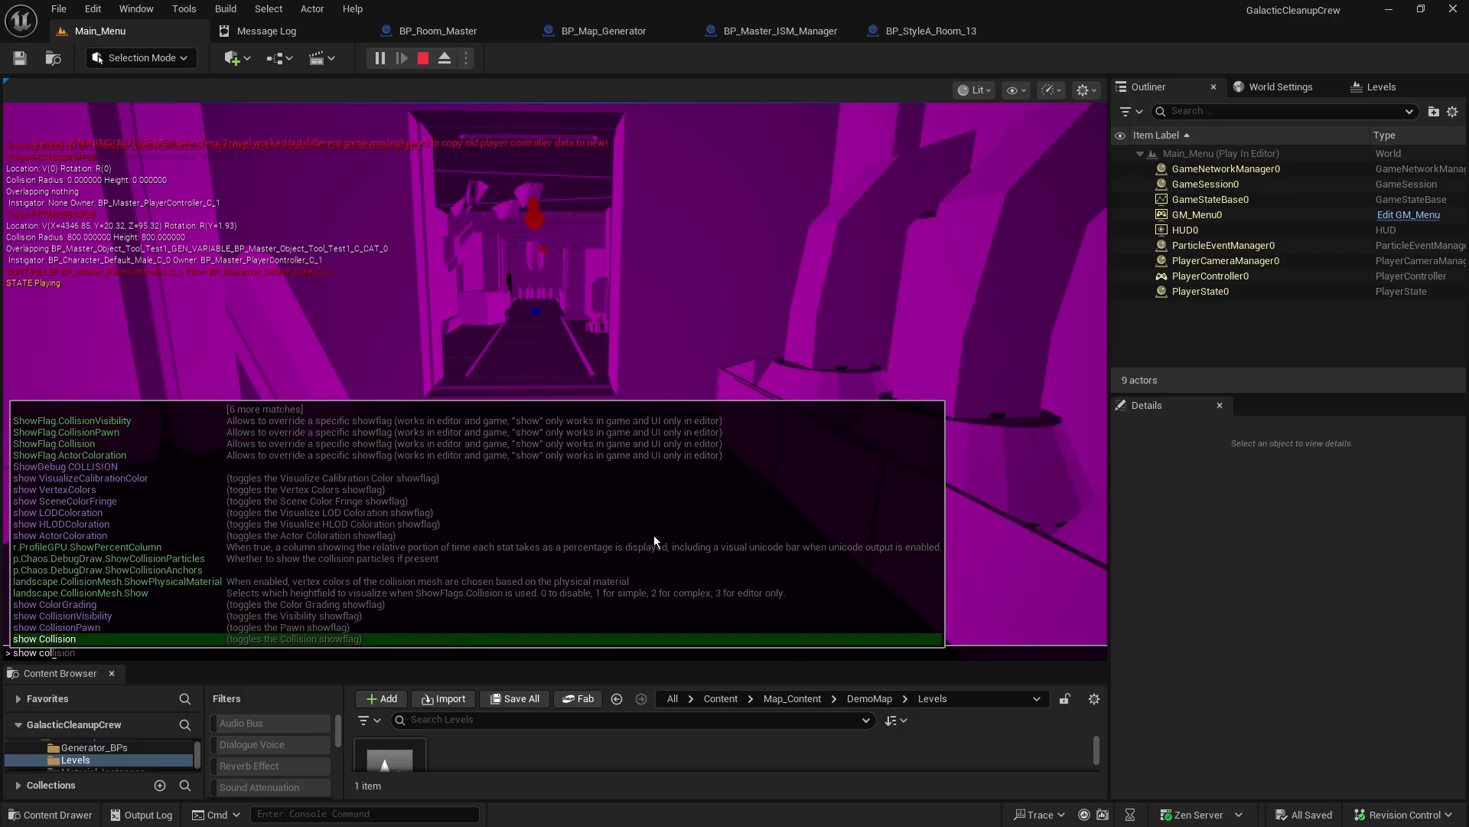
pyautogui.press('Tab')
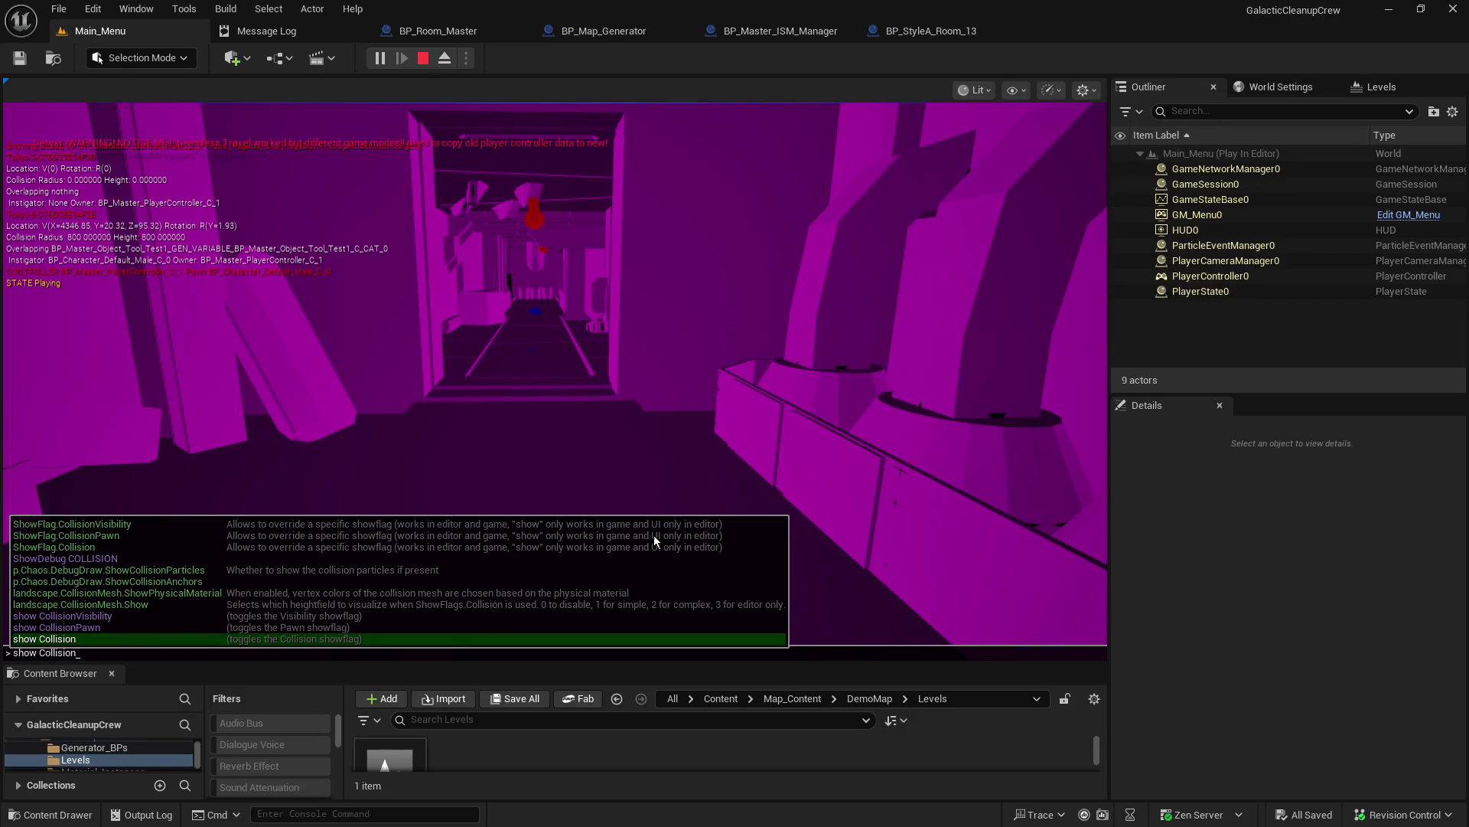
pyautogui.press('Return')
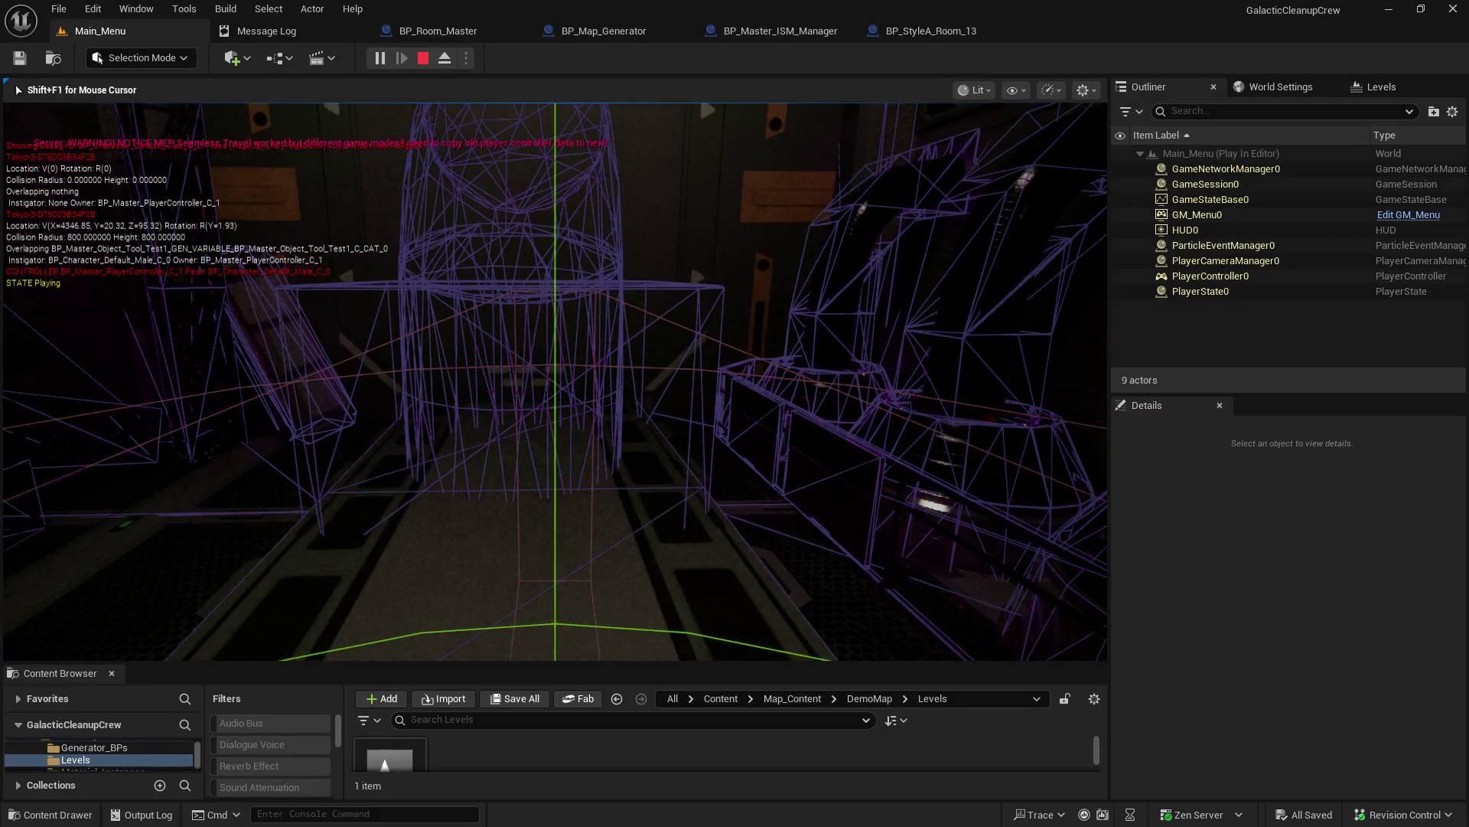
# Step: Recall show Collision from console history and run it to return to the magenta view
pyautogui.moveTo(555, 381)
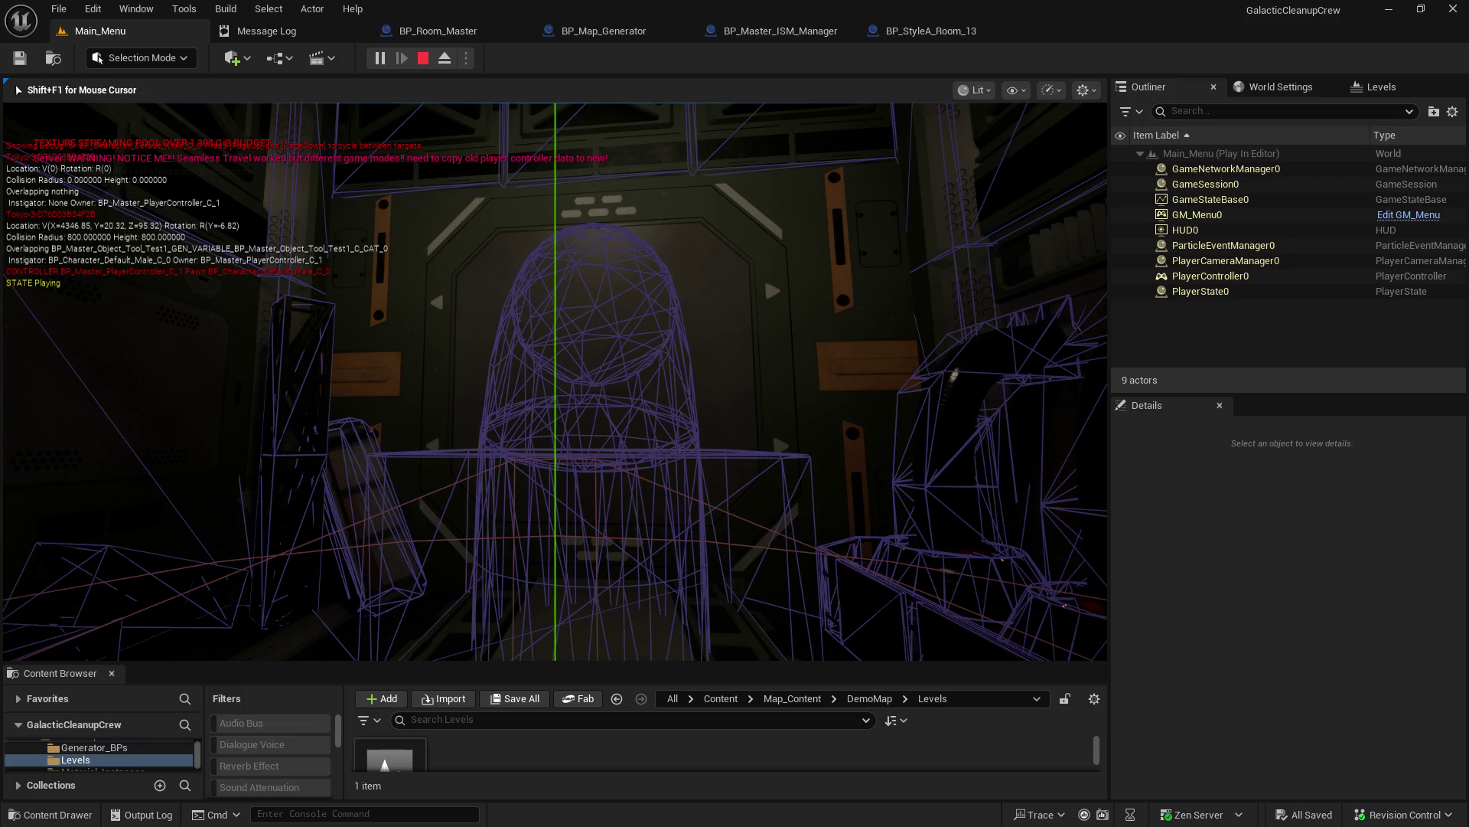
pyautogui.press('`')
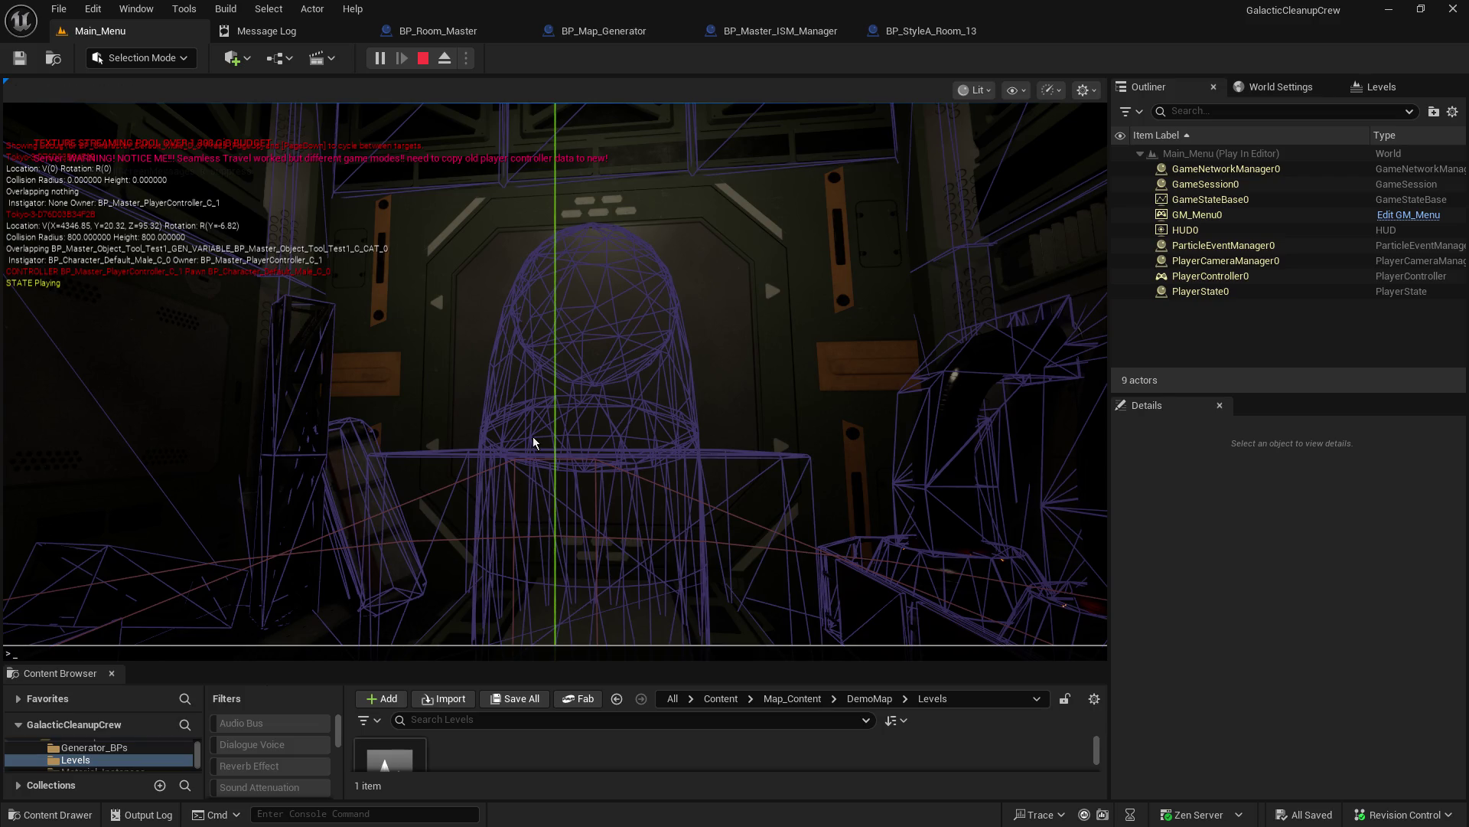
pyautogui.press('Up')
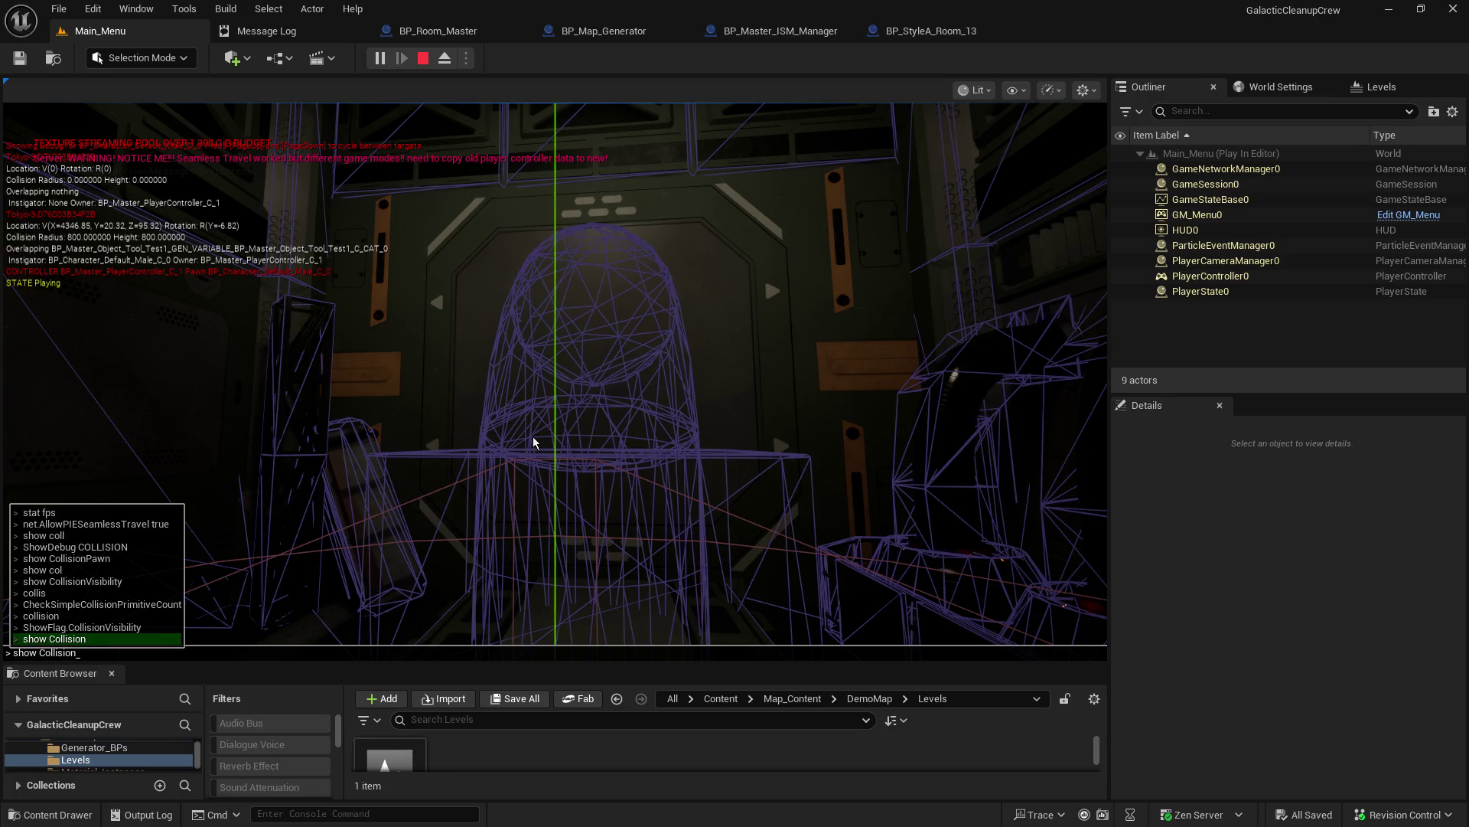
pyautogui.press('Return')
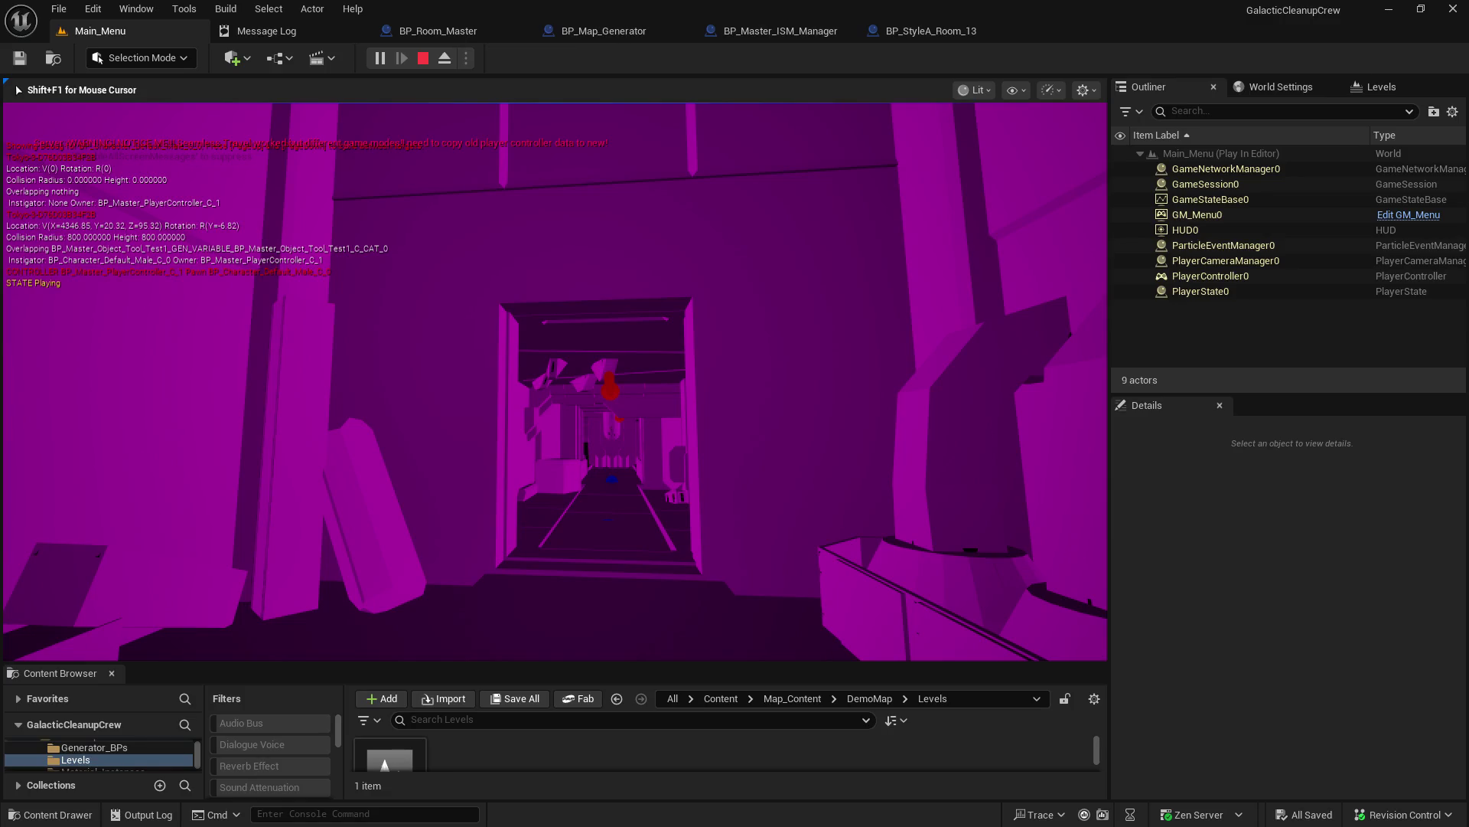
# Step: Rerun show Collision to restore the normally lit rooms, then walk forward
pyautogui.press('`')
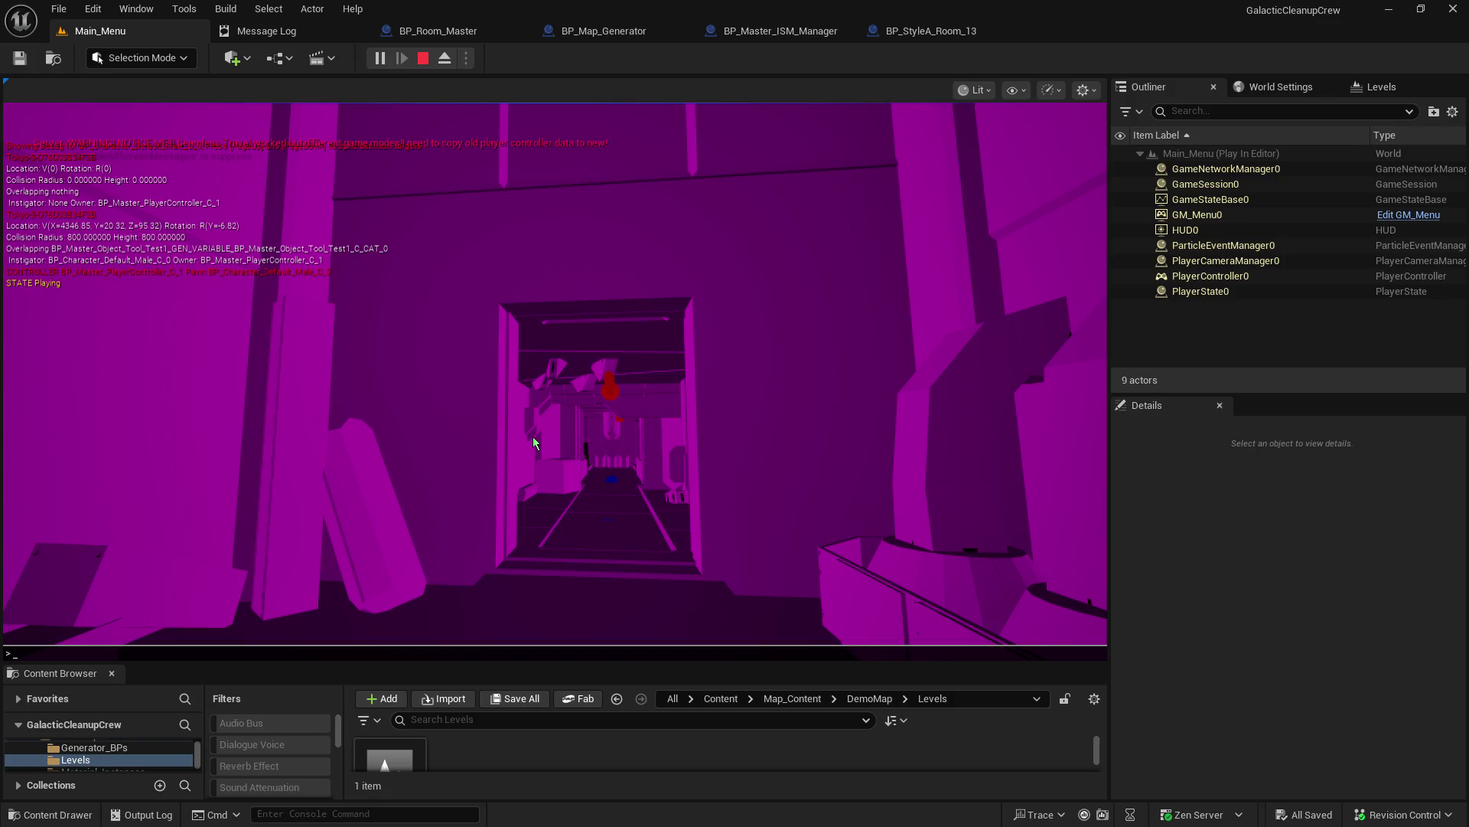
pyautogui.press('Up')
pyautogui.press('Return')
pyautogui.press('w')
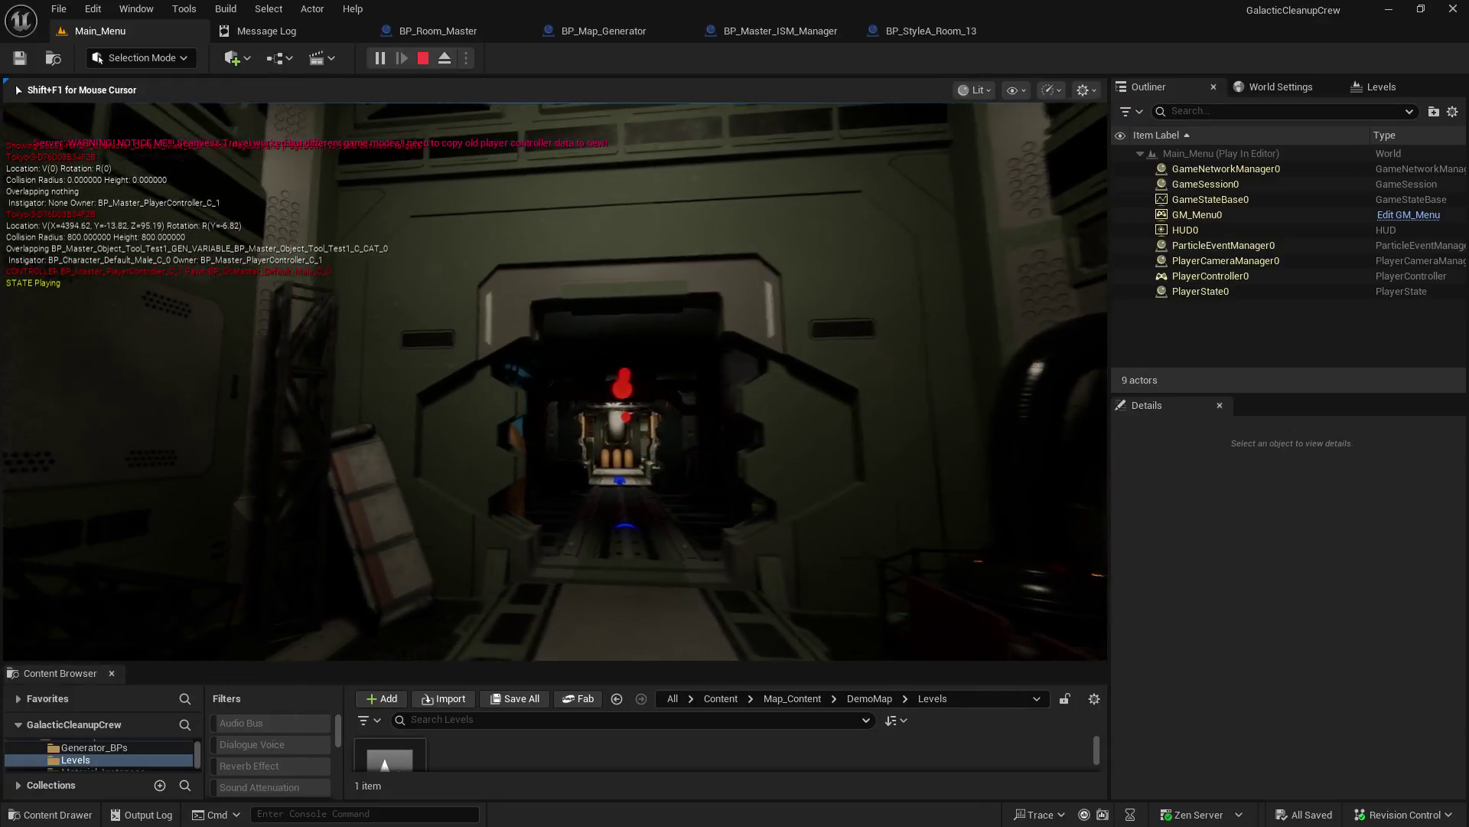
# Step: Recall and run show Collision again to overlay wireframes on the lit corridor
pyautogui.press('`')
pyautogui.press('Up')
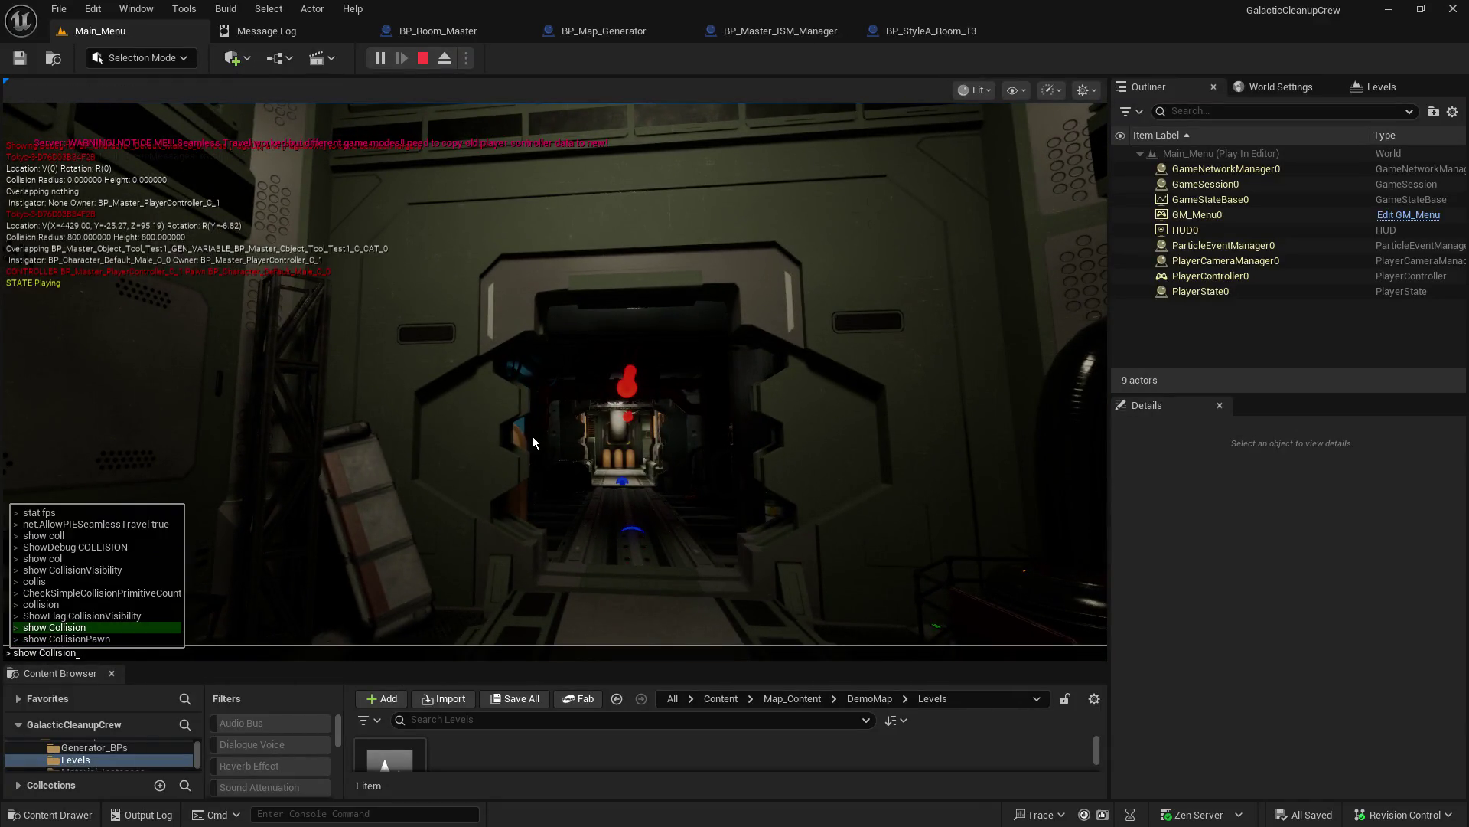
pyautogui.press('Tab')
pyautogui.press('Return')
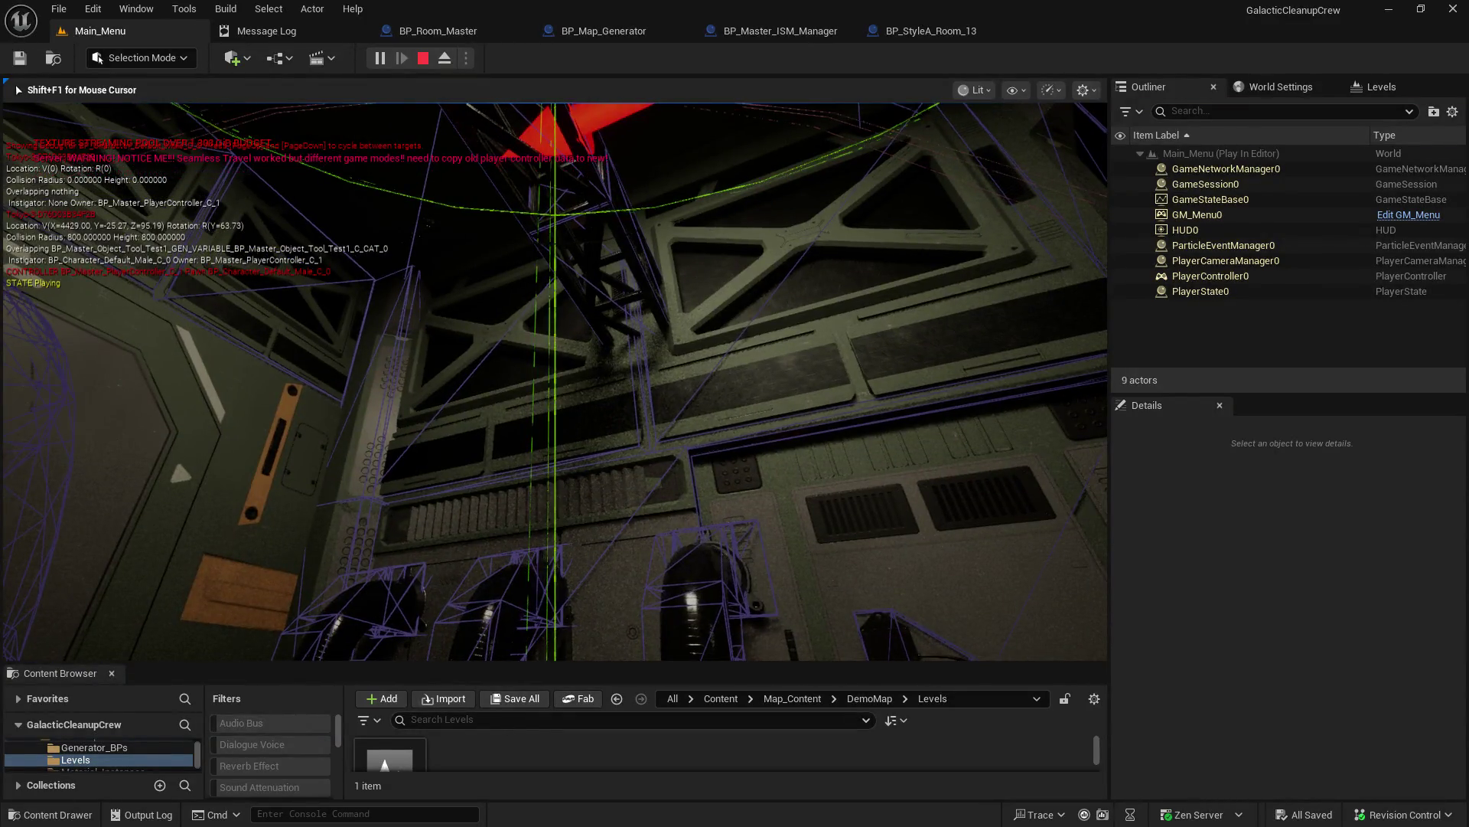
# Step: Walk around the generated room toward the pillar
pyautogui.press('a')
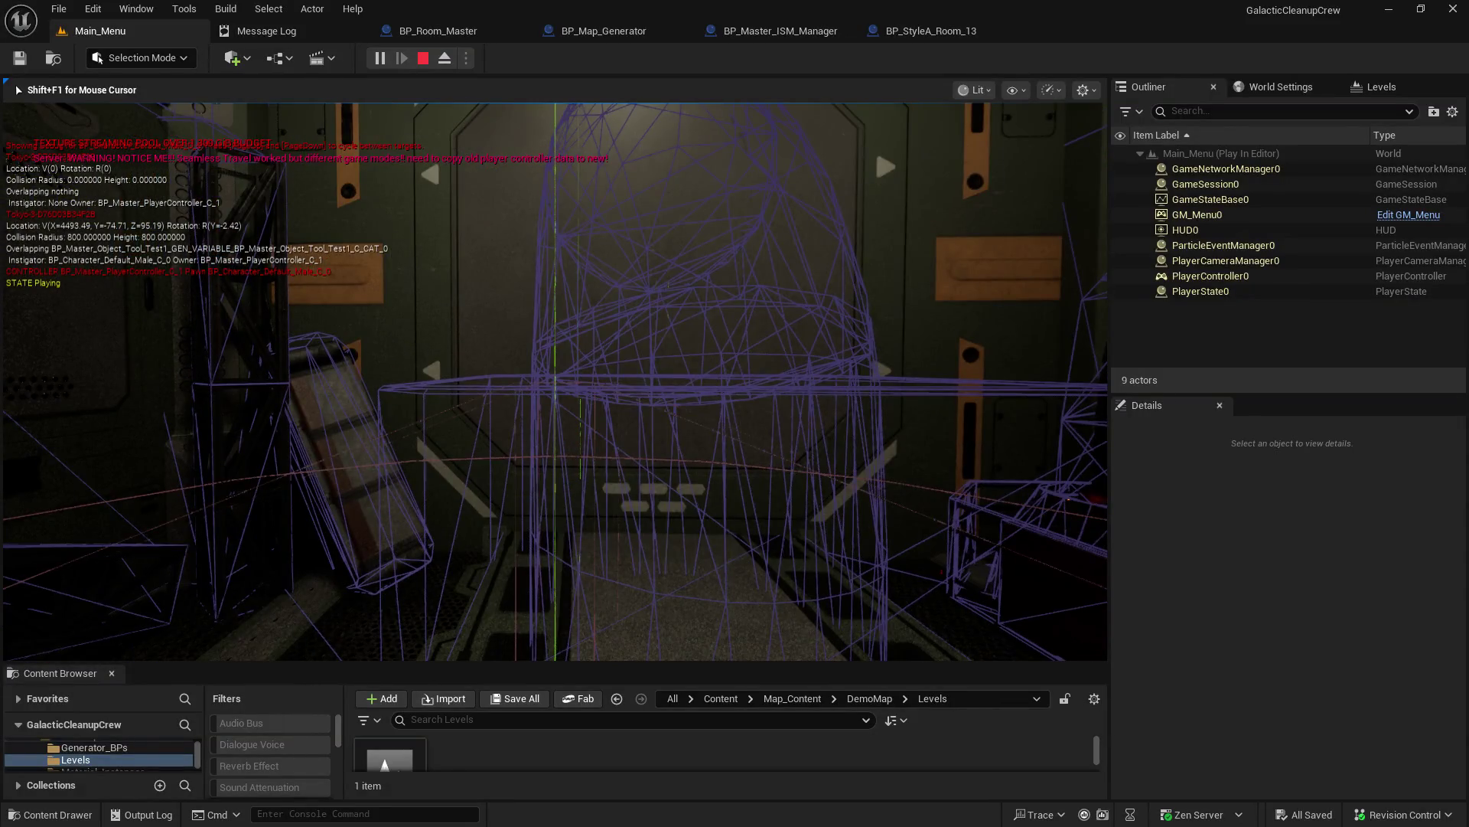
pyautogui.press('s')
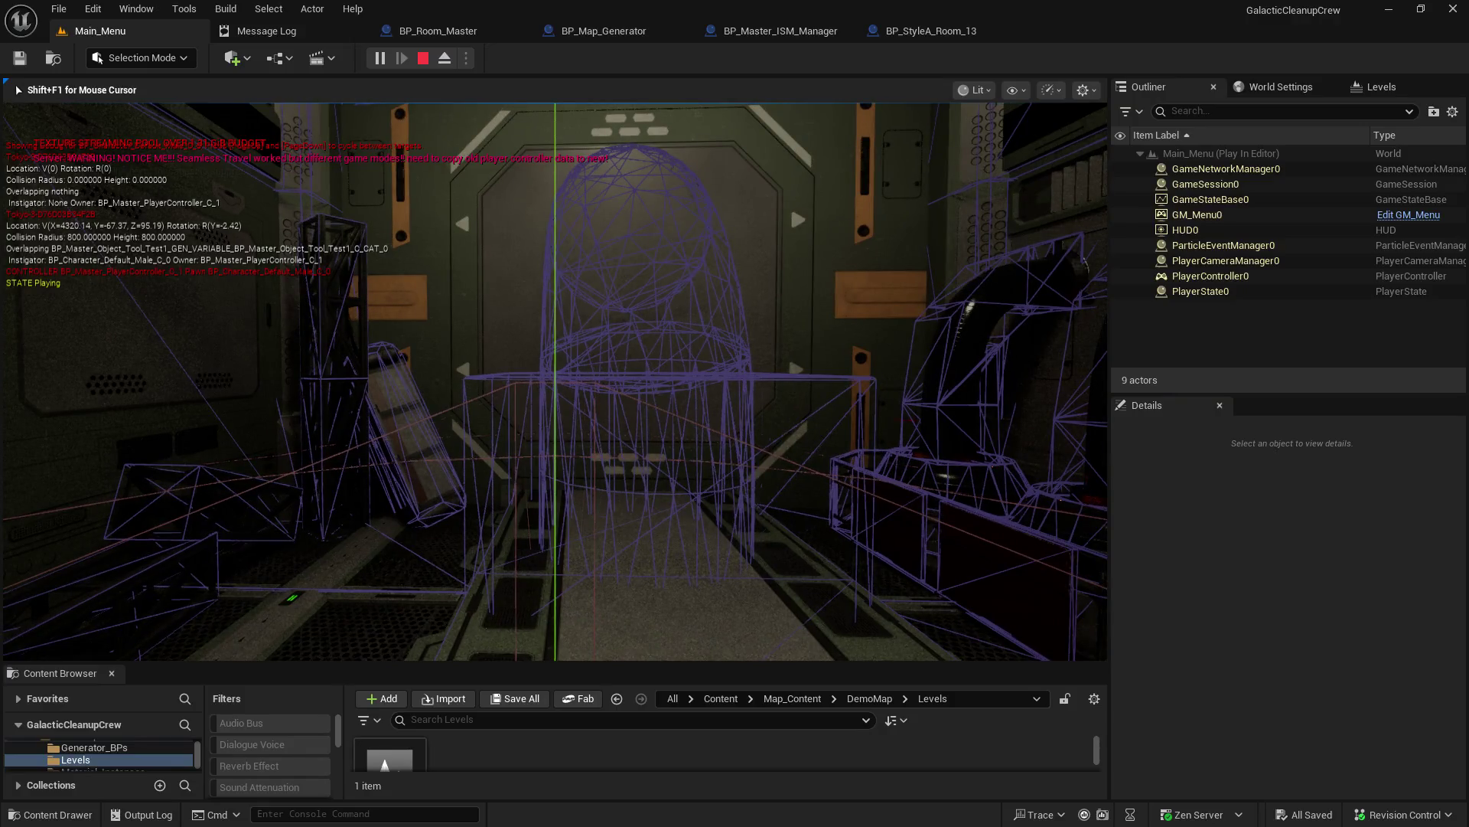
pyautogui.press('w')
pyautogui.press('a')
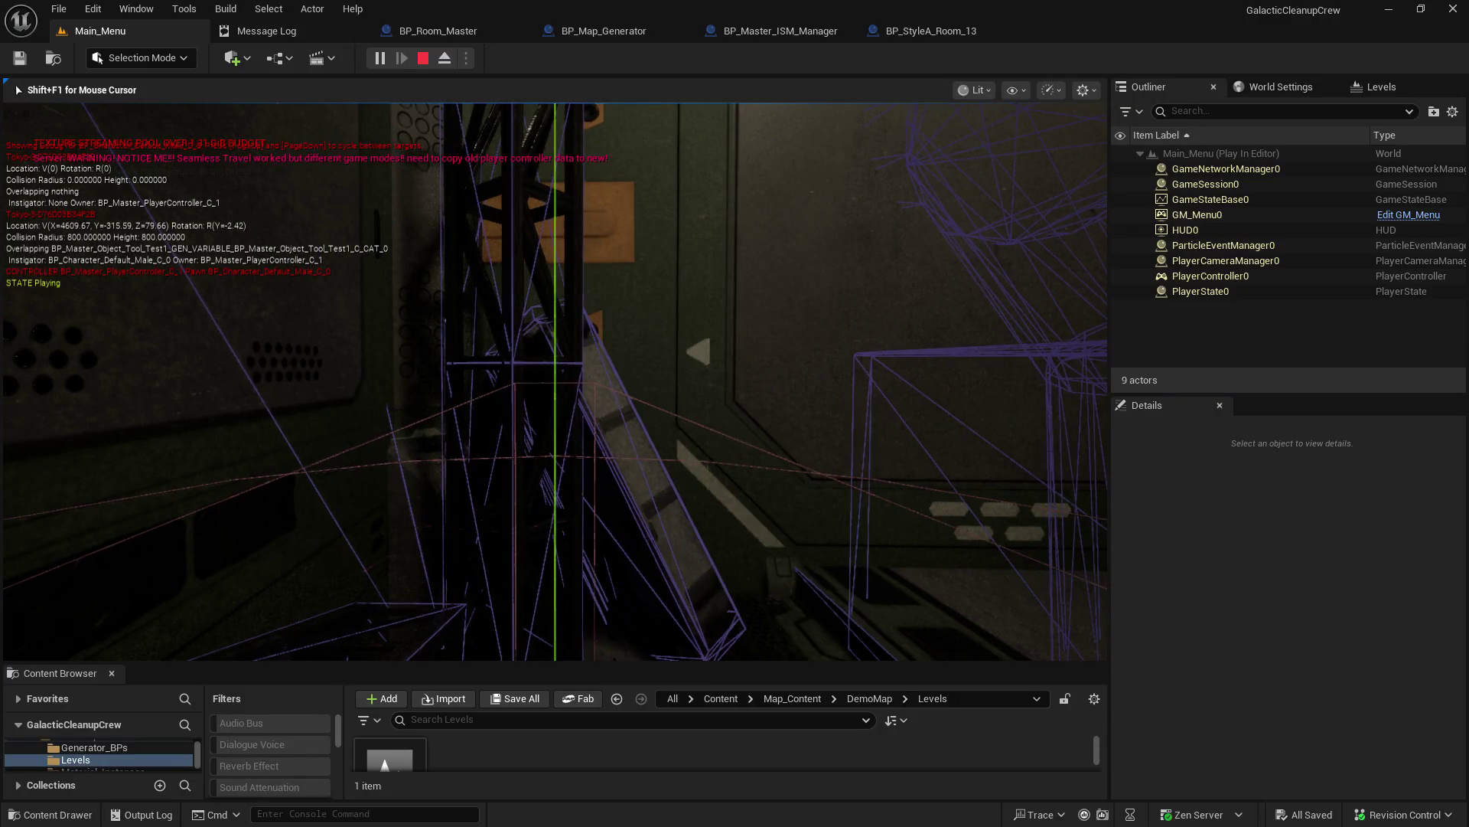
# Step: Recall and run show Collision to hide the collision wireframes
pyautogui.moveTo(555, 383)
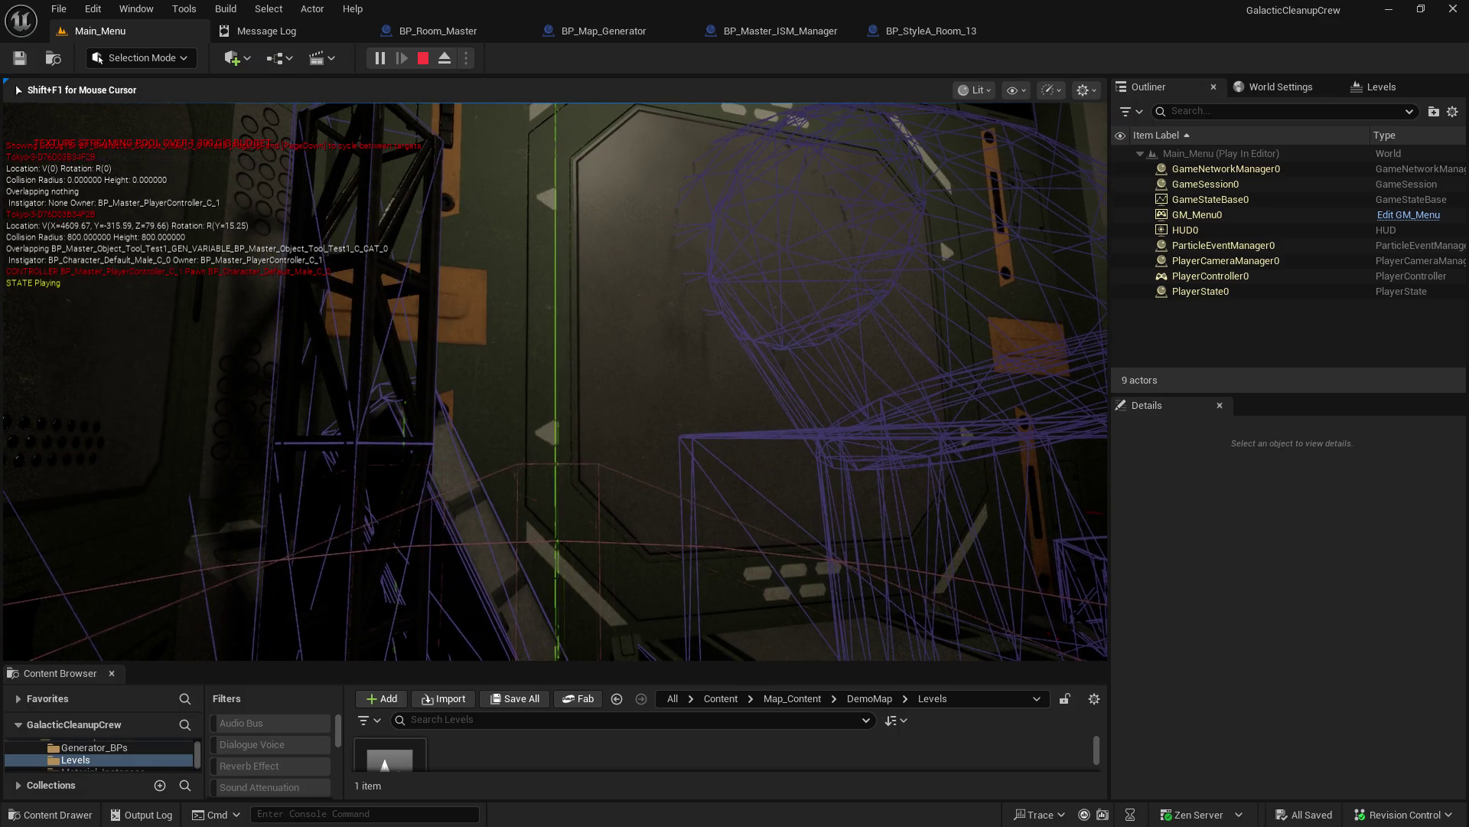
pyautogui.press('`')
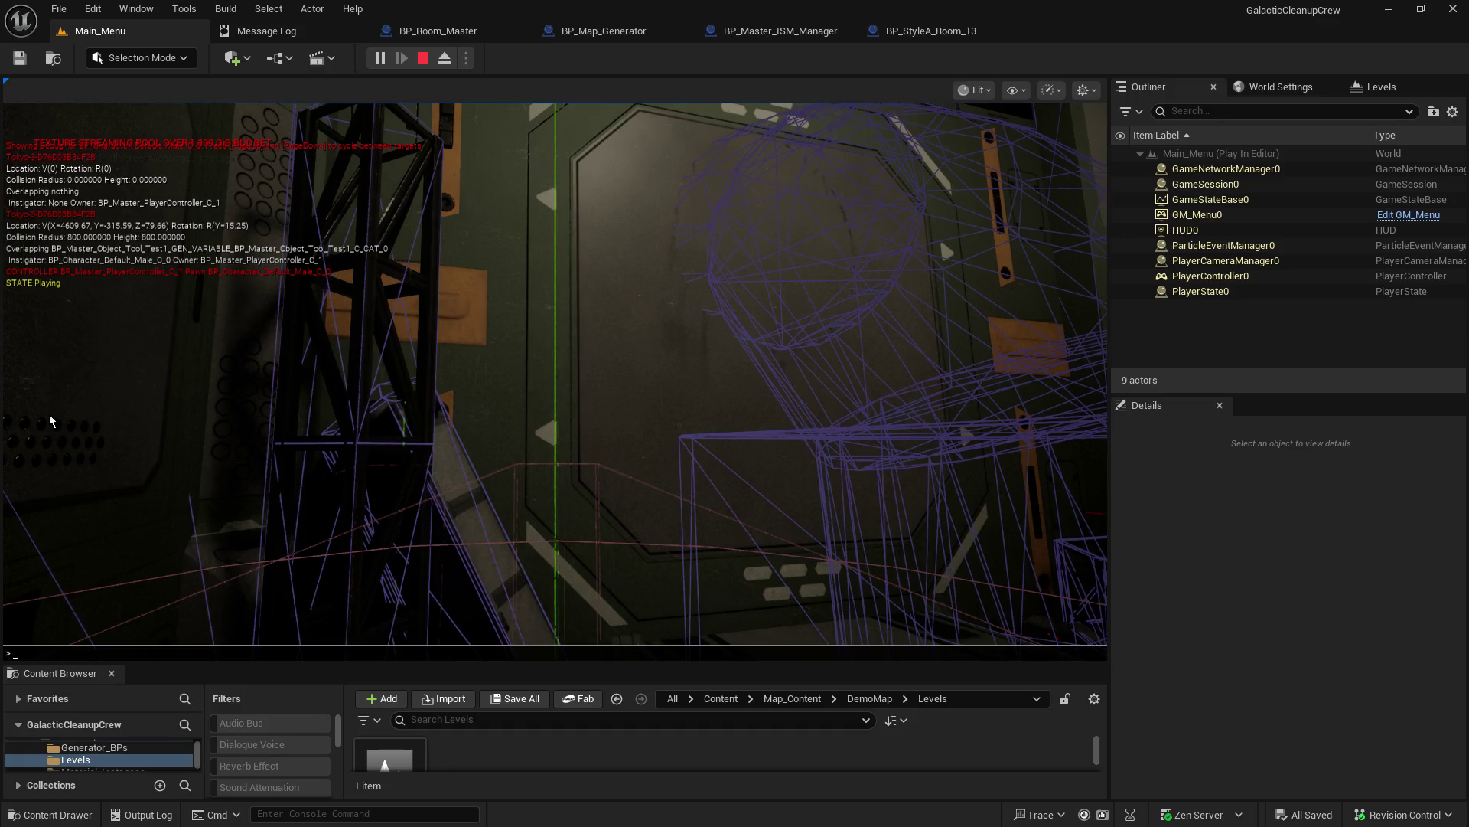
pyautogui.press('Up')
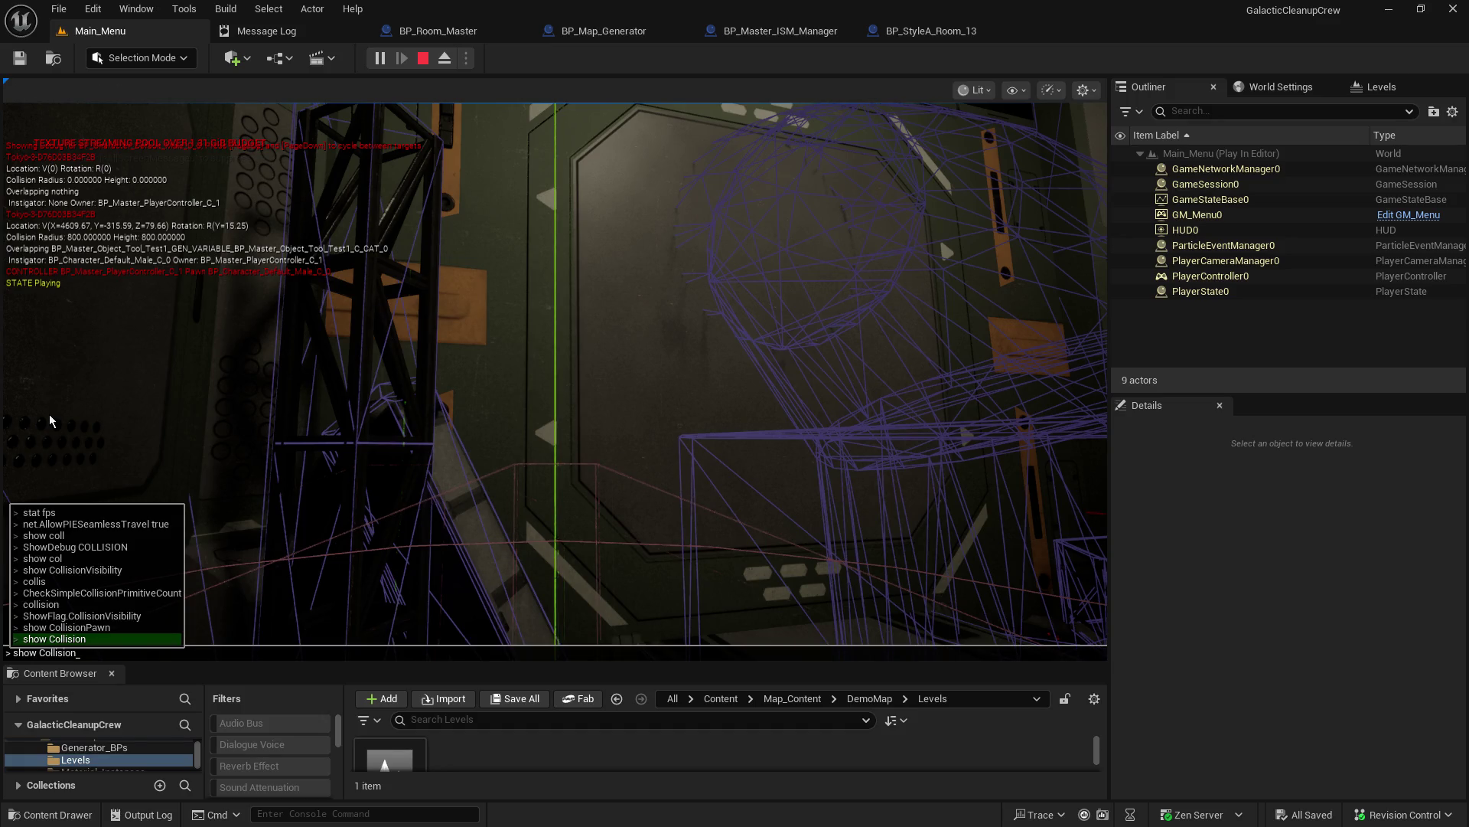
pyautogui.press('Return')
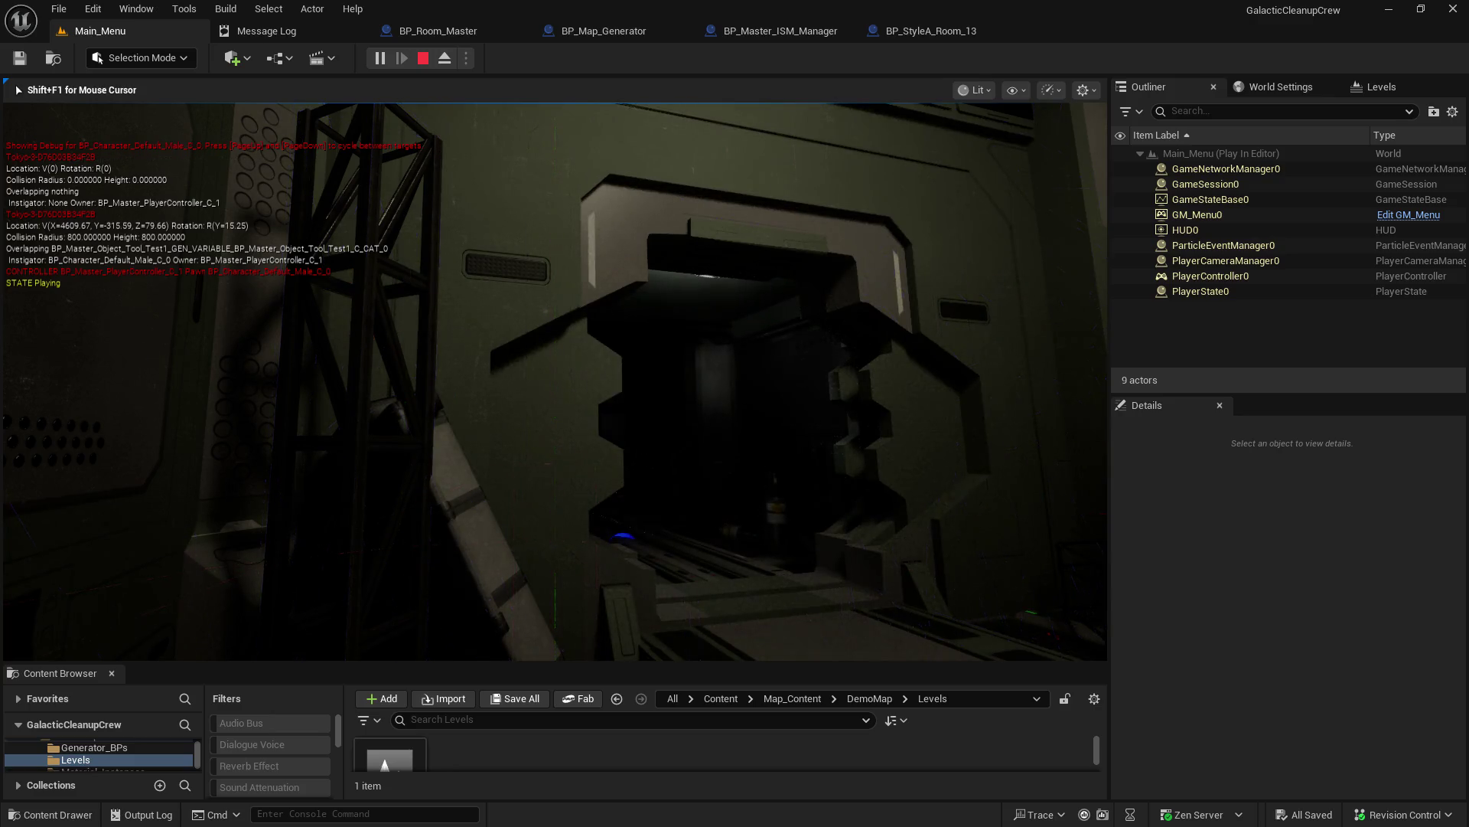
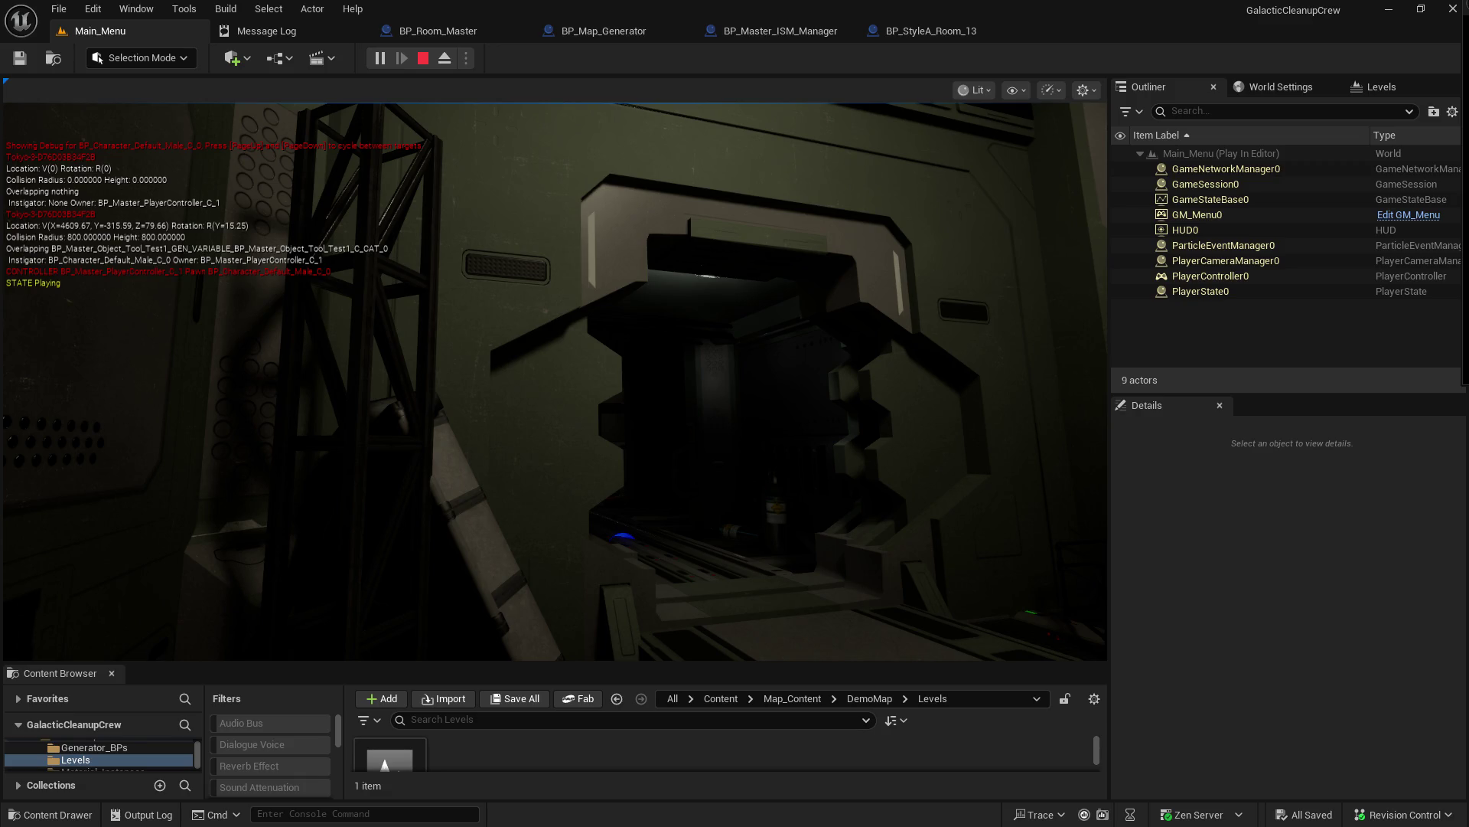
# Step: Walk the character through the generated sci-fi room and up the stairs, then stop Play-in-Editor
pyautogui.click(883, 368)
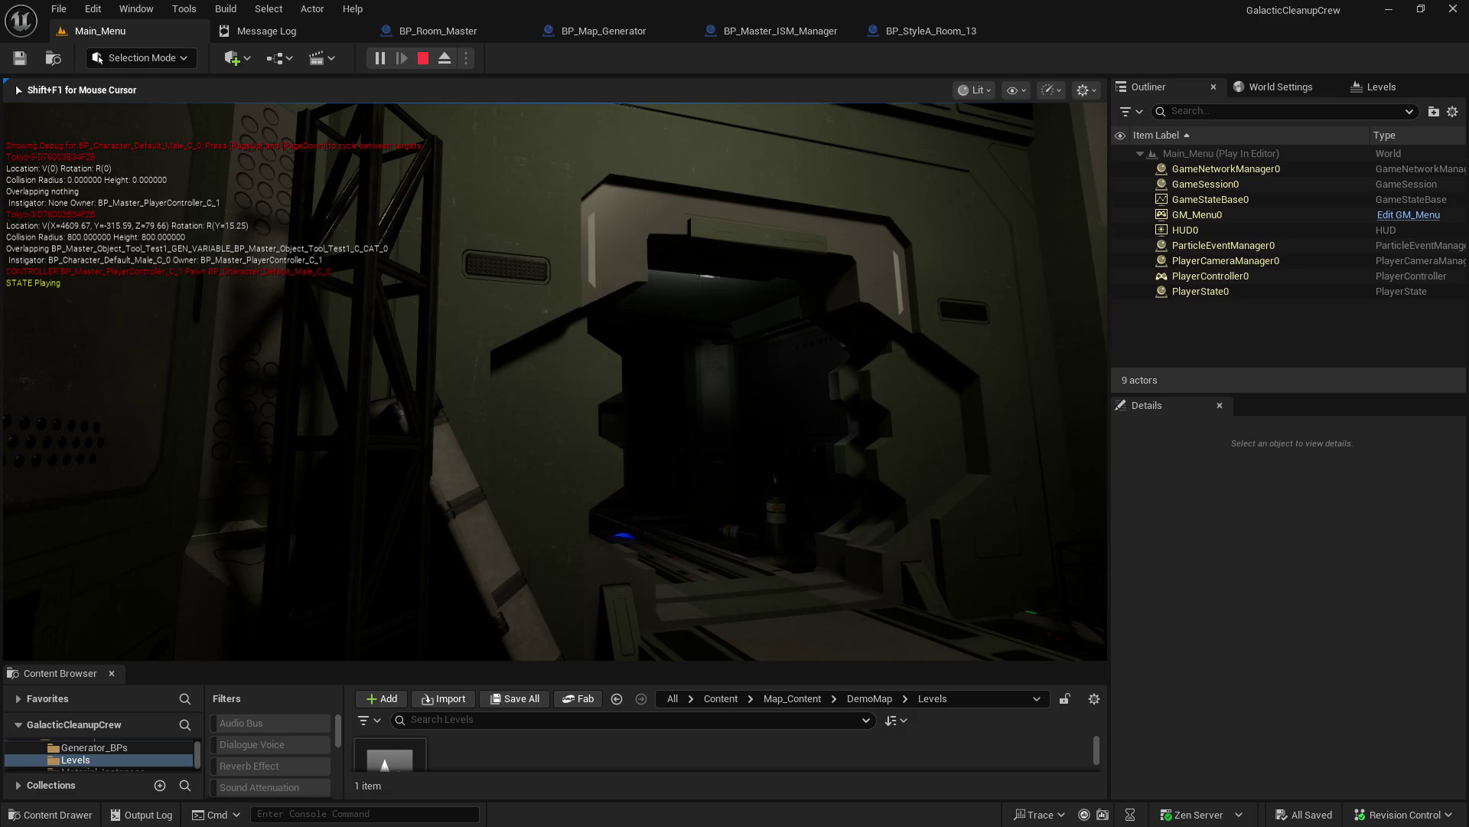
pyautogui.press('w')
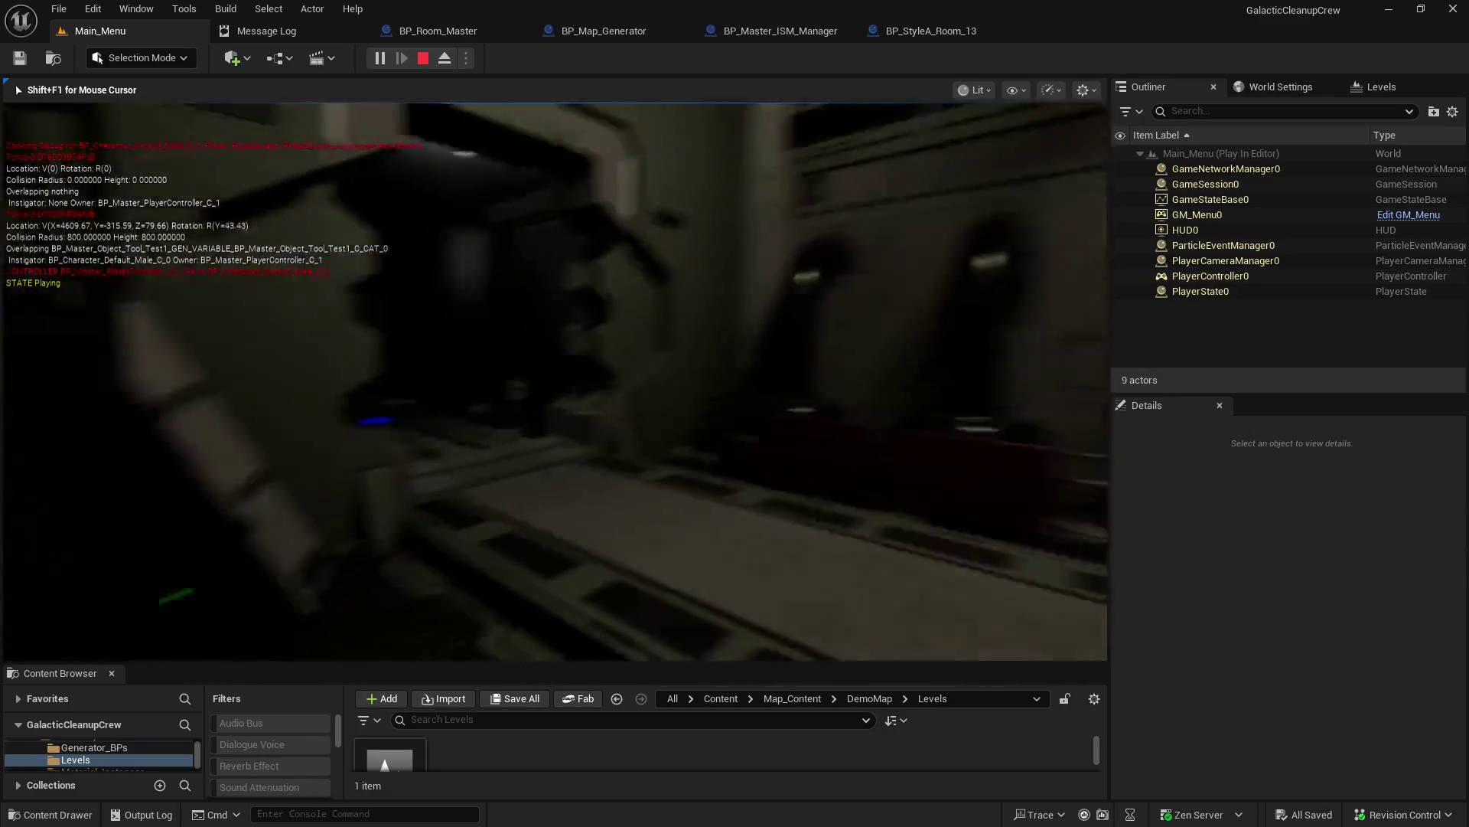
pyautogui.press('w')
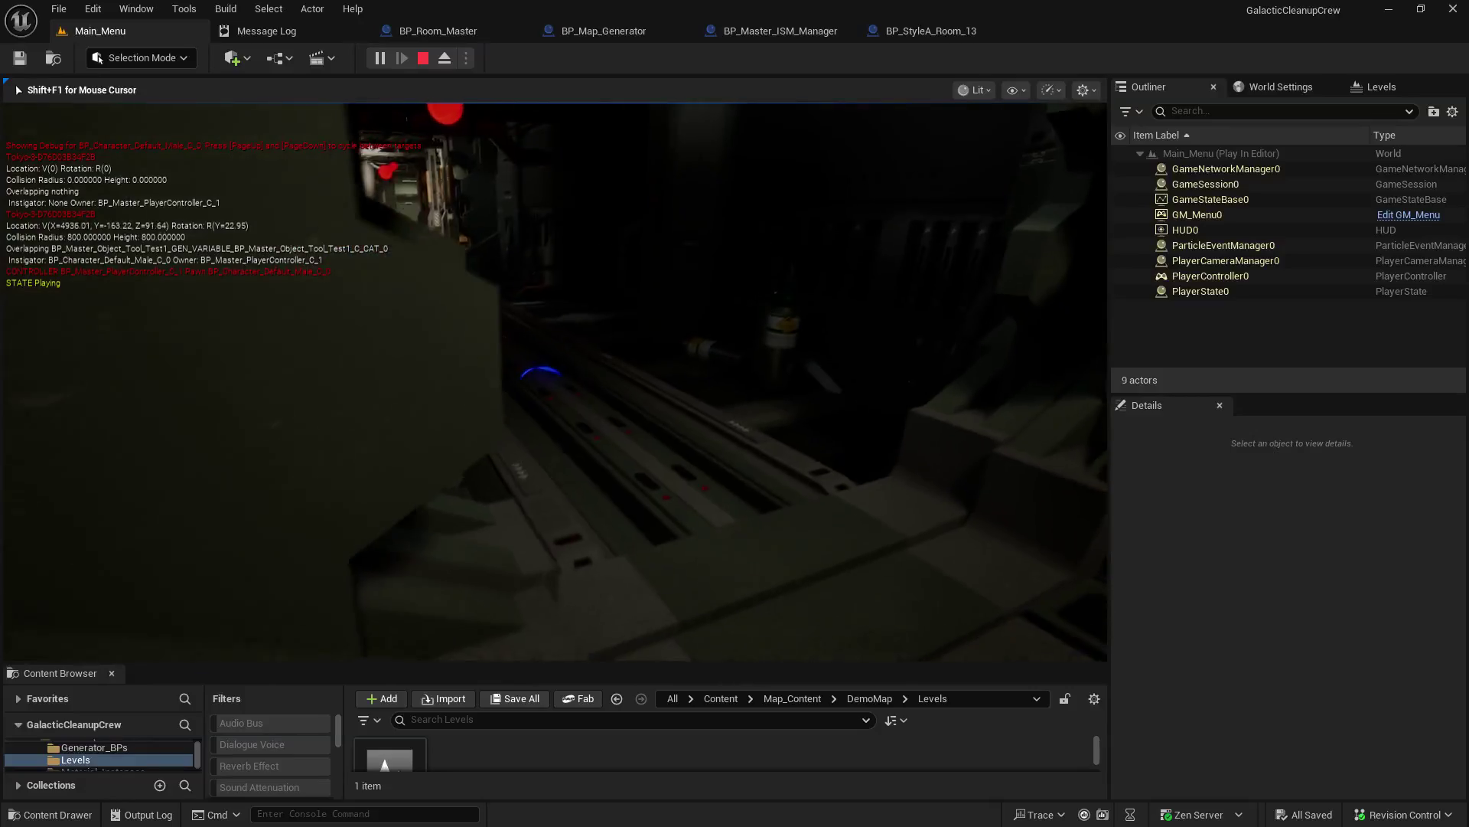
pyautogui.press('w')
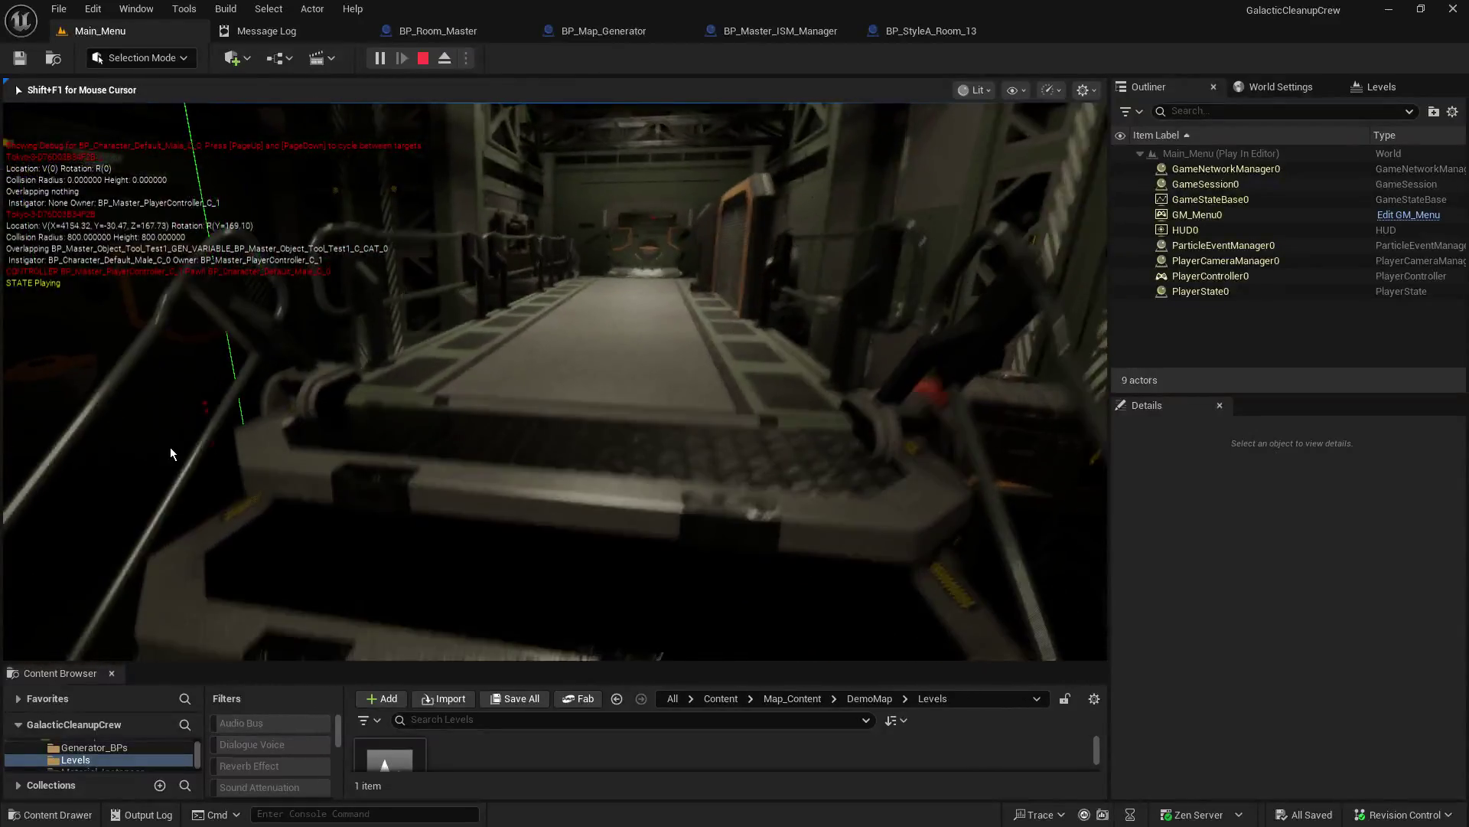
pyautogui.press('Escape')
pyautogui.click(98, 34)
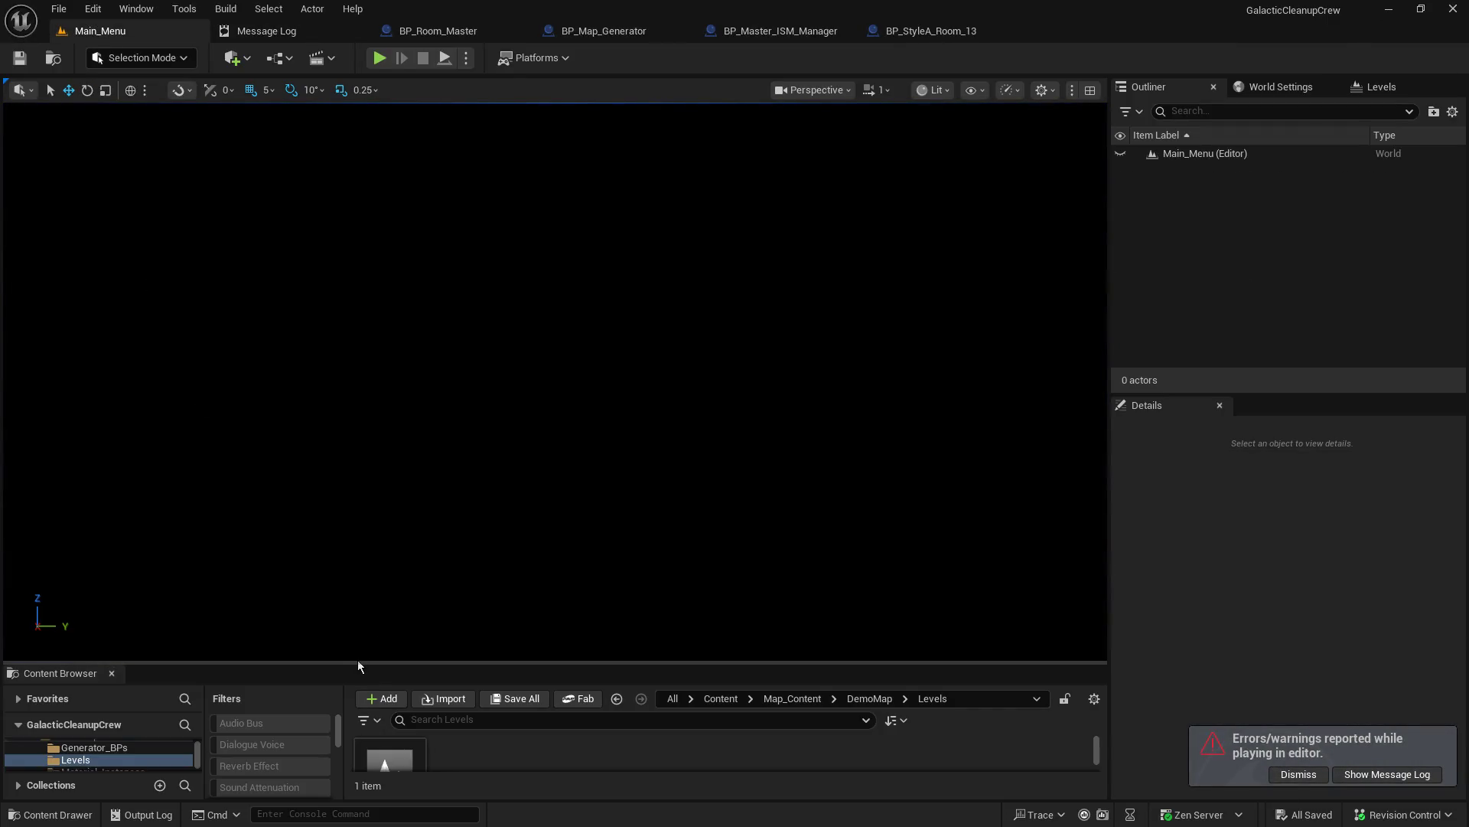
# Step: Enlarge the Content Browser and show the Map_Content/1_StyleA room blueprints
pyautogui.moveTo(357, 660); pyautogui.dragTo(370, 552)
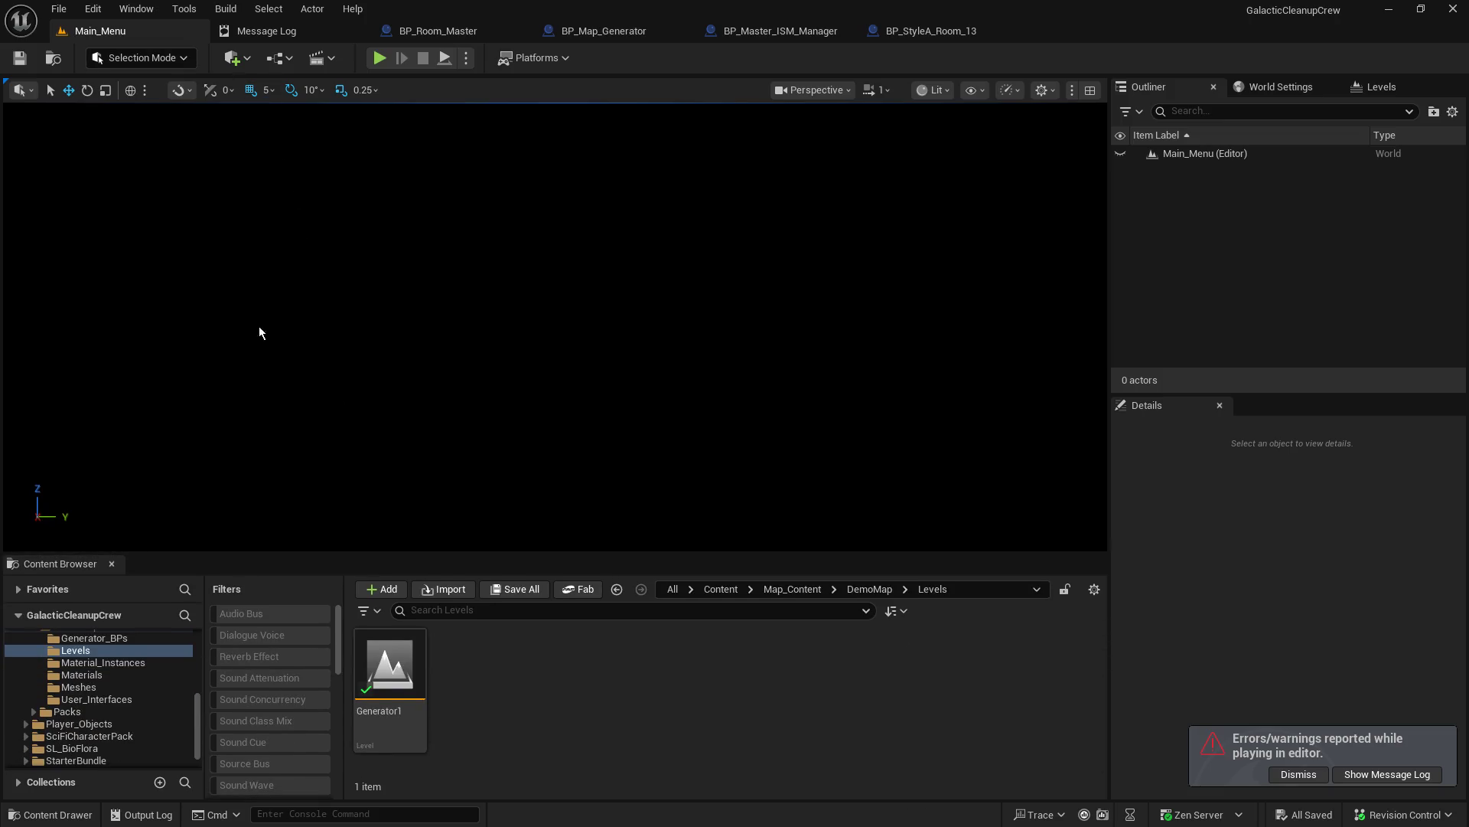
pyautogui.scroll(3, 127, 688)
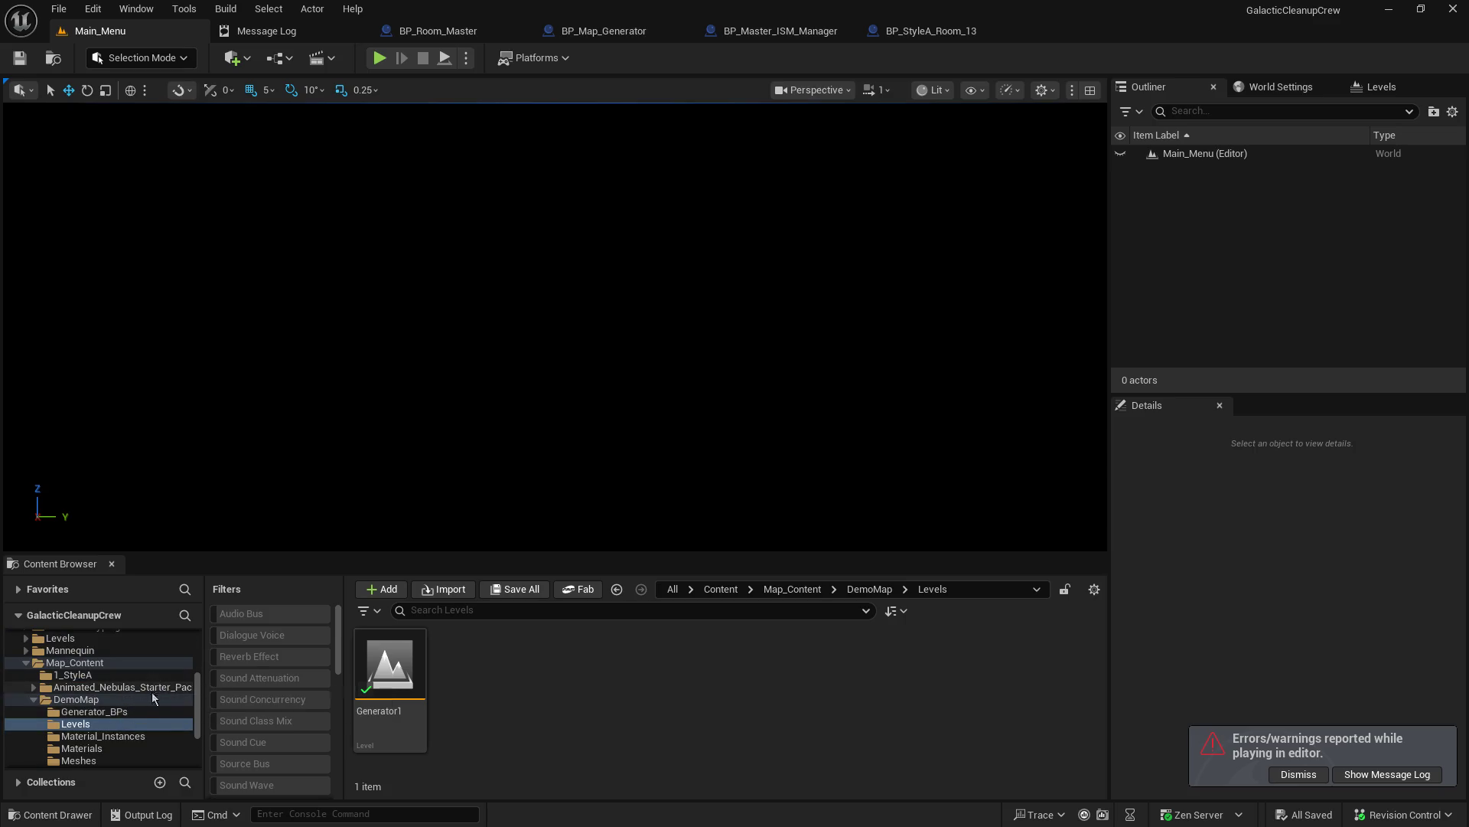
pyautogui.scroll(5, 107, 712)
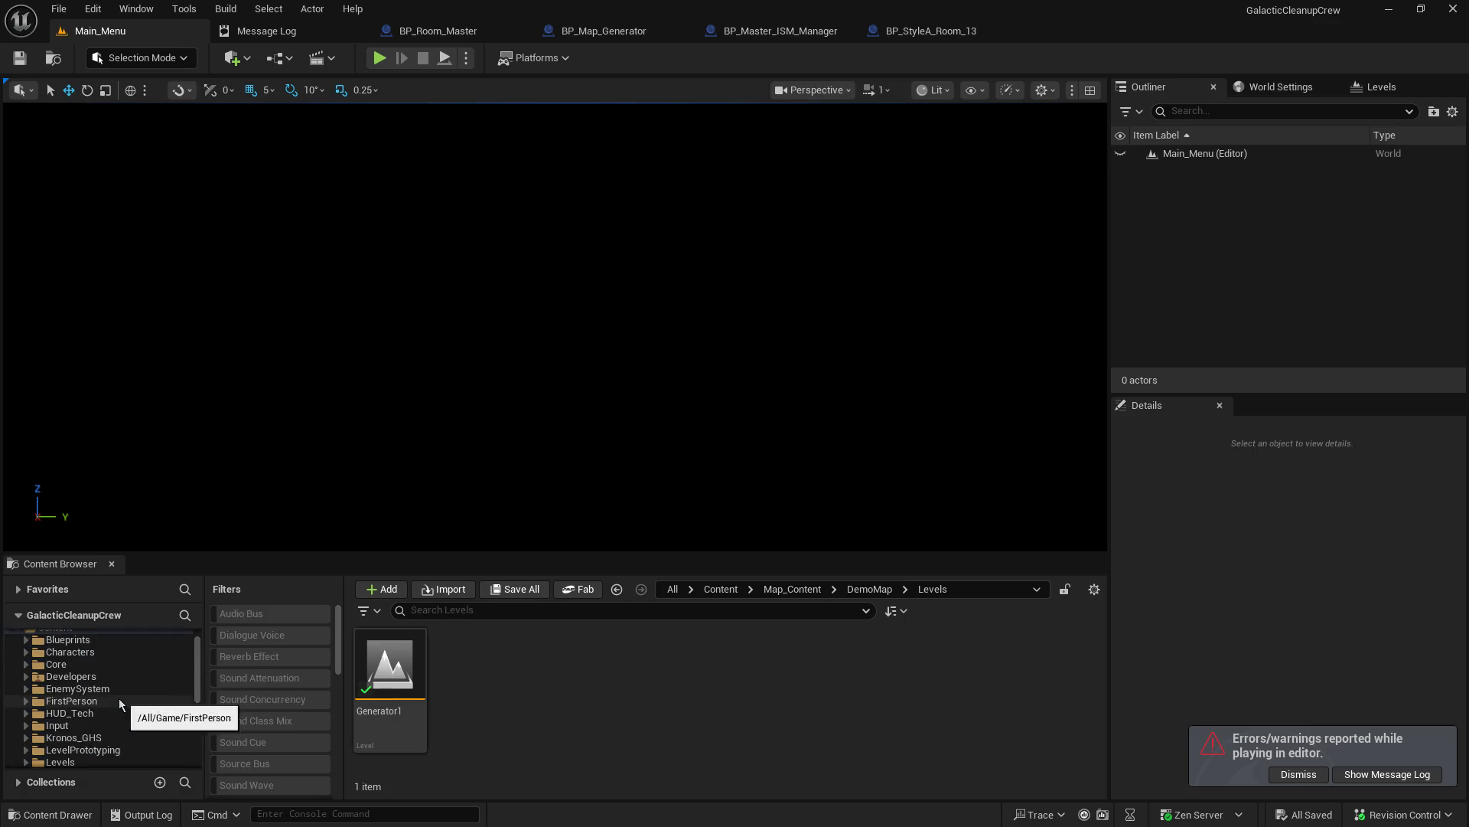
pyautogui.scroll(-2, 136, 696)
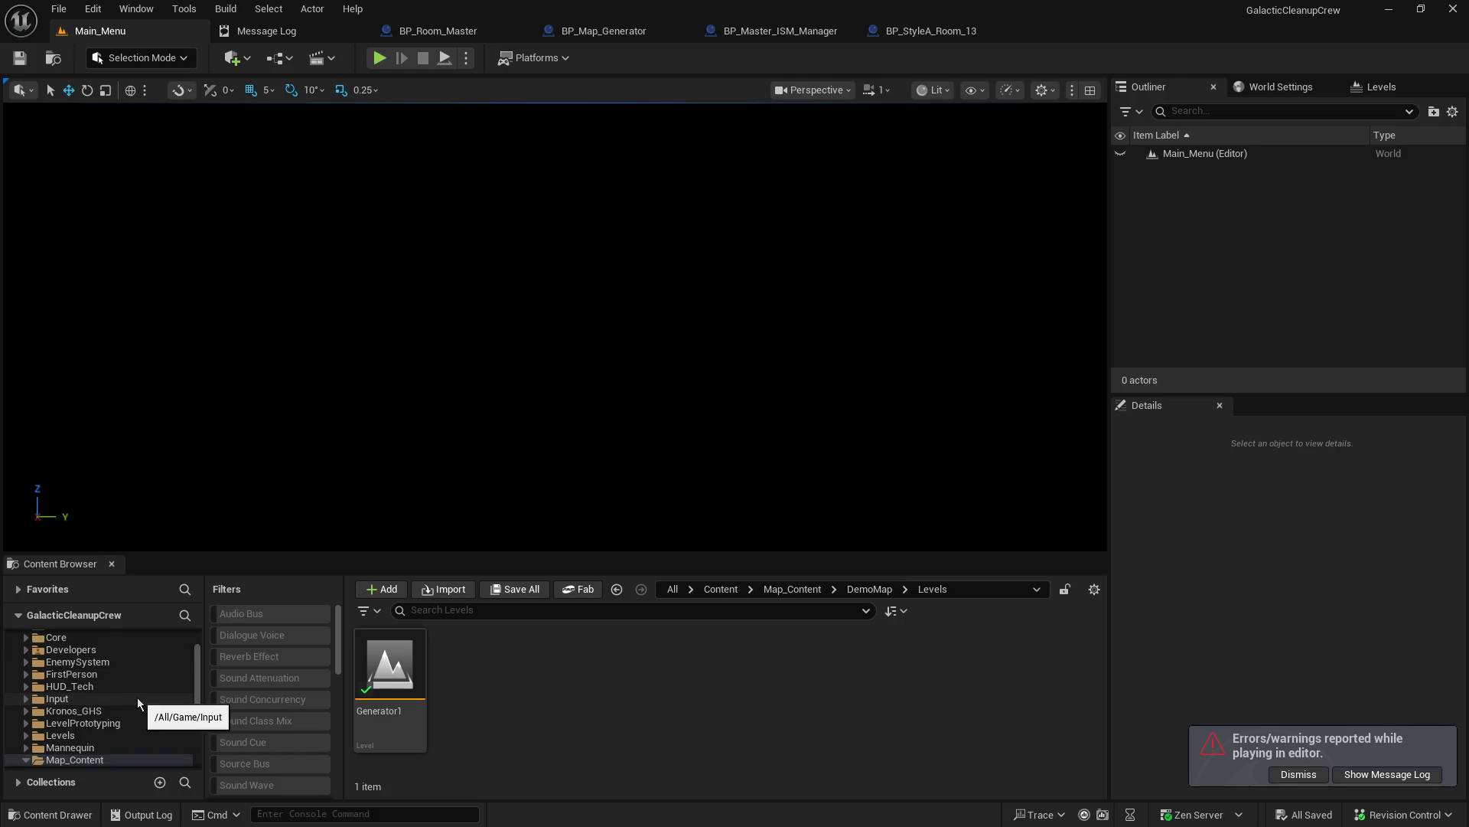
pyautogui.scroll(-2, 137, 696)
pyautogui.scroll(-1, 132, 733)
pyautogui.scroll(-1, 133, 733)
pyautogui.click(73, 673)
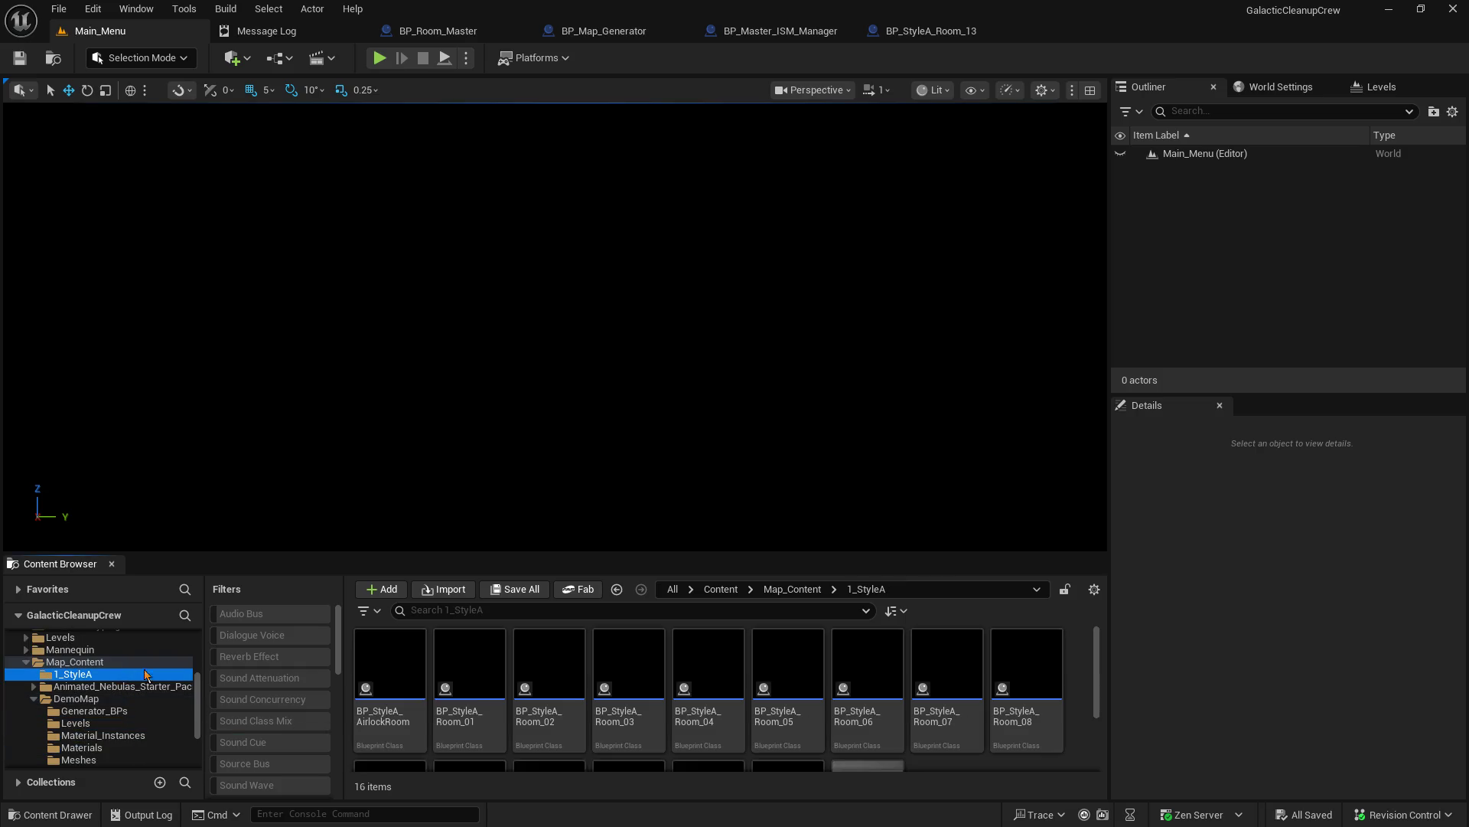
pyautogui.moveTo(666, 552); pyautogui.dragTo(682, 384)
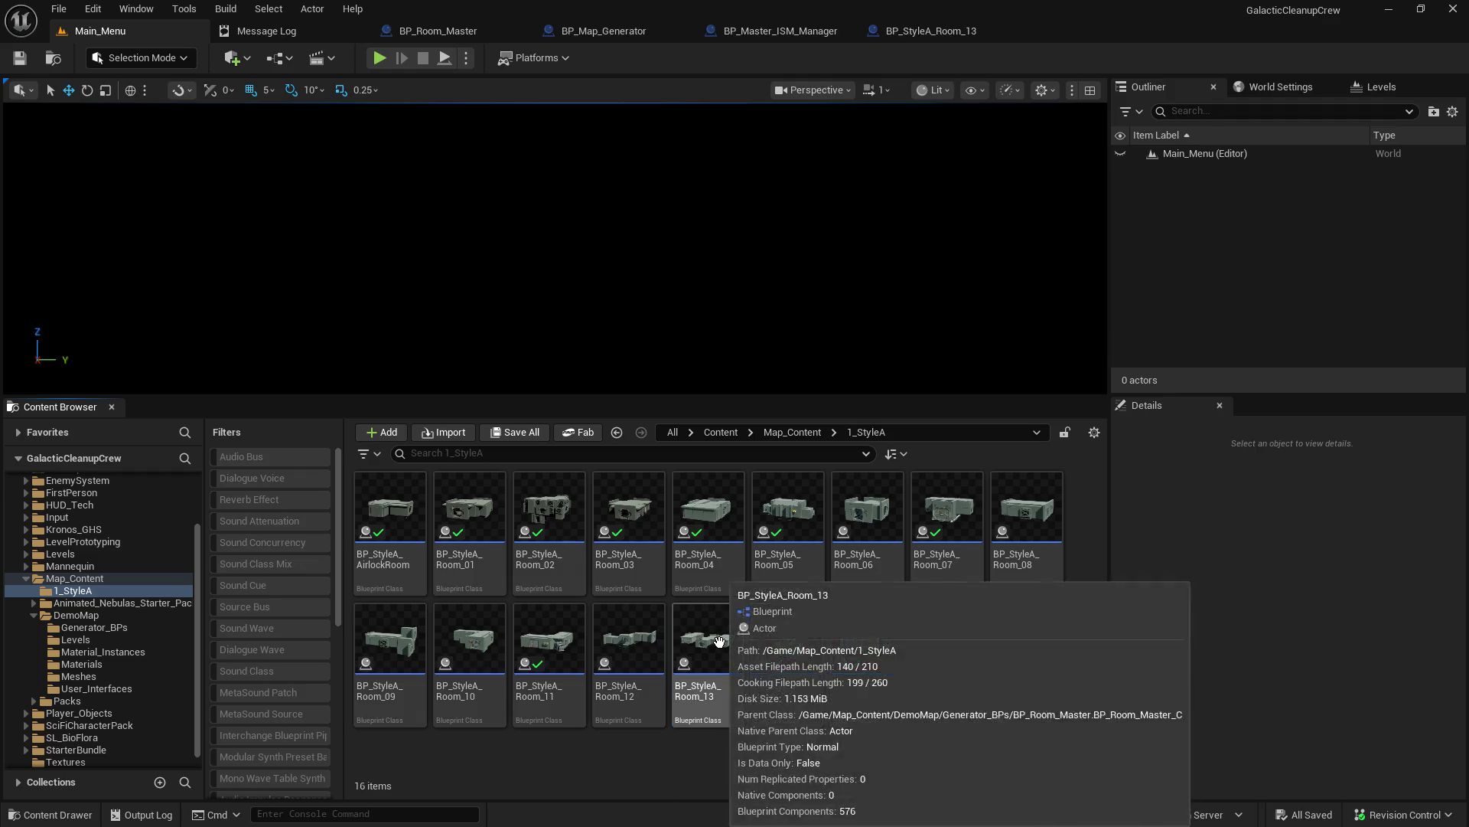
# Step: Inspect BP_StyleA_Room_13's door up close, close it, and open BP_StyleA_Room_07
pyautogui.doubleClick(713, 640)
pyautogui.moveTo(732, 619)
pyautogui.mouseDown()
pyautogui.moveTo(697, 490)
pyautogui.moveTo(666, 474)
pyautogui.moveTo(651, 494)
pyautogui.mouseUp()
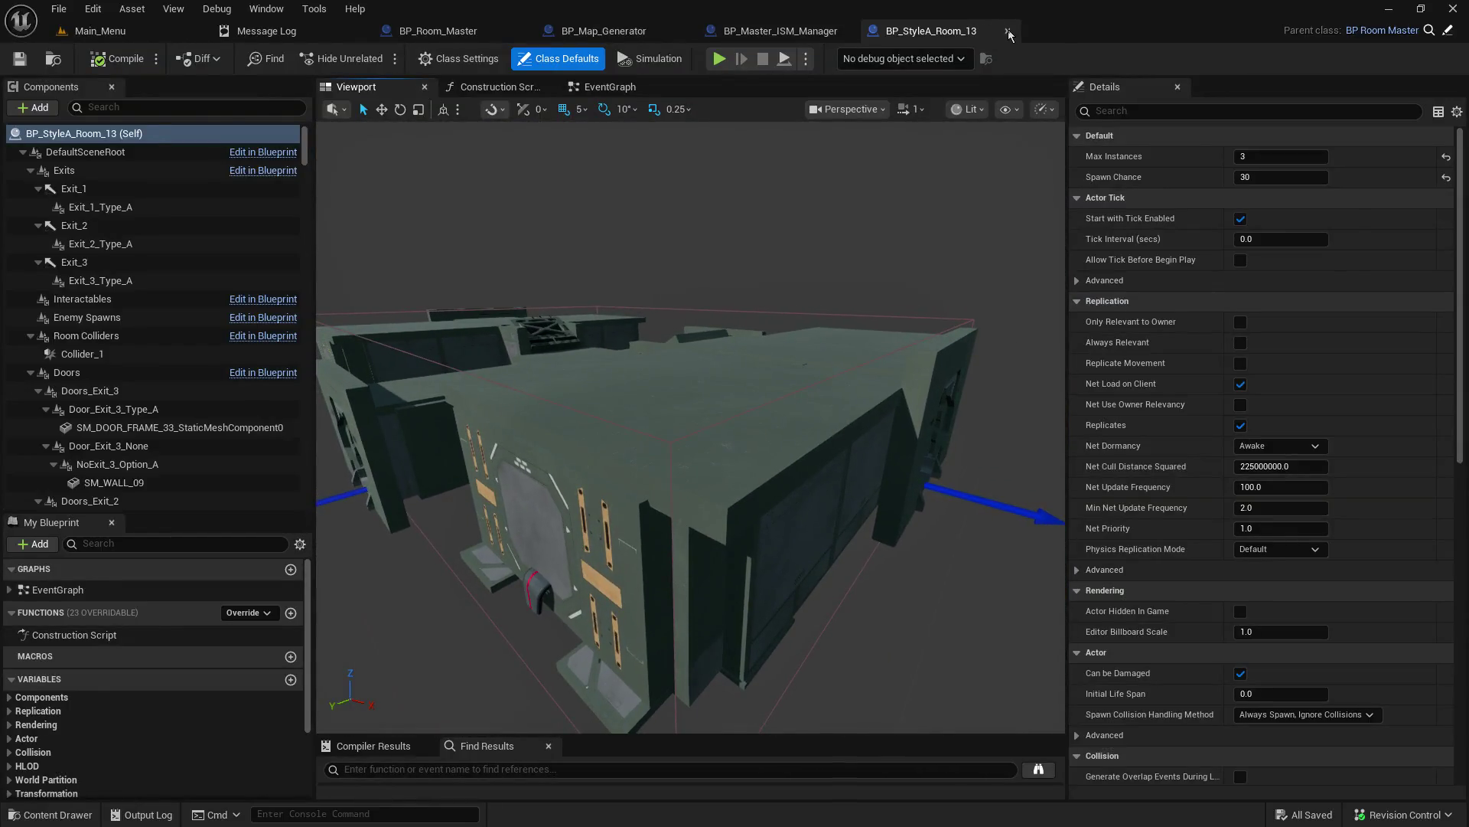
pyautogui.click(1008, 31)
pyautogui.click(100, 31)
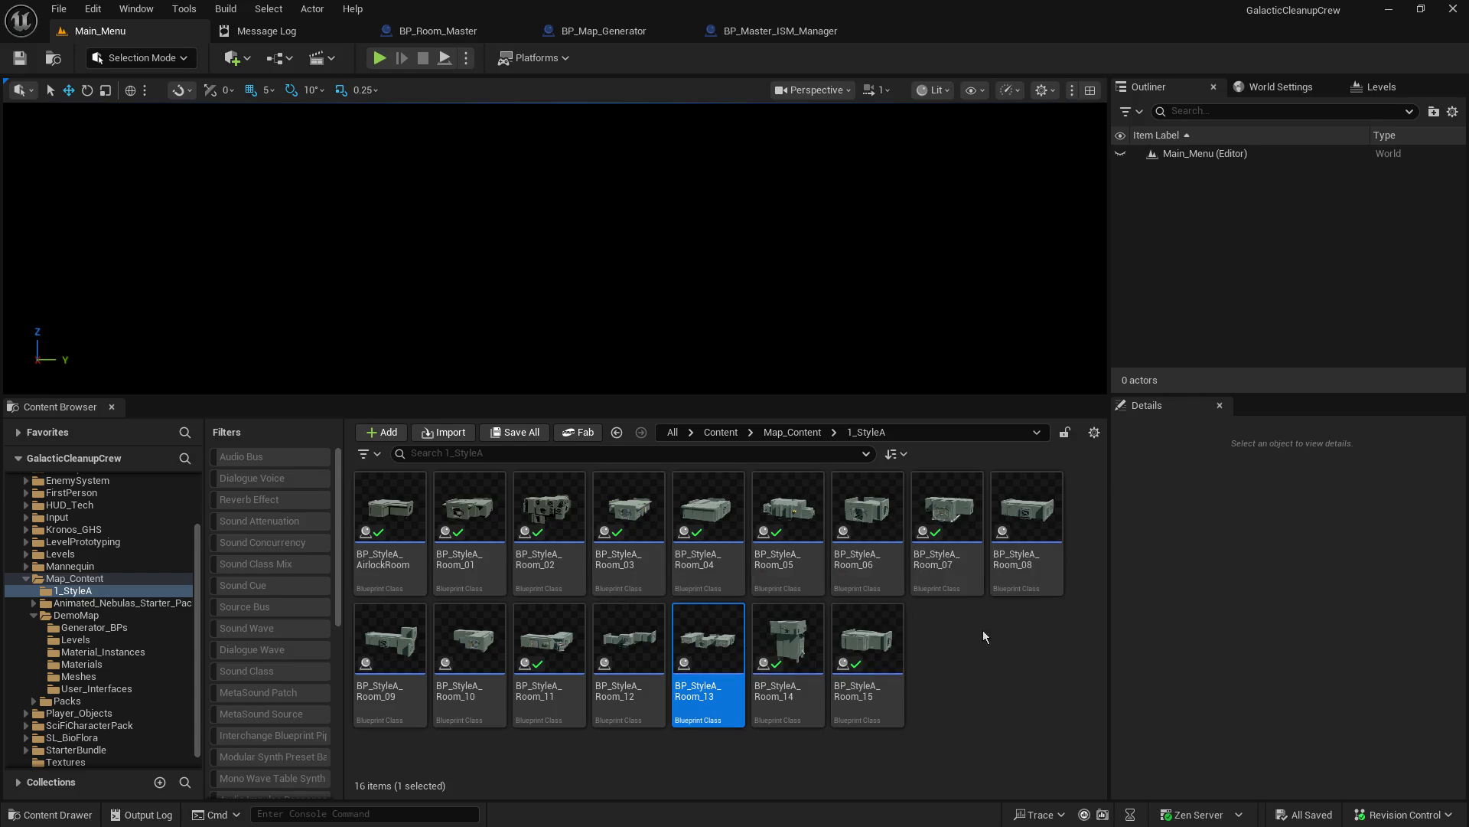
pyautogui.doubleClick(949, 508)
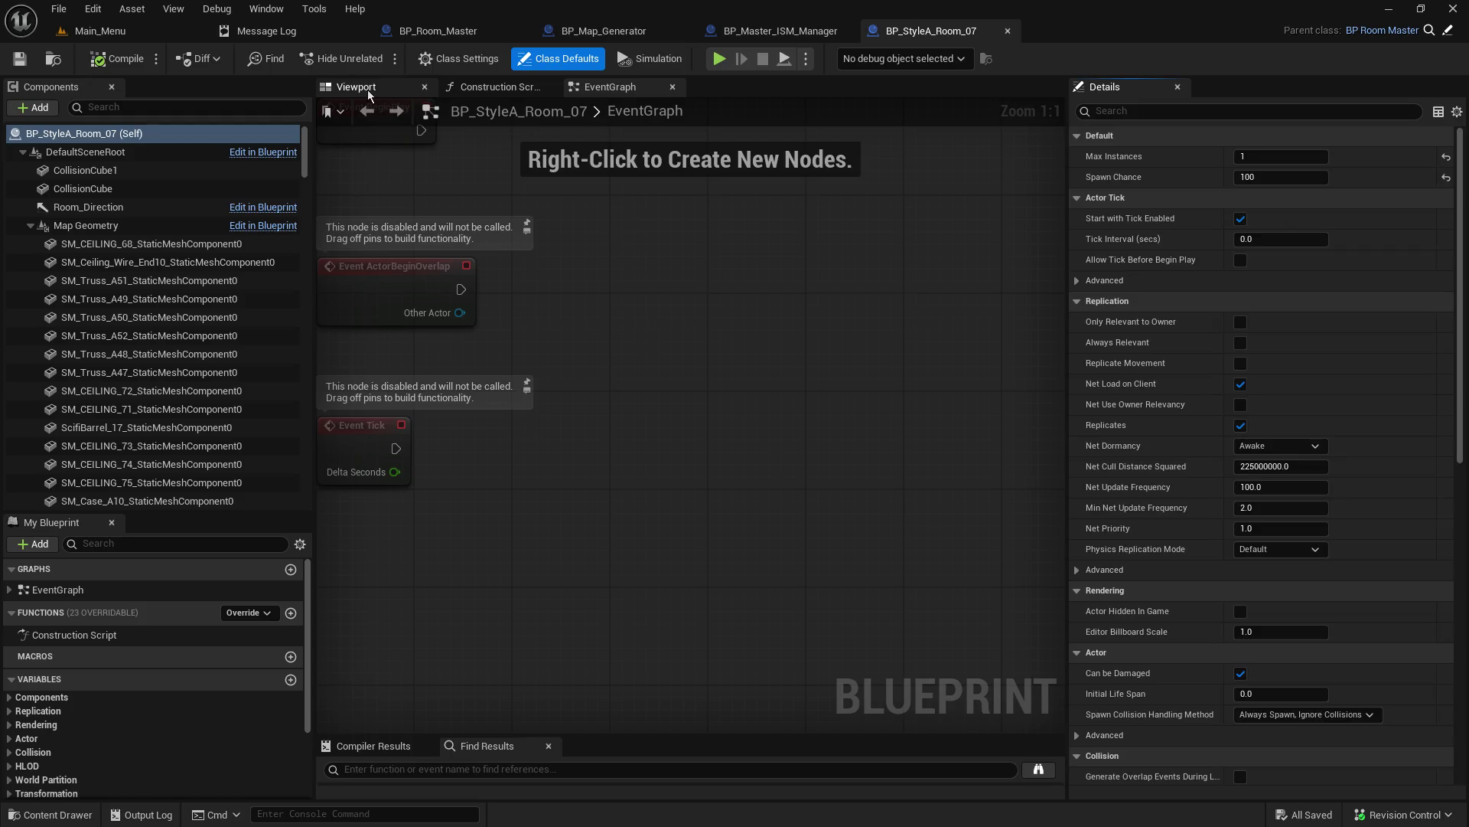
# Step: Show Room_07 in the viewport and select the BigPipe mesh under NoExit_1_Option_A
pyautogui.click(356, 87)
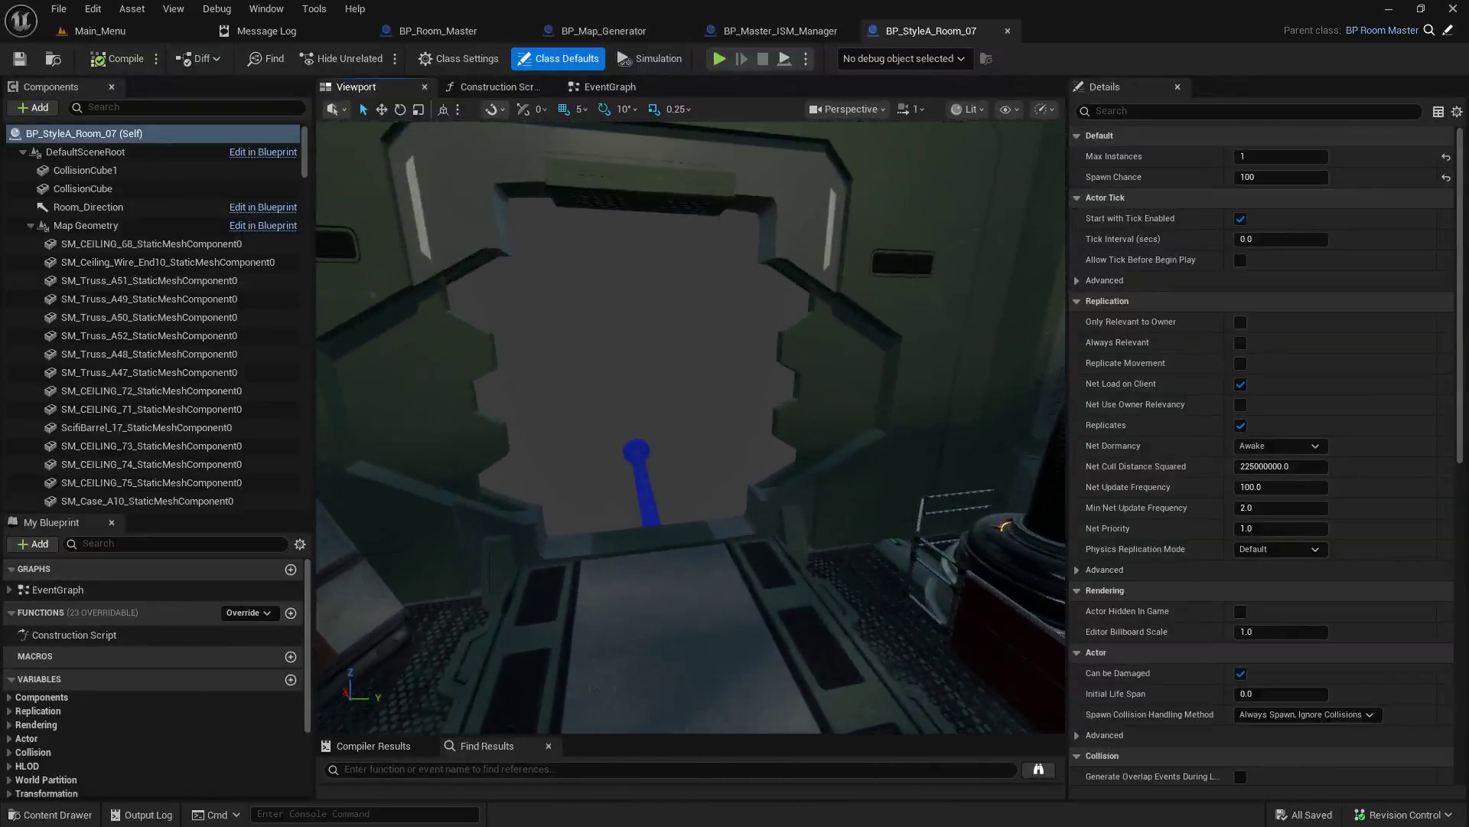
pyautogui.click(31, 225)
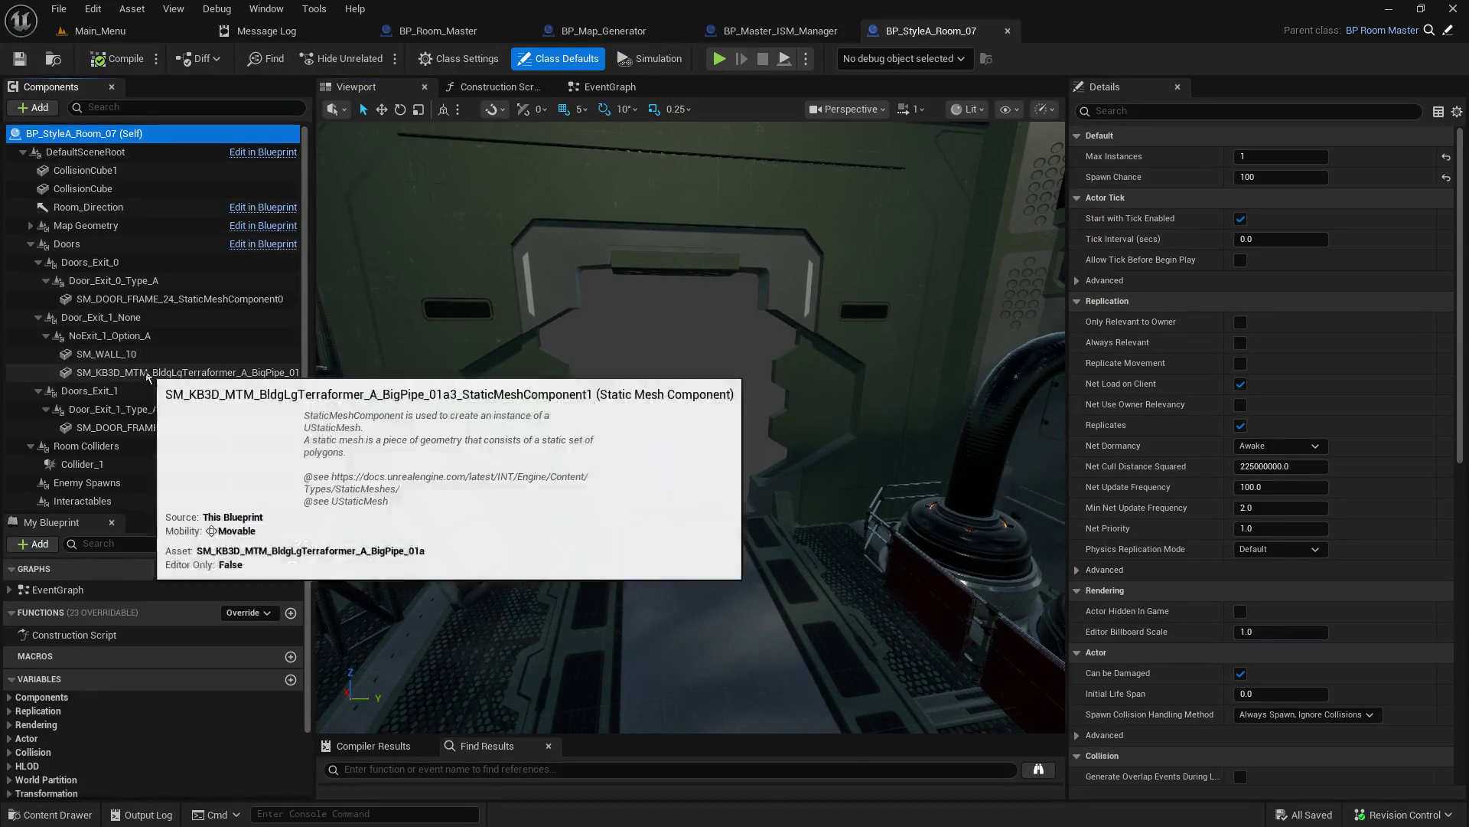
pyautogui.click(156, 363)
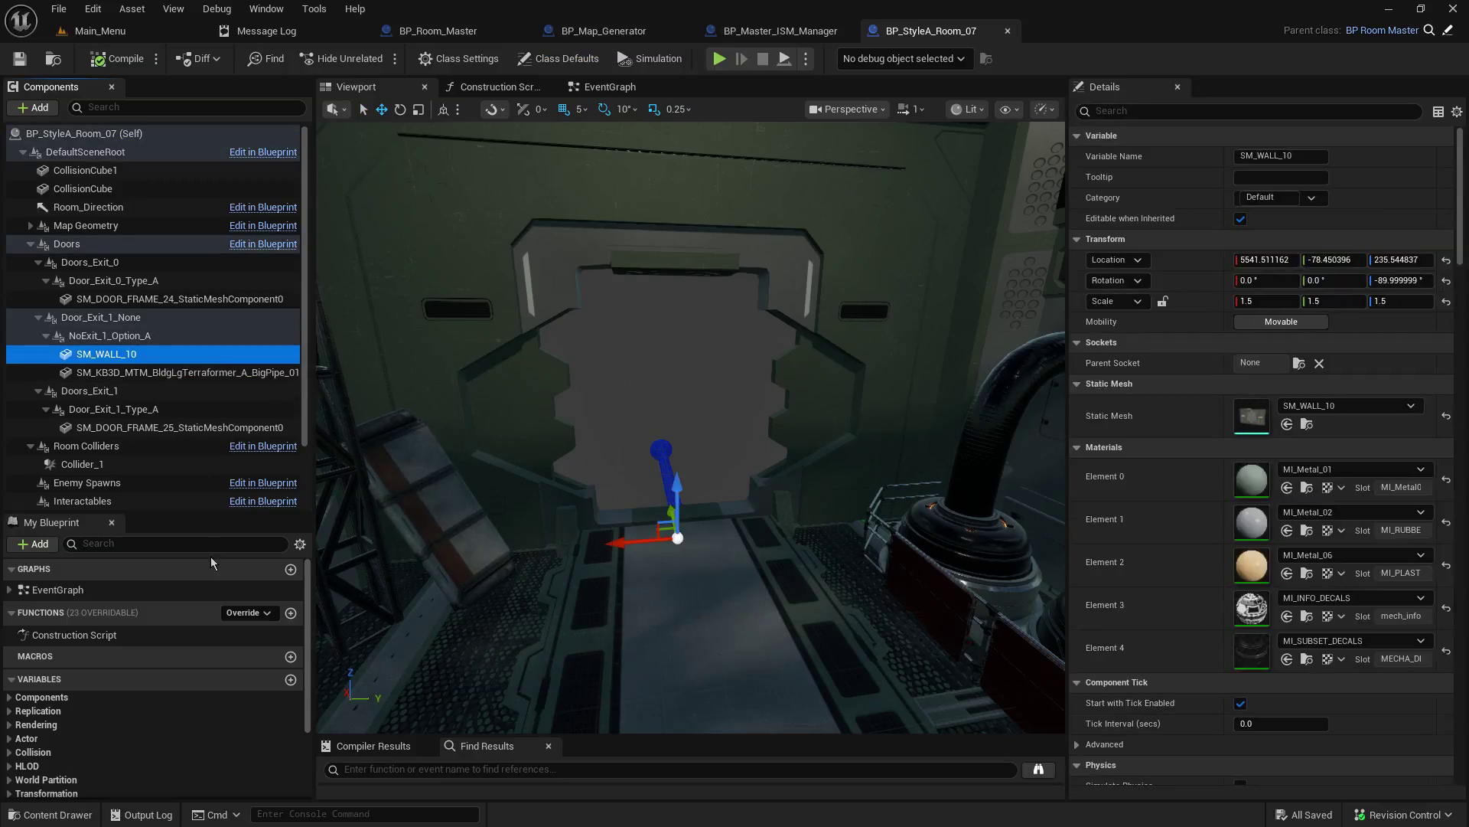
pyautogui.click(184, 373)
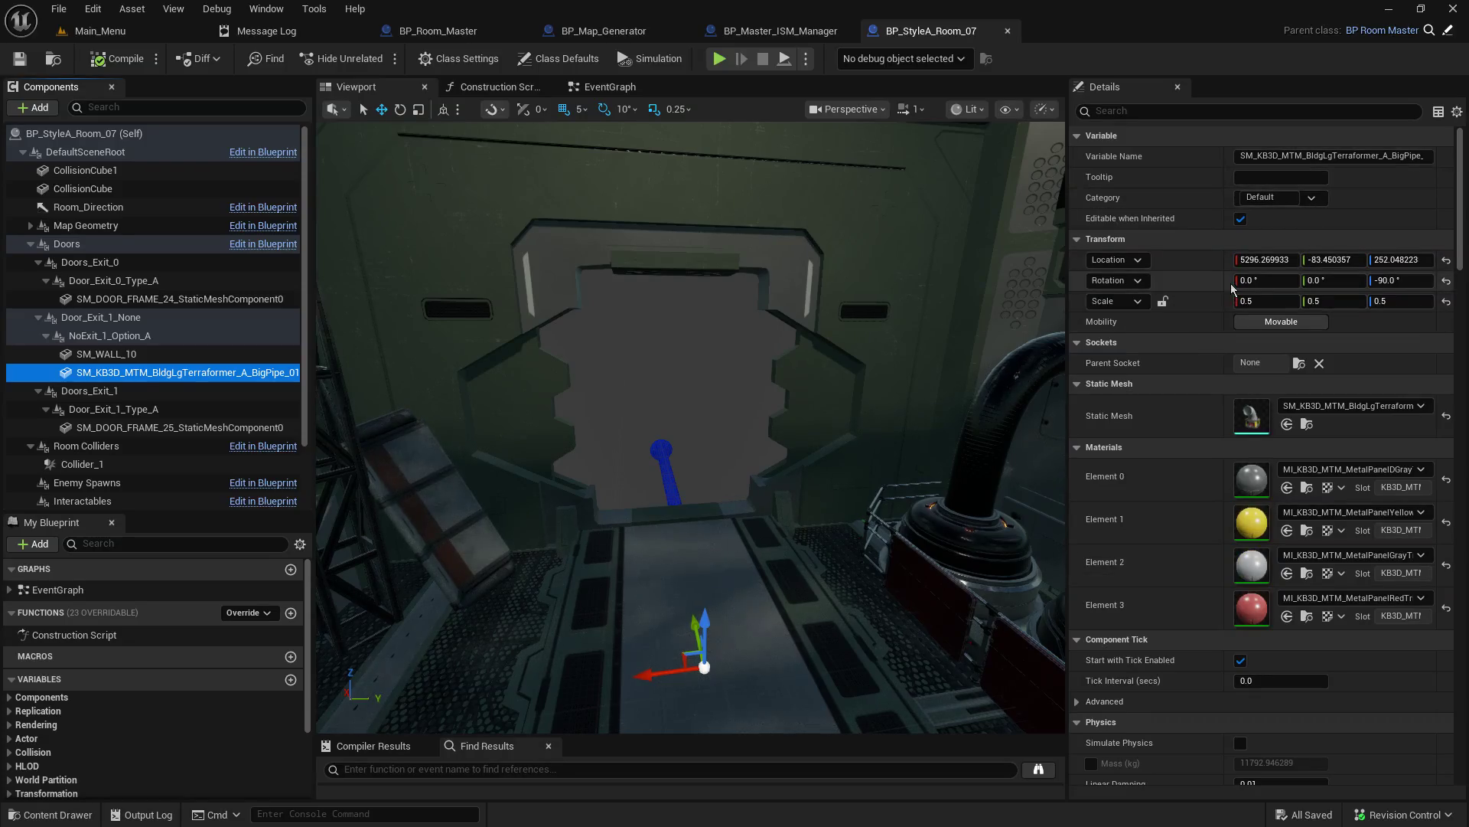
pyautogui.scroll(-15, 1247, 421)
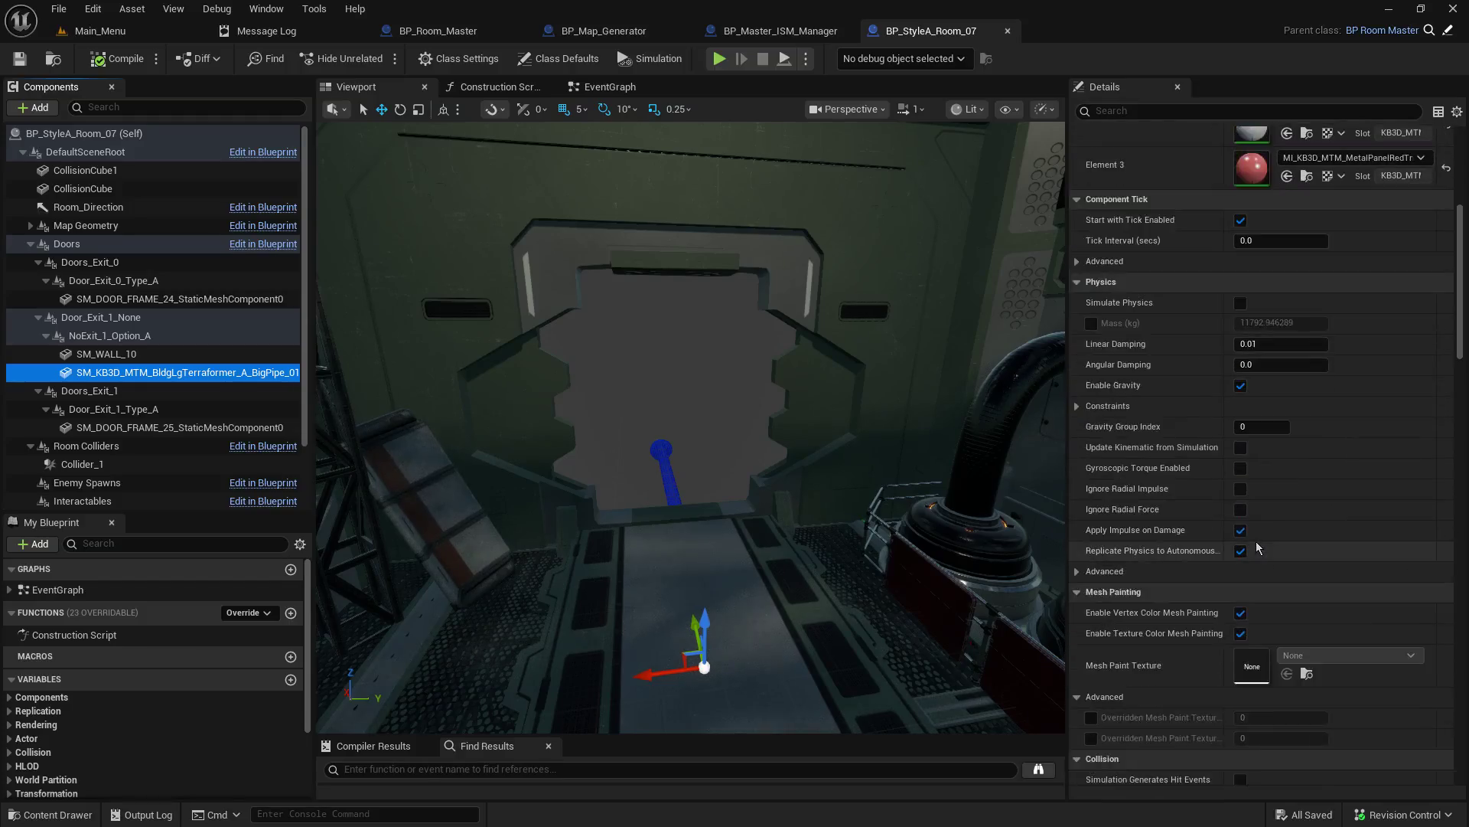
pyautogui.scroll(-15, 1255, 536)
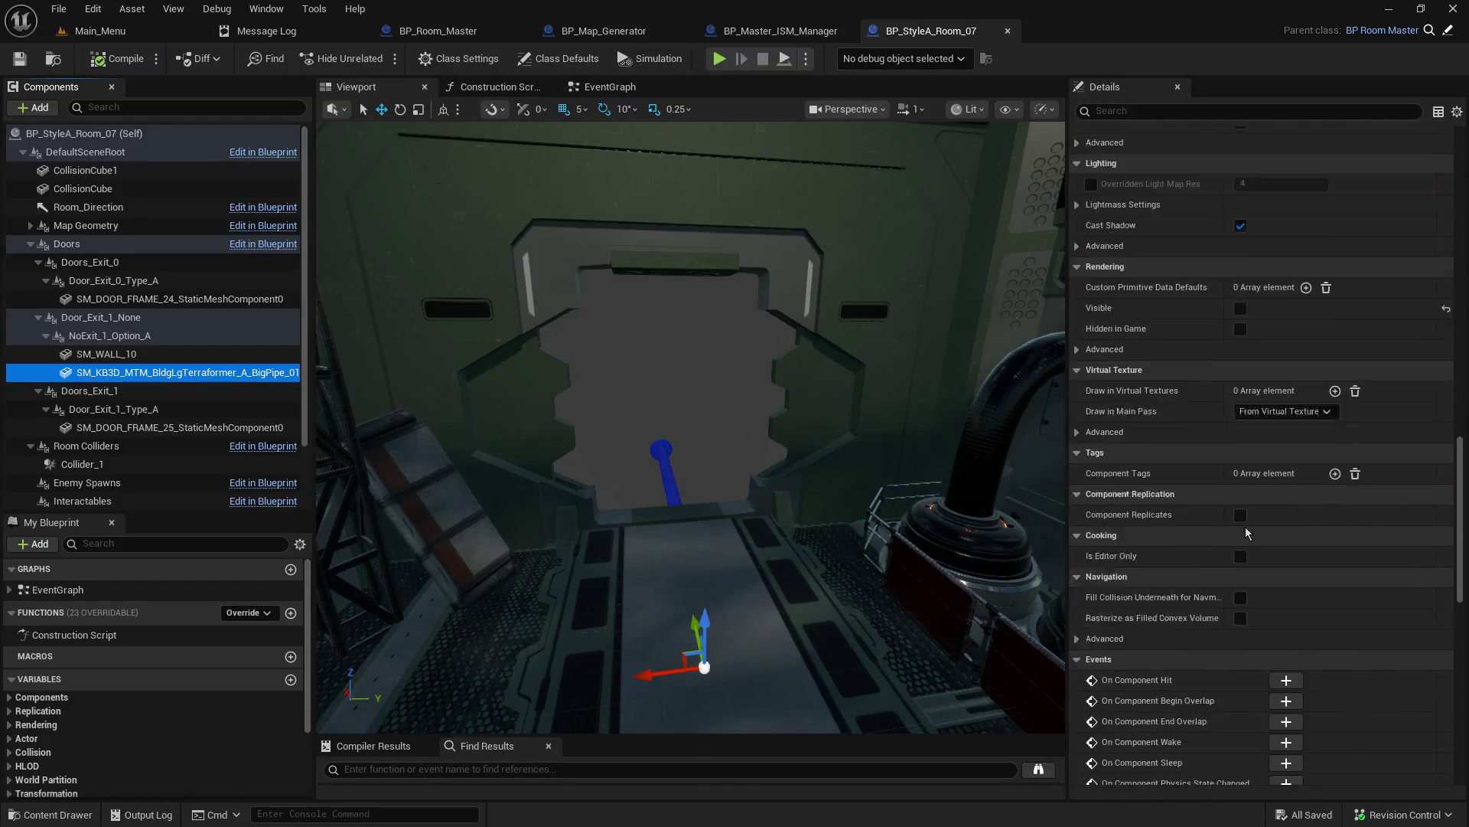
pyautogui.scroll(-15, 1246, 532)
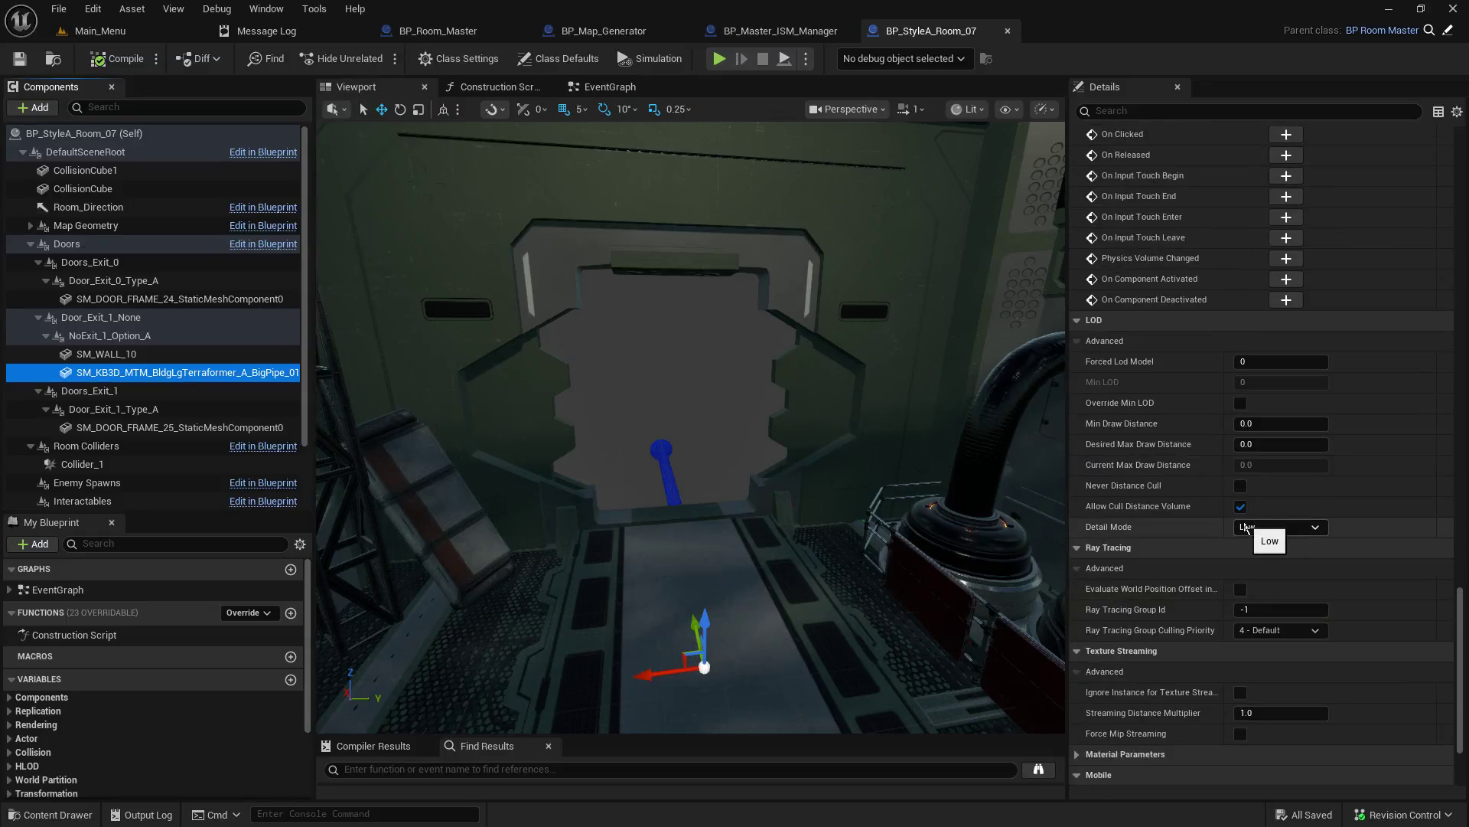
# Step: Filter Details by 'vis', briefly show the pipe, hide it again, and confirm NoCollision
pyautogui.click(1161, 111)
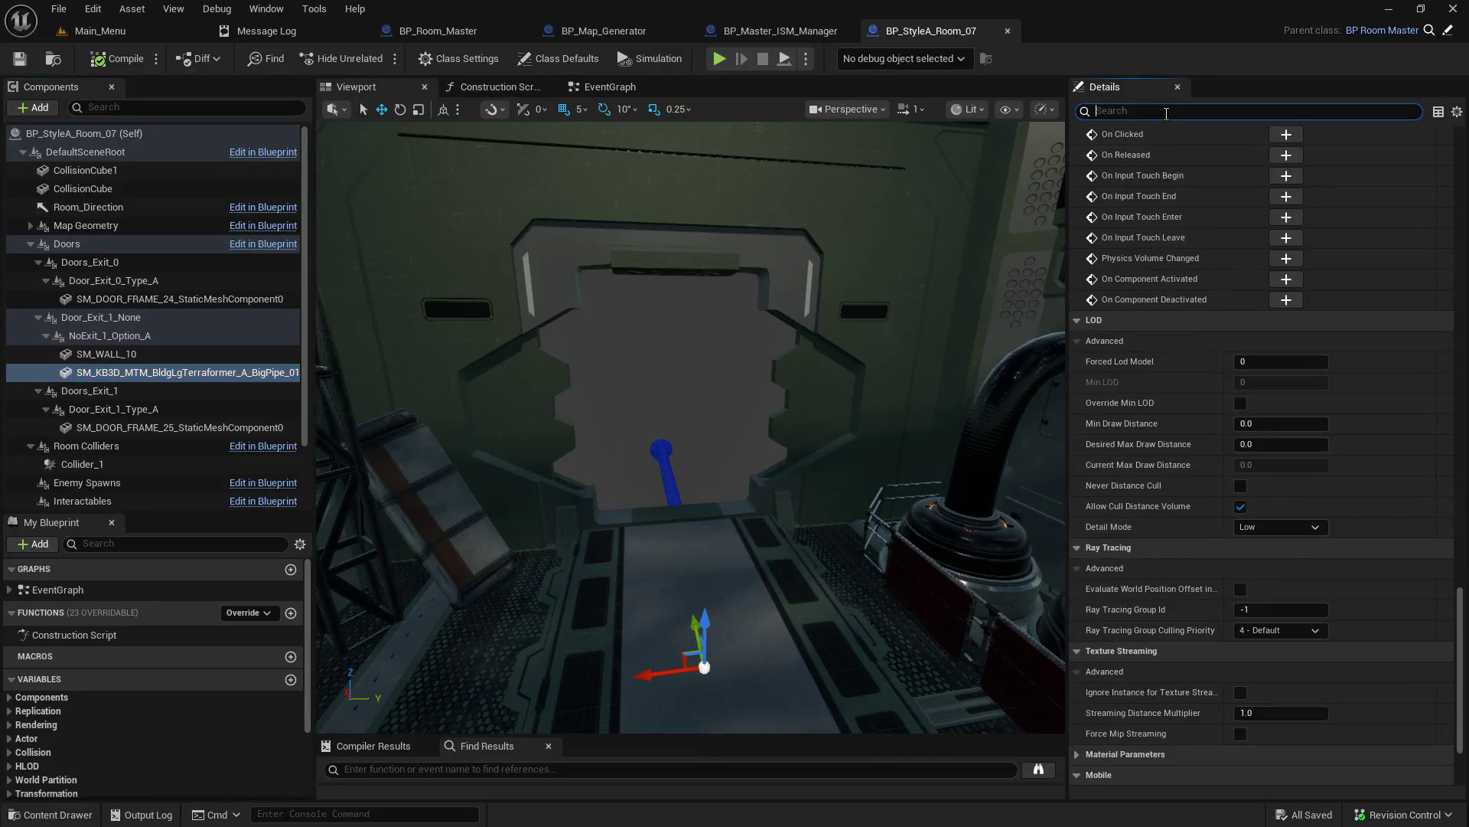
pyautogui.write('vis')
pyautogui.click(1241, 219)
pyautogui.click(1245, 222)
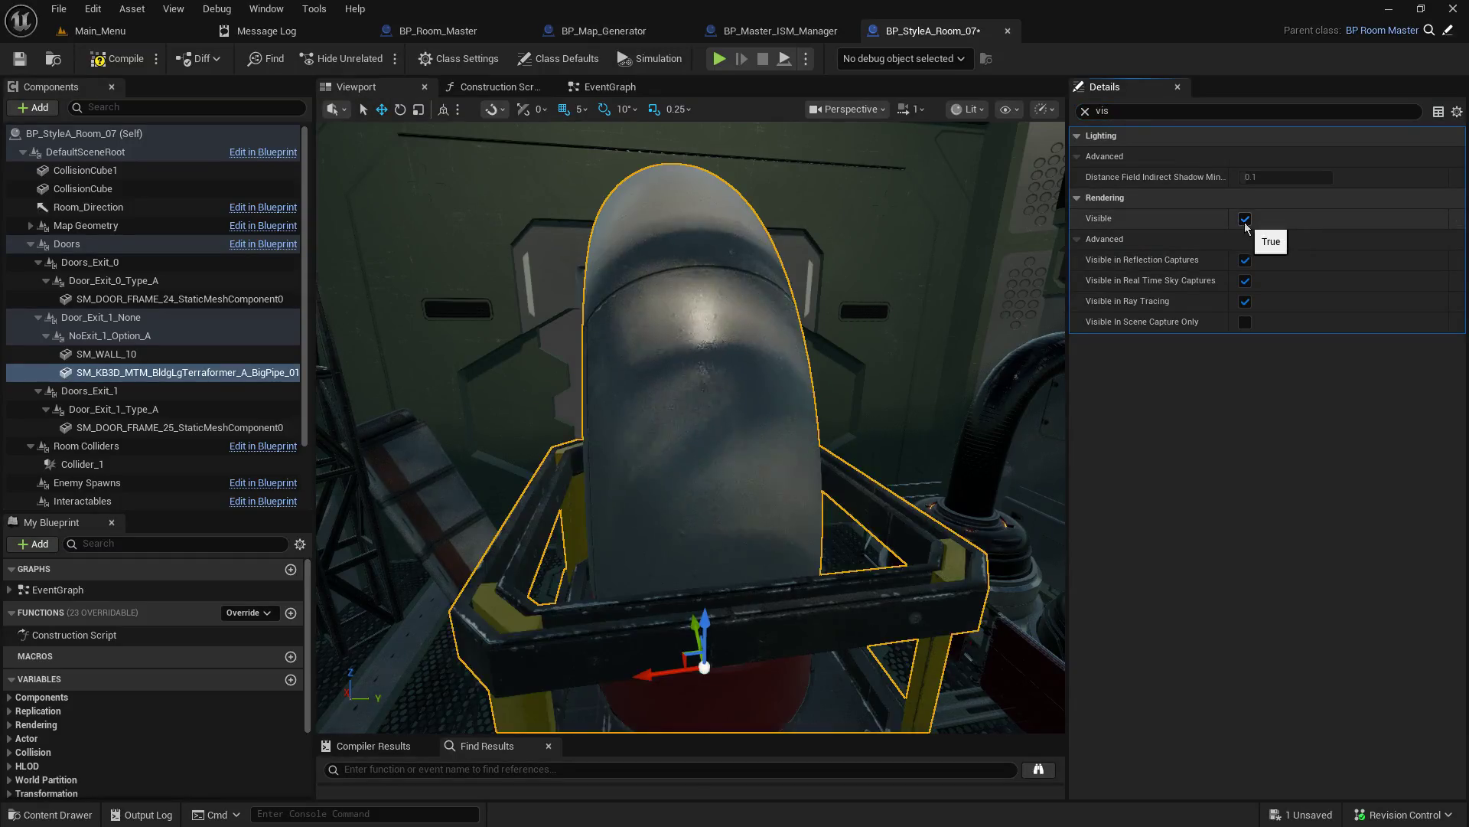
pyautogui.moveTo(689, 421)
pyautogui.mouseDown()
pyautogui.moveTo(597, 413)
pyautogui.moveTo(627, 413)
pyautogui.moveTo(613, 413)
pyautogui.mouseUp()
pyautogui.click(1245, 219)
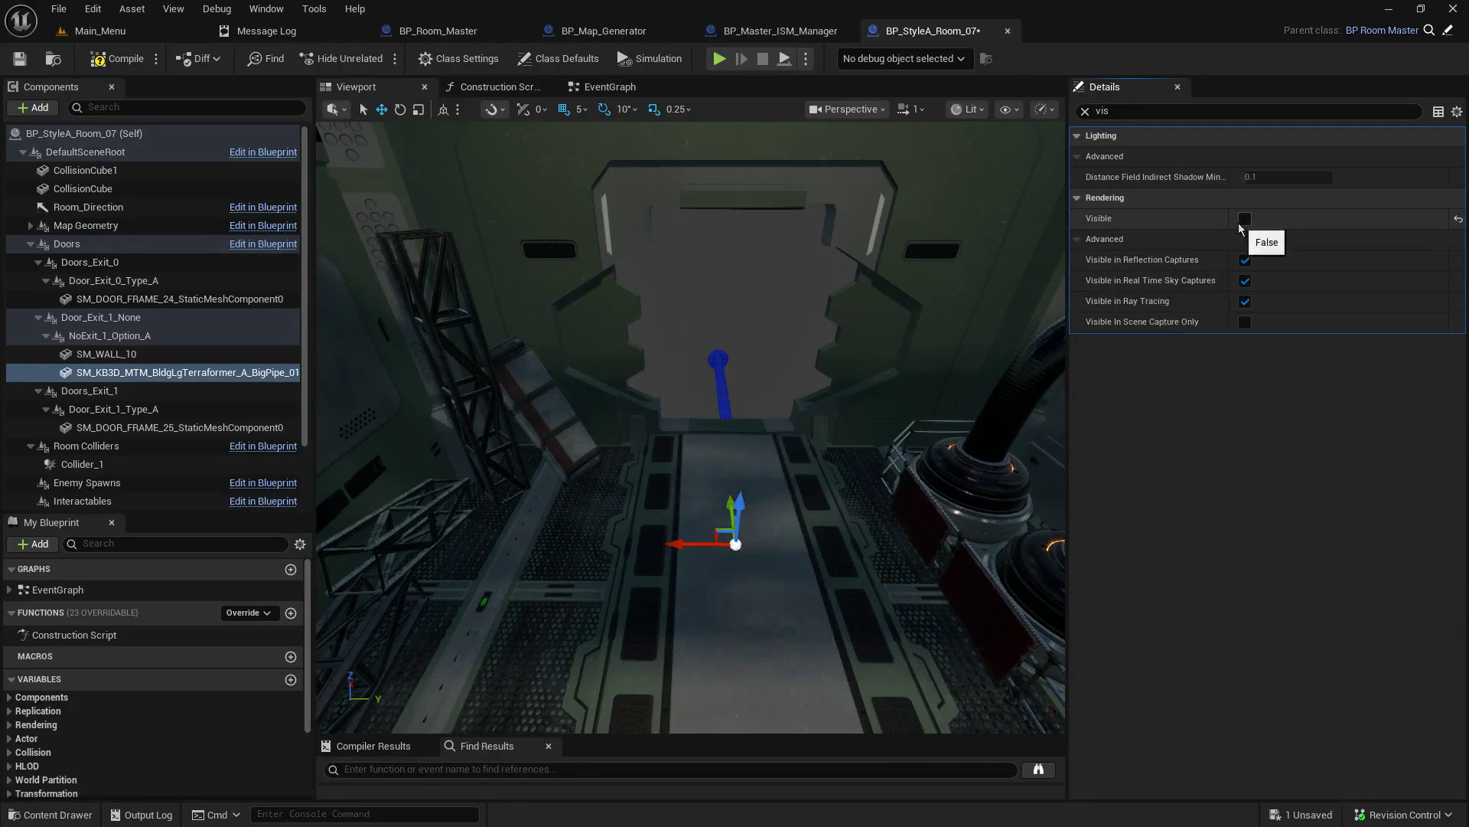
pyautogui.click(1085, 111)
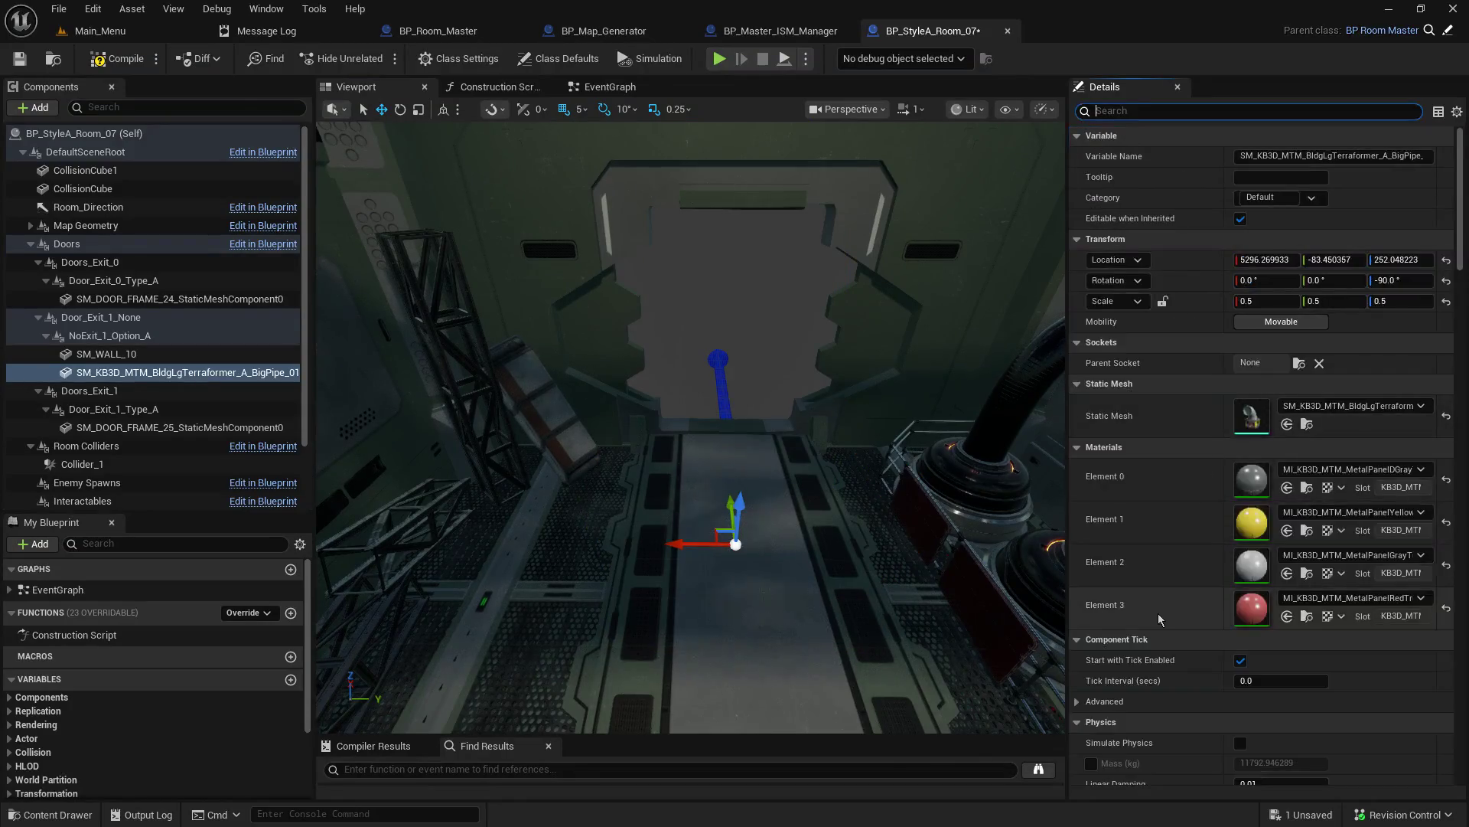
pyautogui.scroll(-5, 1162, 610)
pyautogui.scroll(-7, 1162, 609)
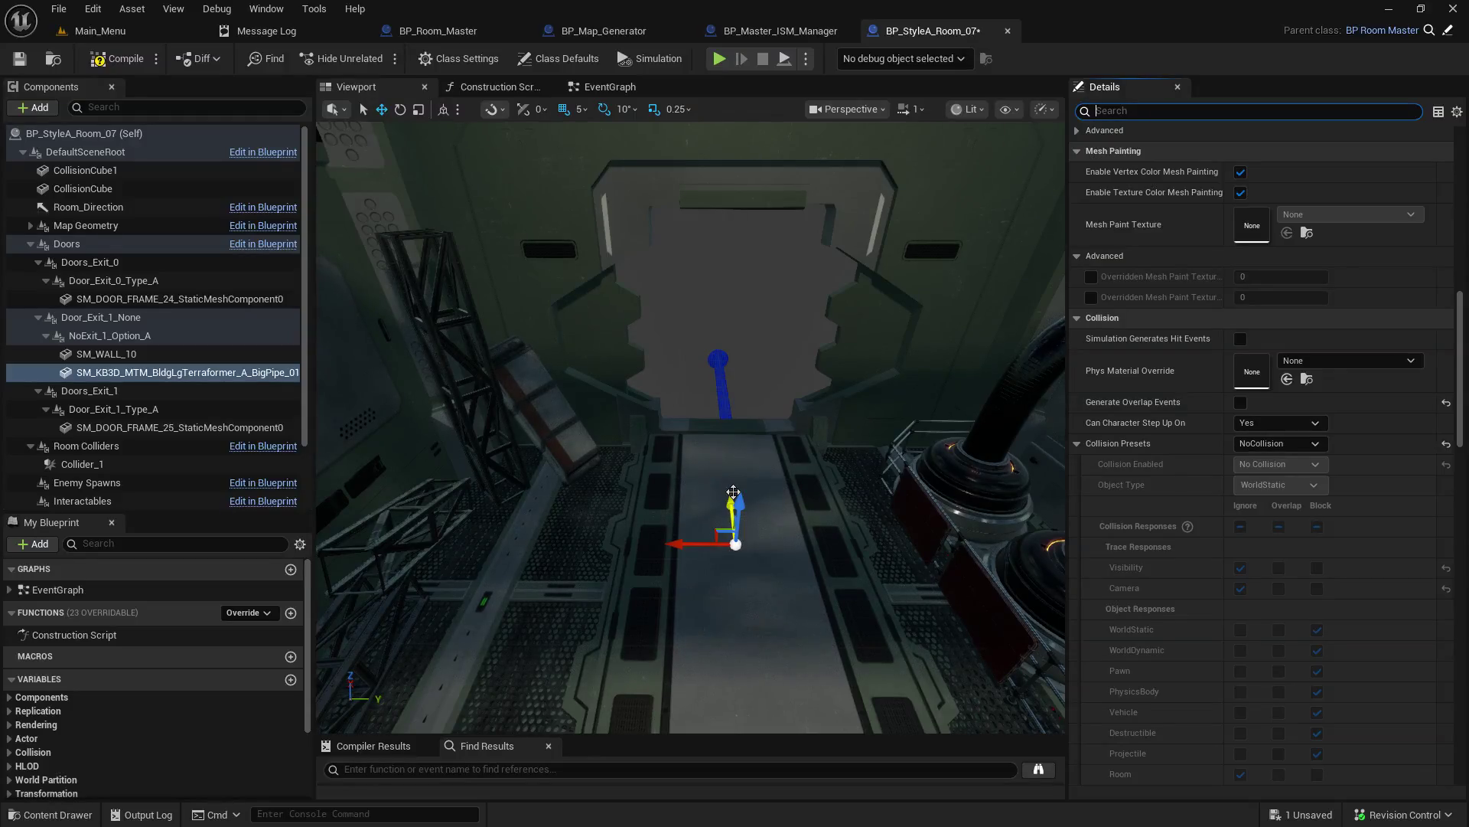
# Step: Review BP_Room_Master's EventGraph Branch checks for NoExit, Interactable and NoISM tags, then return to Room_07
pyautogui.click(781, 30)
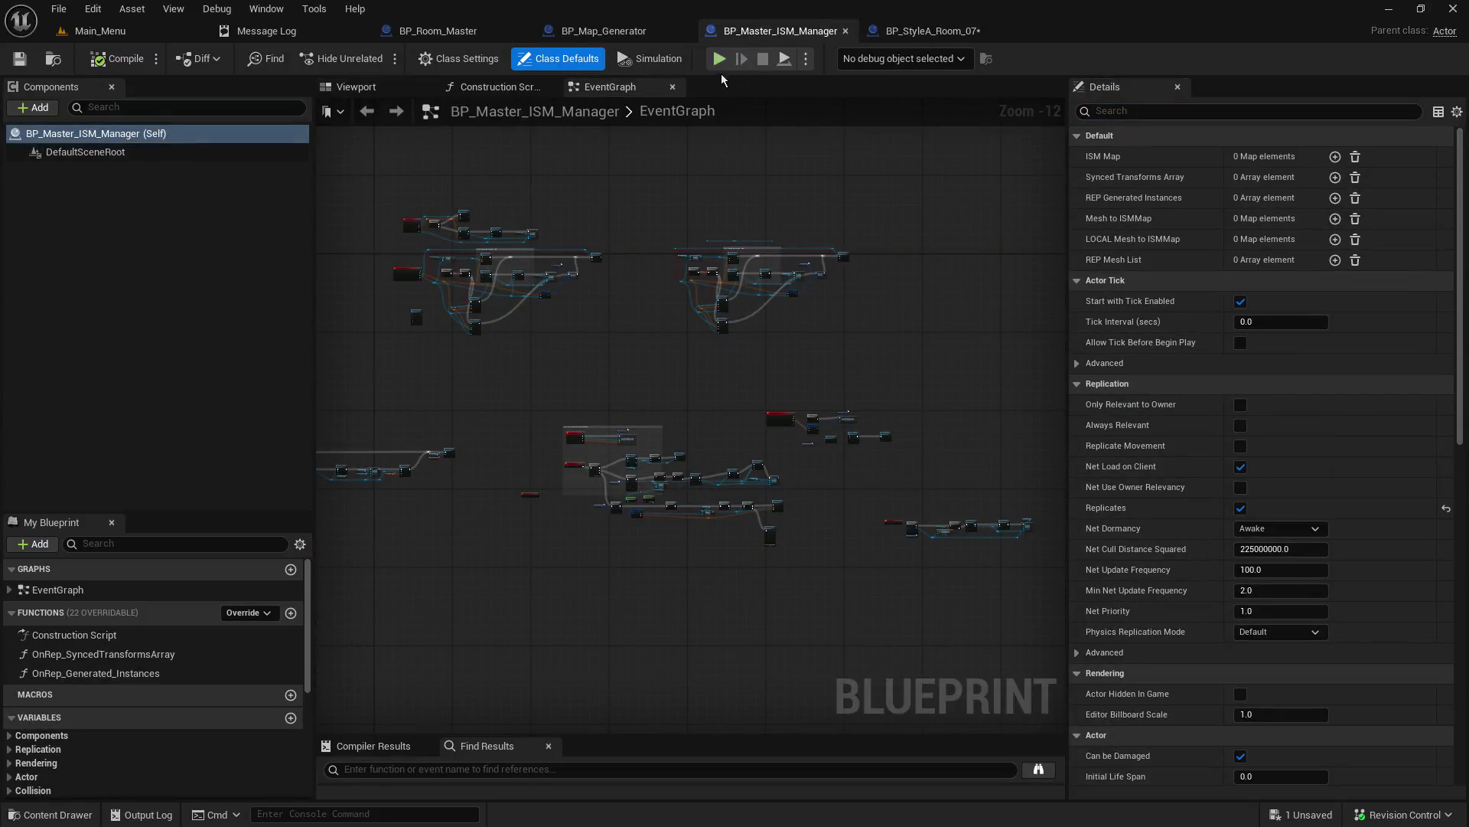
pyautogui.scroll(5, 638, 189)
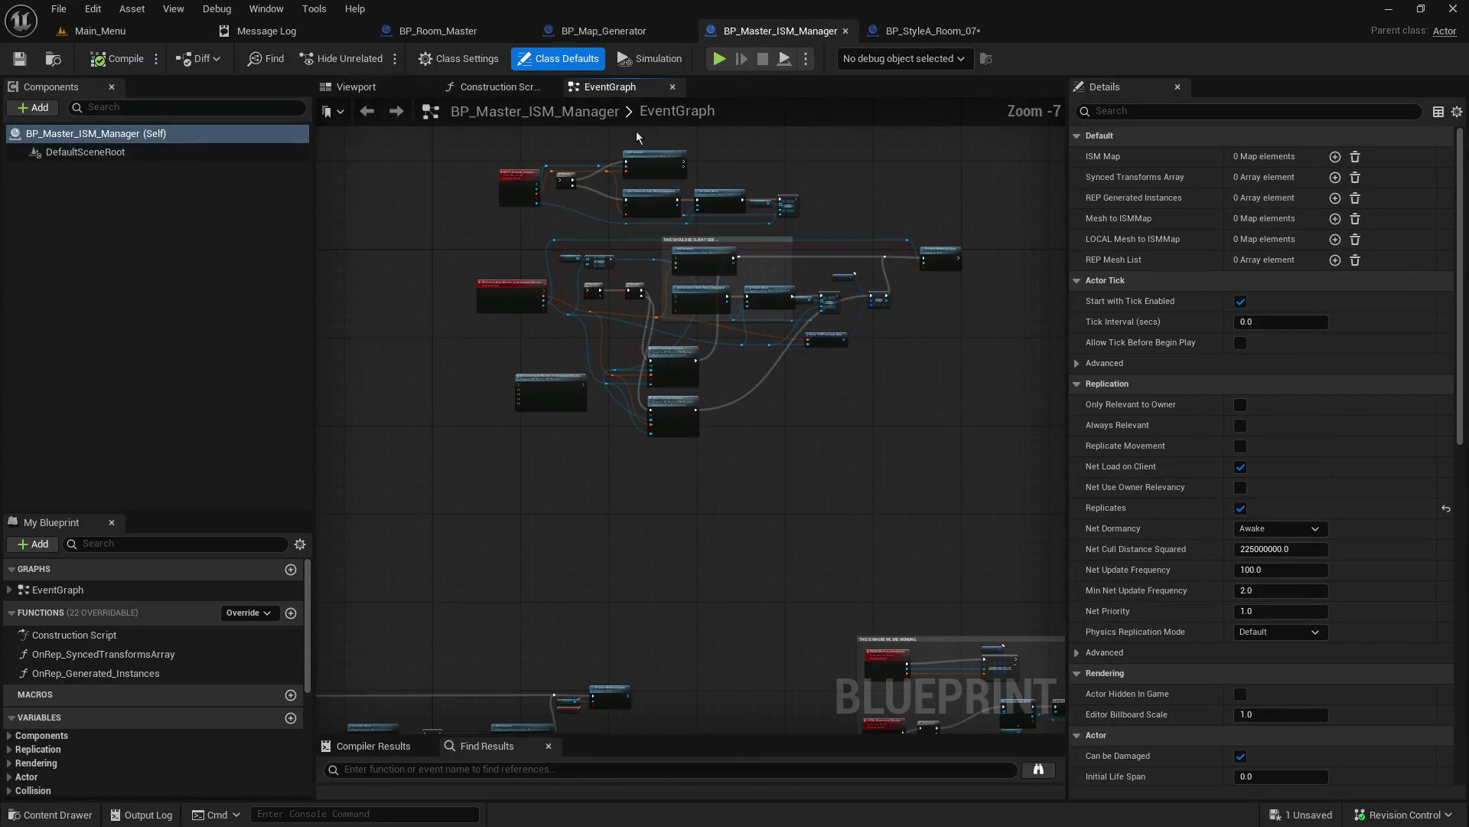
pyautogui.click(437, 31)
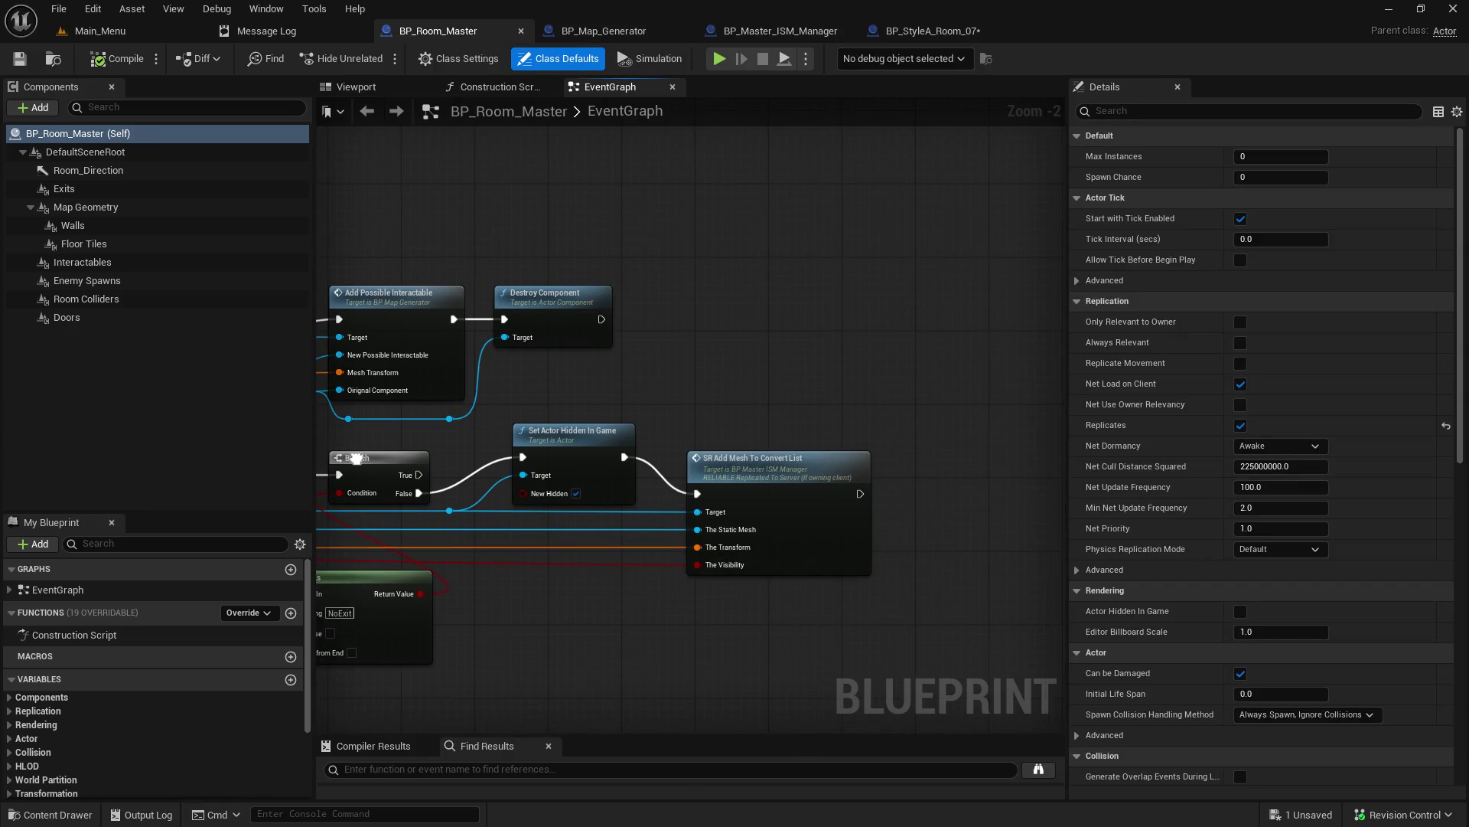
pyautogui.moveTo(357, 458); pyautogui.dragTo(401, 295)
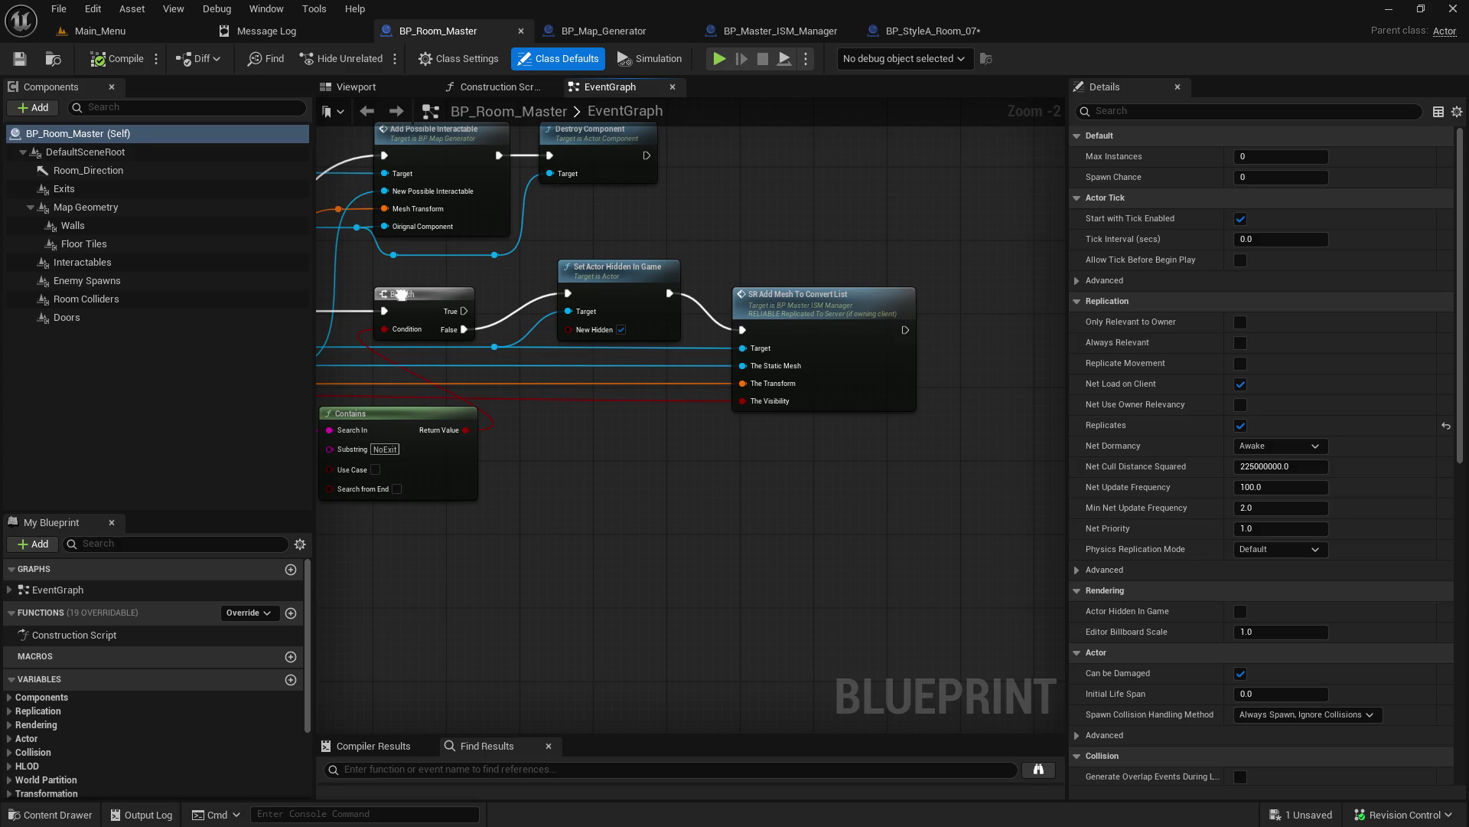
pyautogui.moveTo(401, 294); pyautogui.dragTo(570, 425)
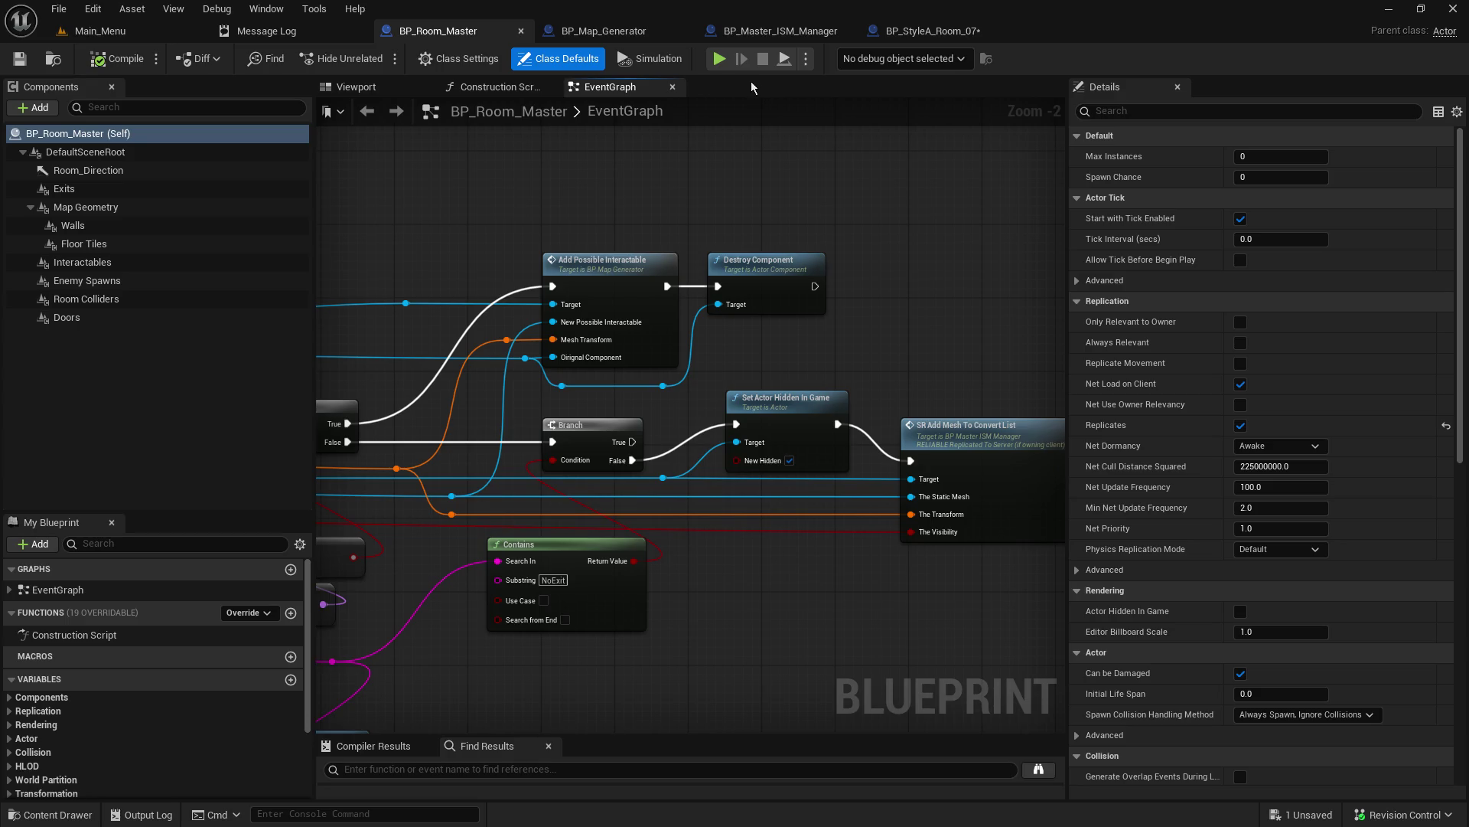
pyautogui.moveTo(531, 257); pyautogui.dragTo(965, 133)
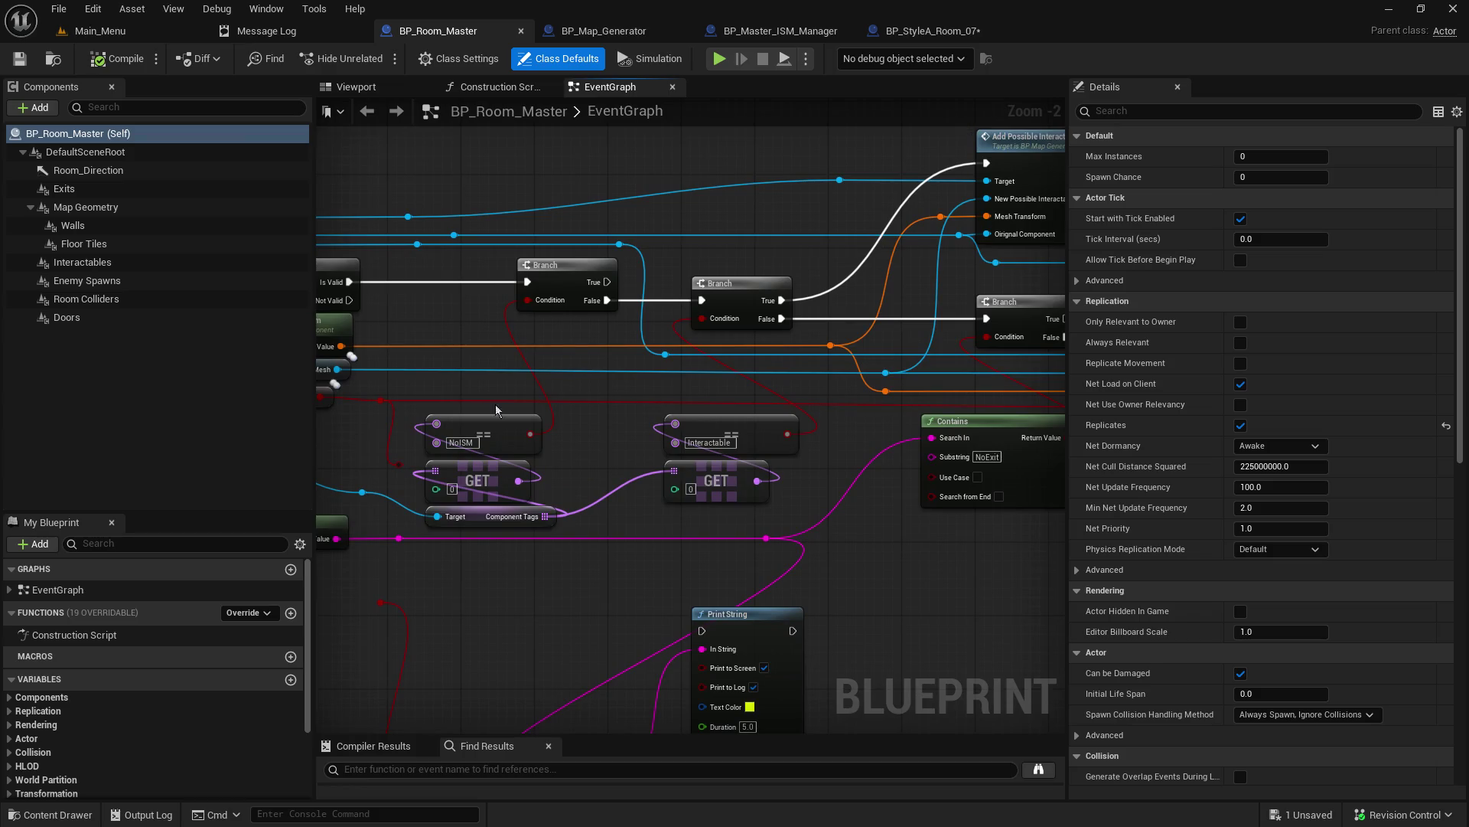
pyautogui.scroll(2, 447, 390)
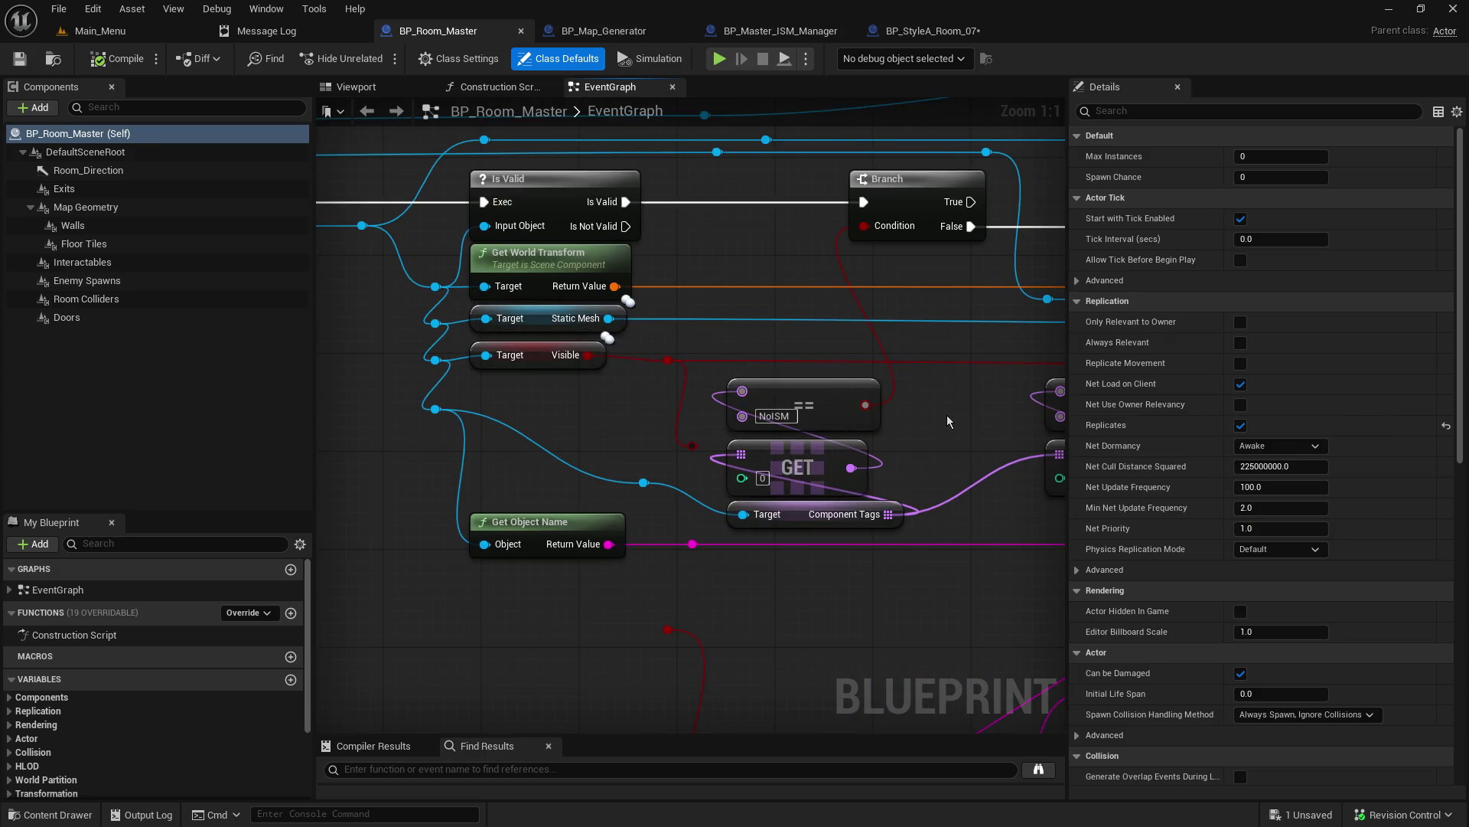
pyautogui.moveTo(948, 420); pyautogui.dragTo(656, 445)
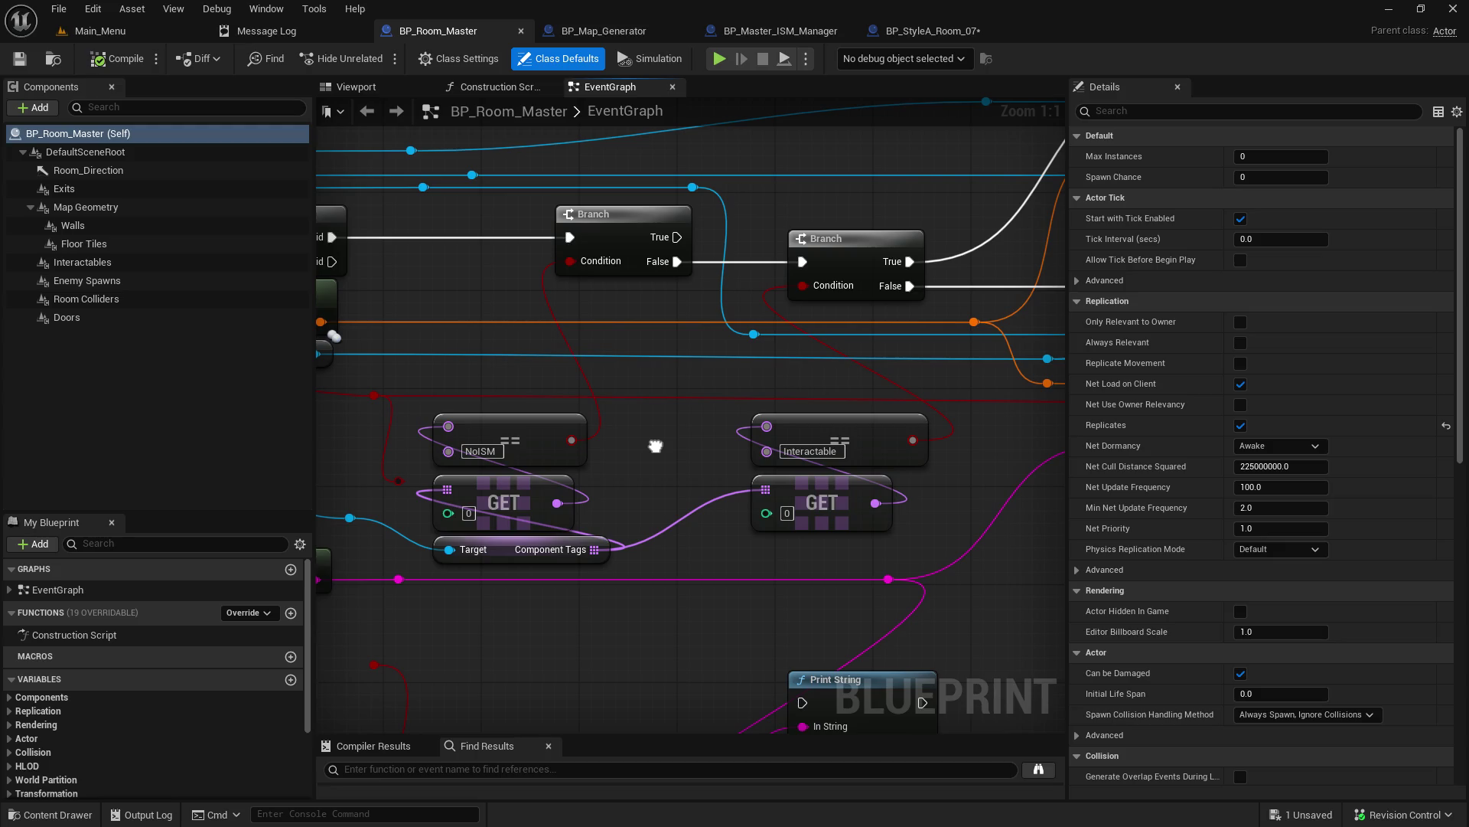
pyautogui.moveTo(656, 446)
pyautogui.mouseDown()
pyautogui.moveTo(507, 535)
pyautogui.moveTo(210, 628)
pyautogui.moveTo(819, 590)
pyautogui.moveTo(862, 528)
pyautogui.mouseUp()
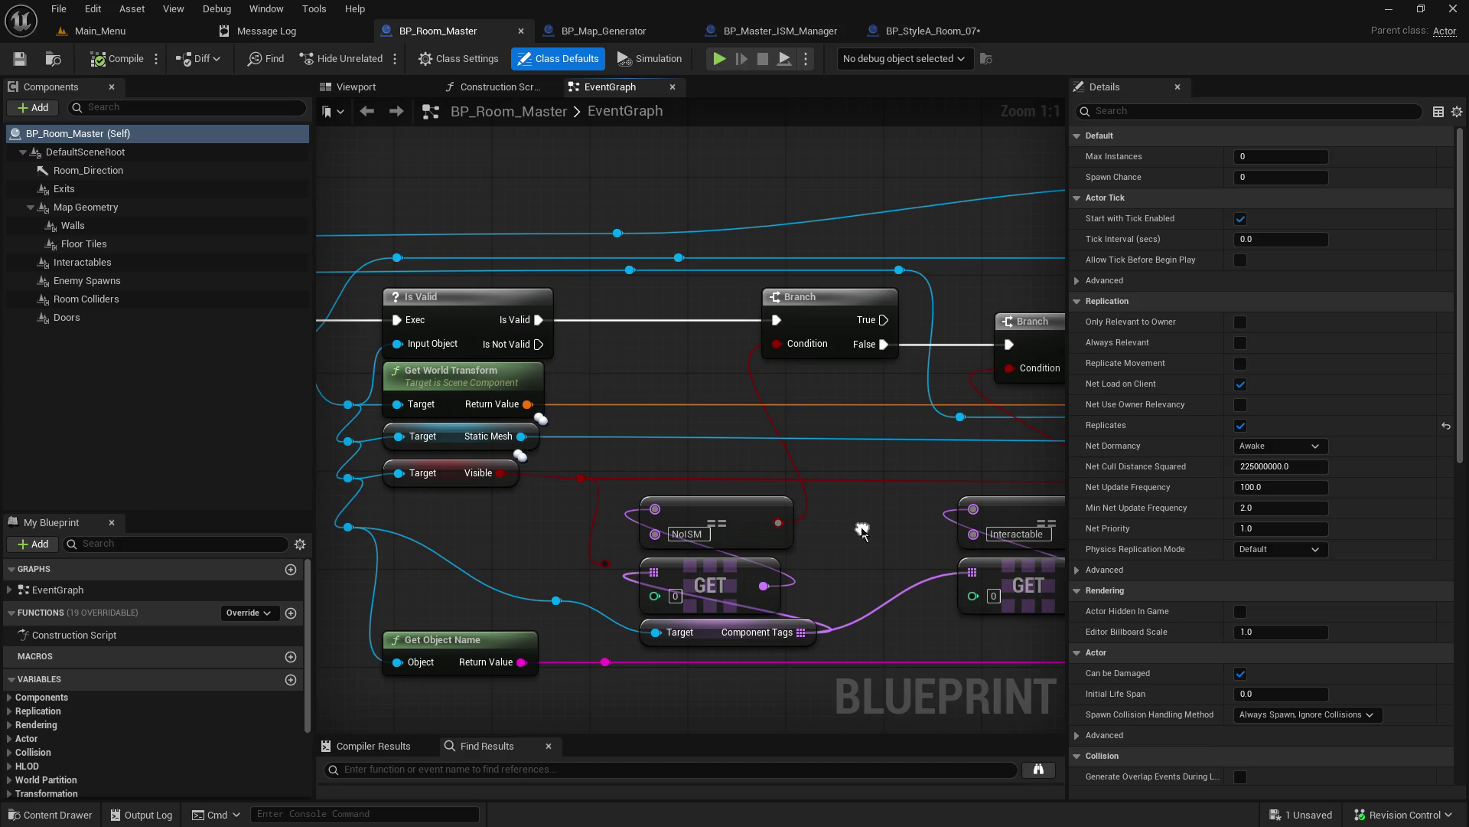
pyautogui.click(948, 32)
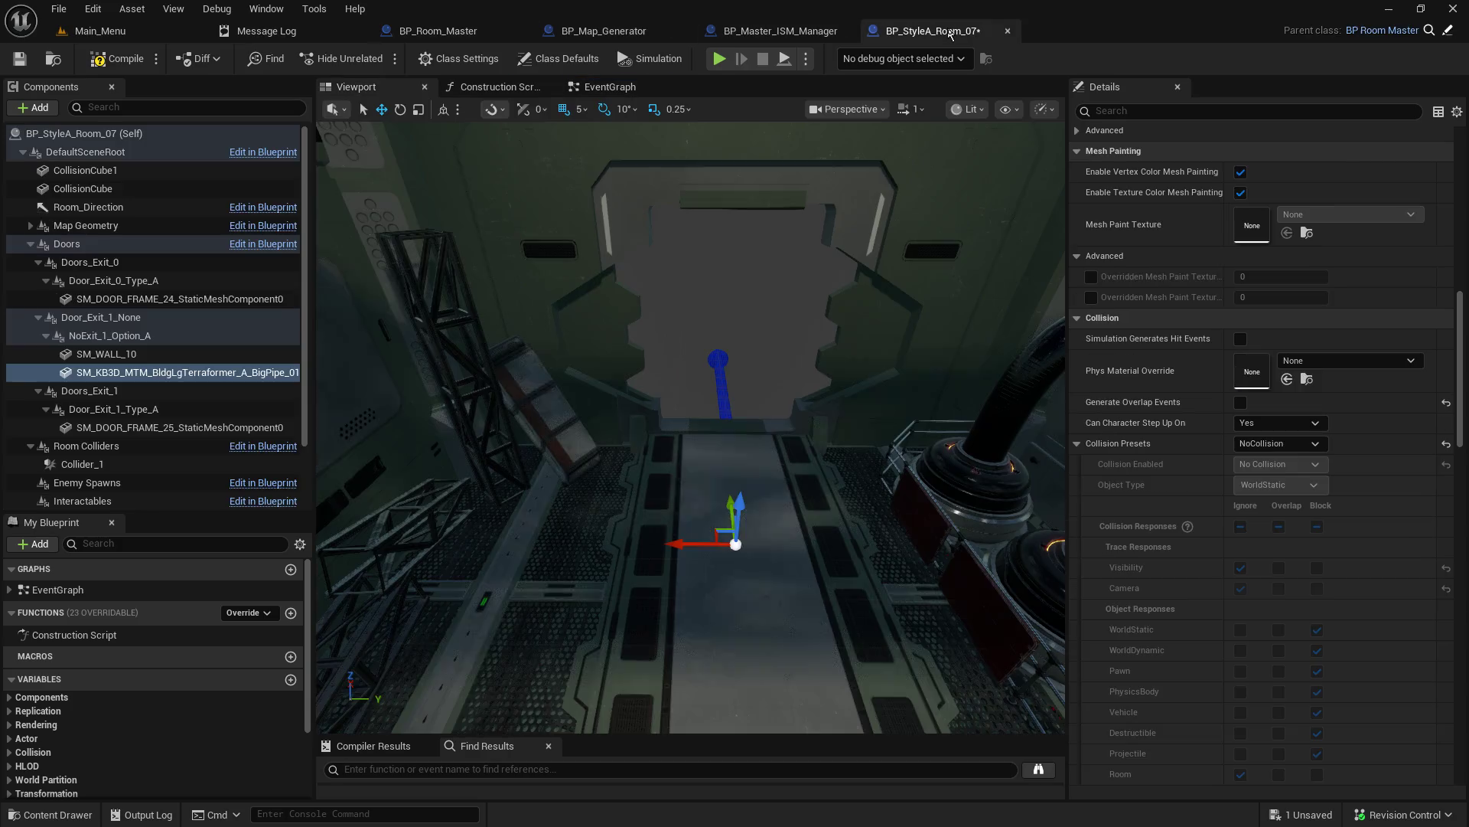
pyautogui.scroll(-3, 1211, 597)
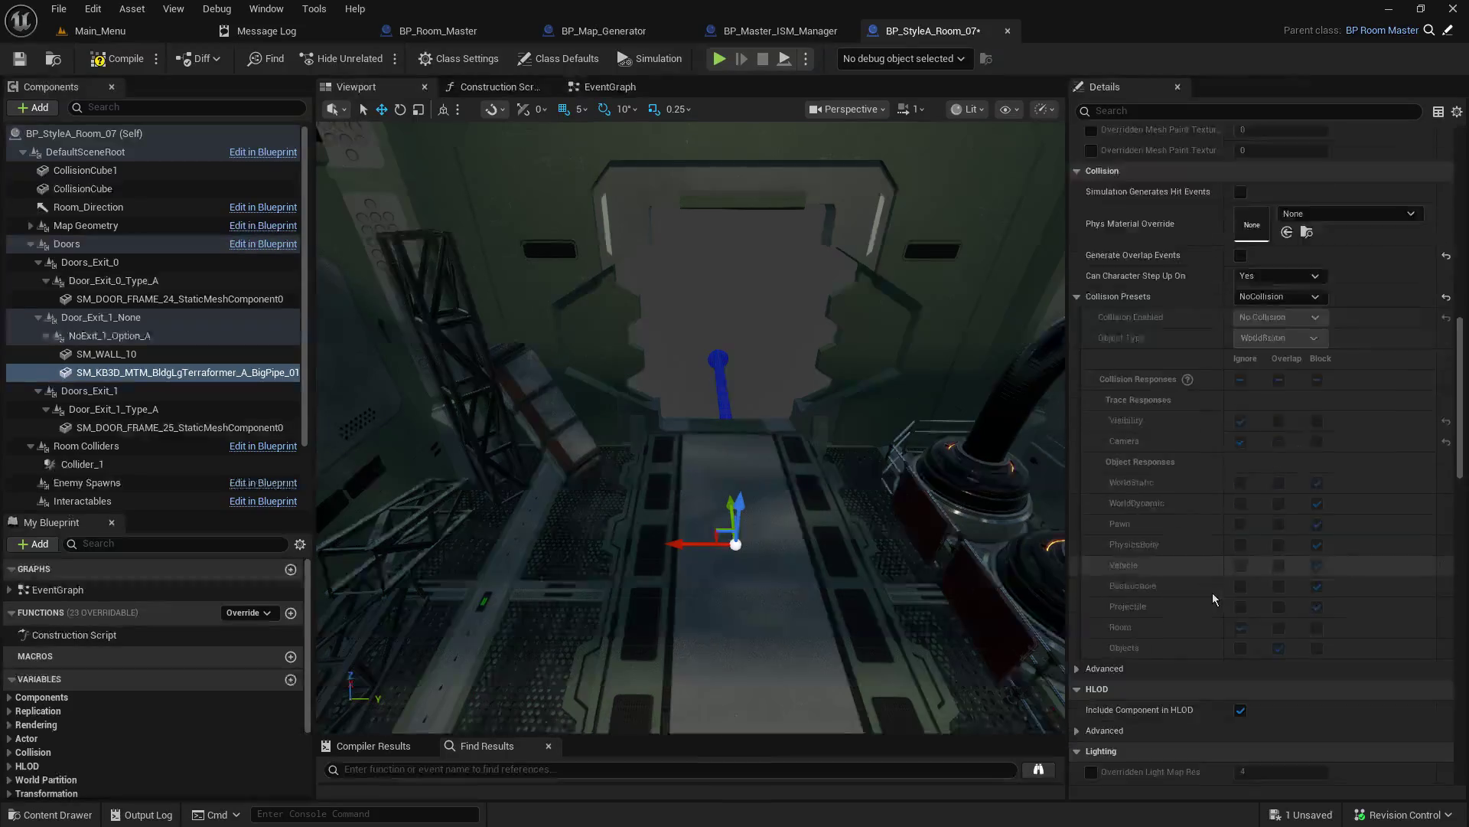
pyautogui.scroll(-10, 1212, 596)
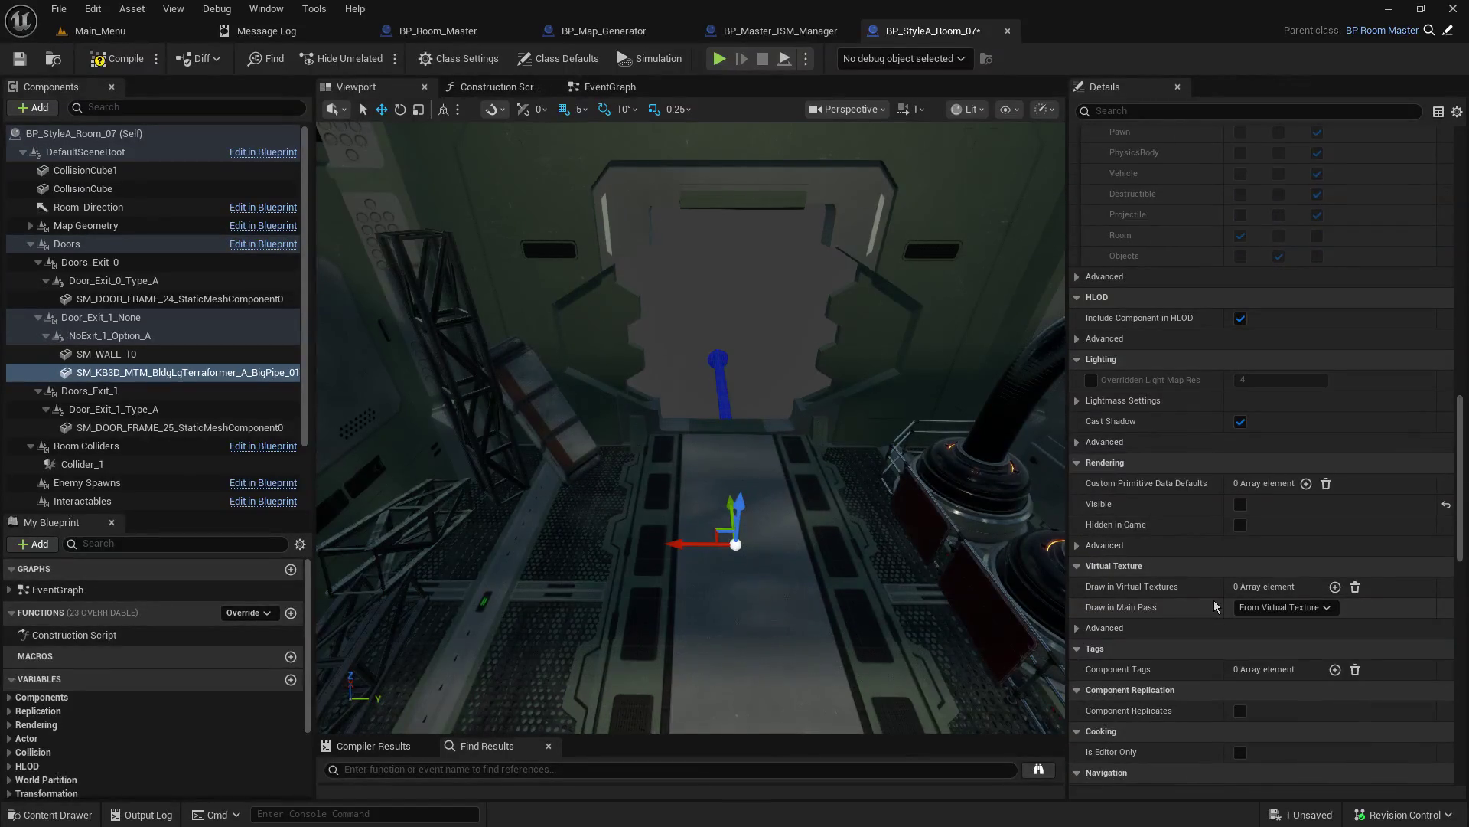
pyautogui.scroll(-4, 1215, 607)
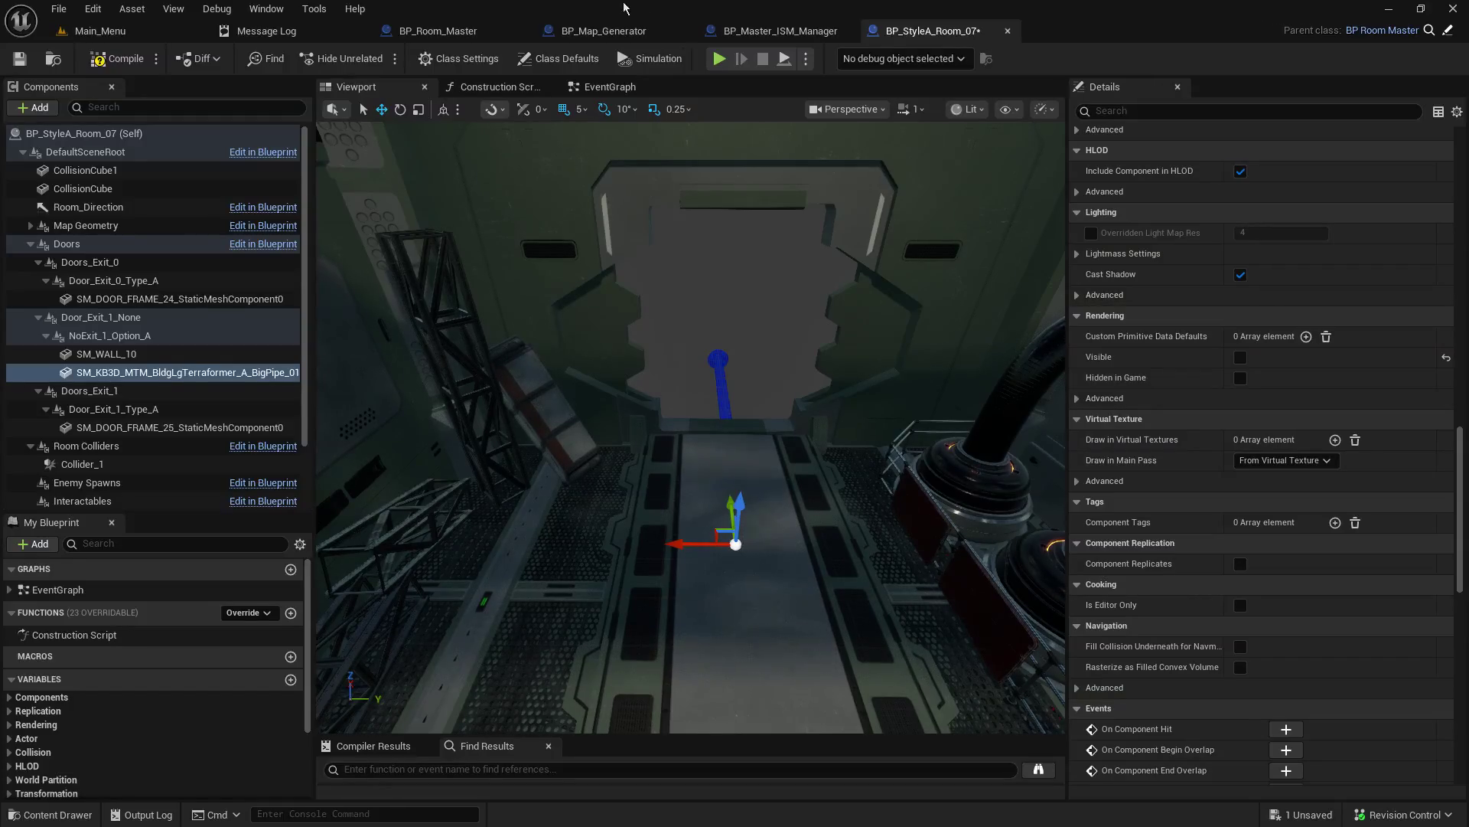
pyautogui.click(490, 29)
pyautogui.moveTo(621, 408)
pyautogui.mouseDown()
pyautogui.moveTo(616, 369)
pyautogui.moveTo(317, 417)
pyautogui.mouseUp()
pyautogui.moveTo(727, 273)
pyautogui.mouseDown()
pyautogui.moveTo(352, 432)
pyautogui.moveTo(206, 407)
pyautogui.mouseUp()
pyautogui.moveTo(536, 459); pyautogui.dragTo(992, 433)
pyautogui.moveTo(689, 428); pyautogui.dragTo(929, 454)
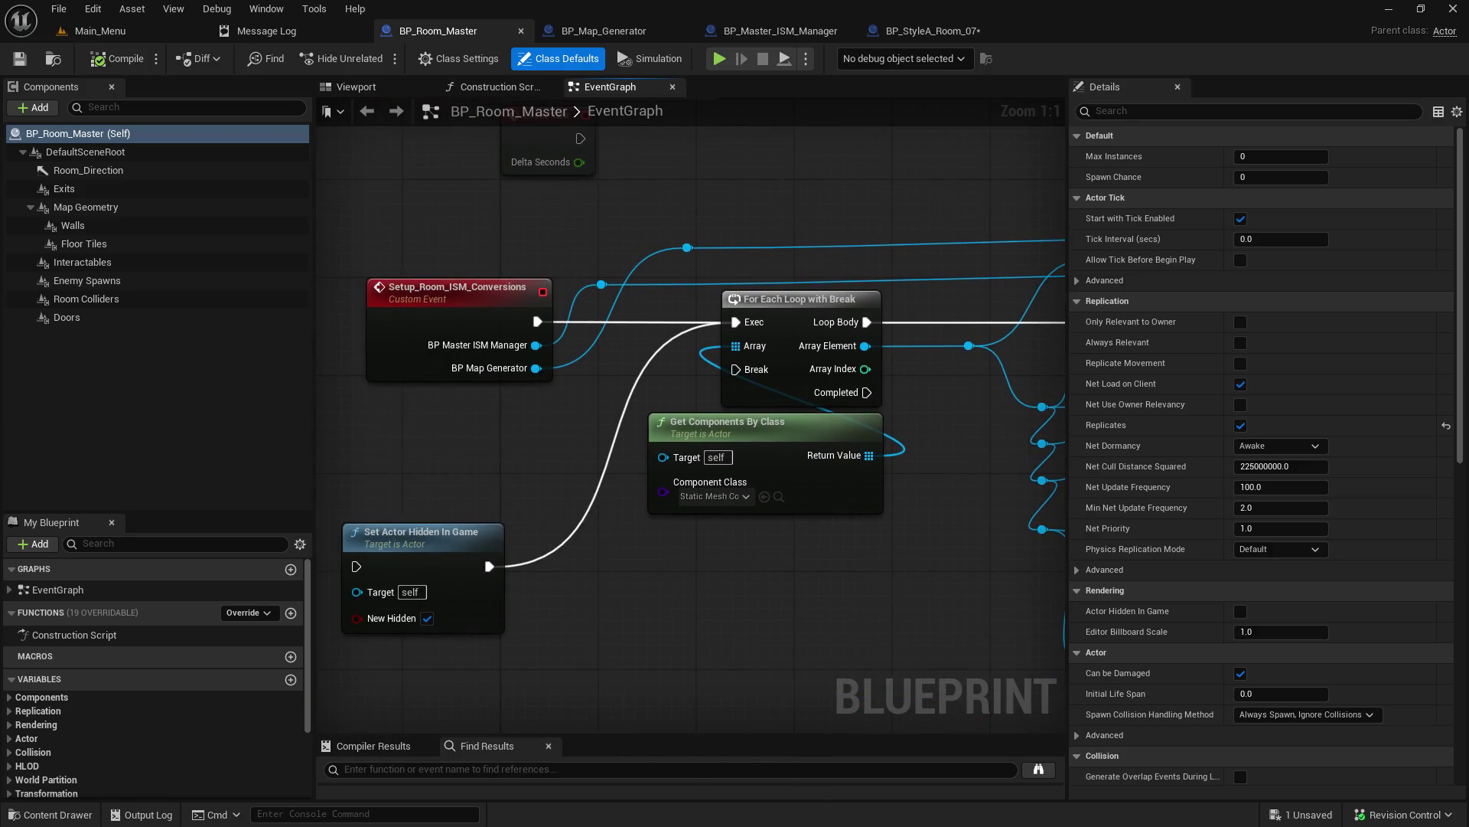
pyautogui.moveTo(841, 383)
pyautogui.mouseDown()
pyautogui.moveTo(709, 402)
pyautogui.moveTo(473, 501)
pyautogui.mouseUp()
pyautogui.moveTo(612, 612)
pyautogui.mouseDown()
pyautogui.moveTo(1028, 677)
pyautogui.moveTo(863, 573)
pyautogui.moveTo(558, 132)
pyautogui.moveTo(367, 295)
pyautogui.mouseUp()
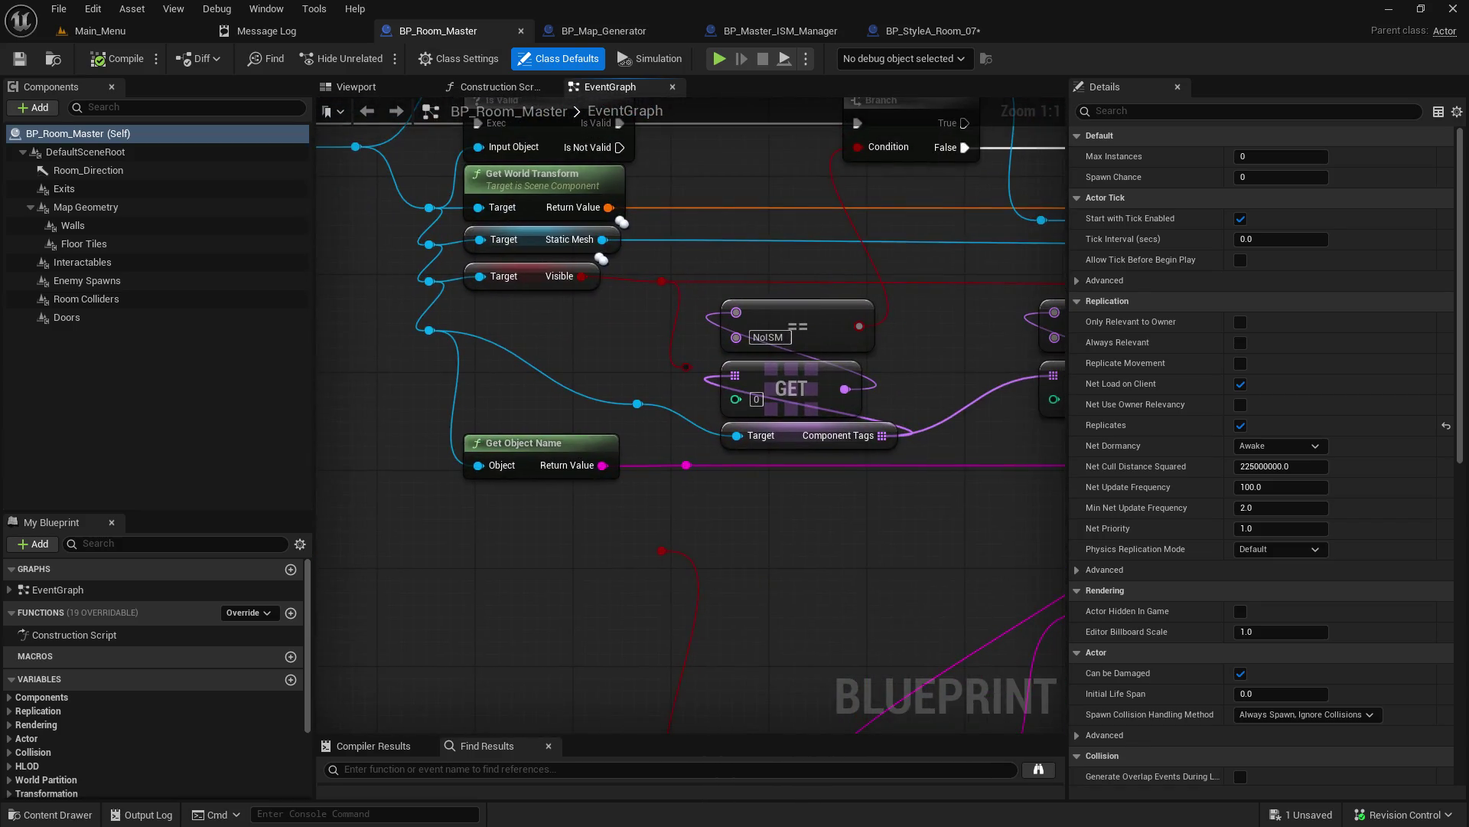
pyautogui.moveTo(1117, 68); pyautogui.dragTo(841, 206)
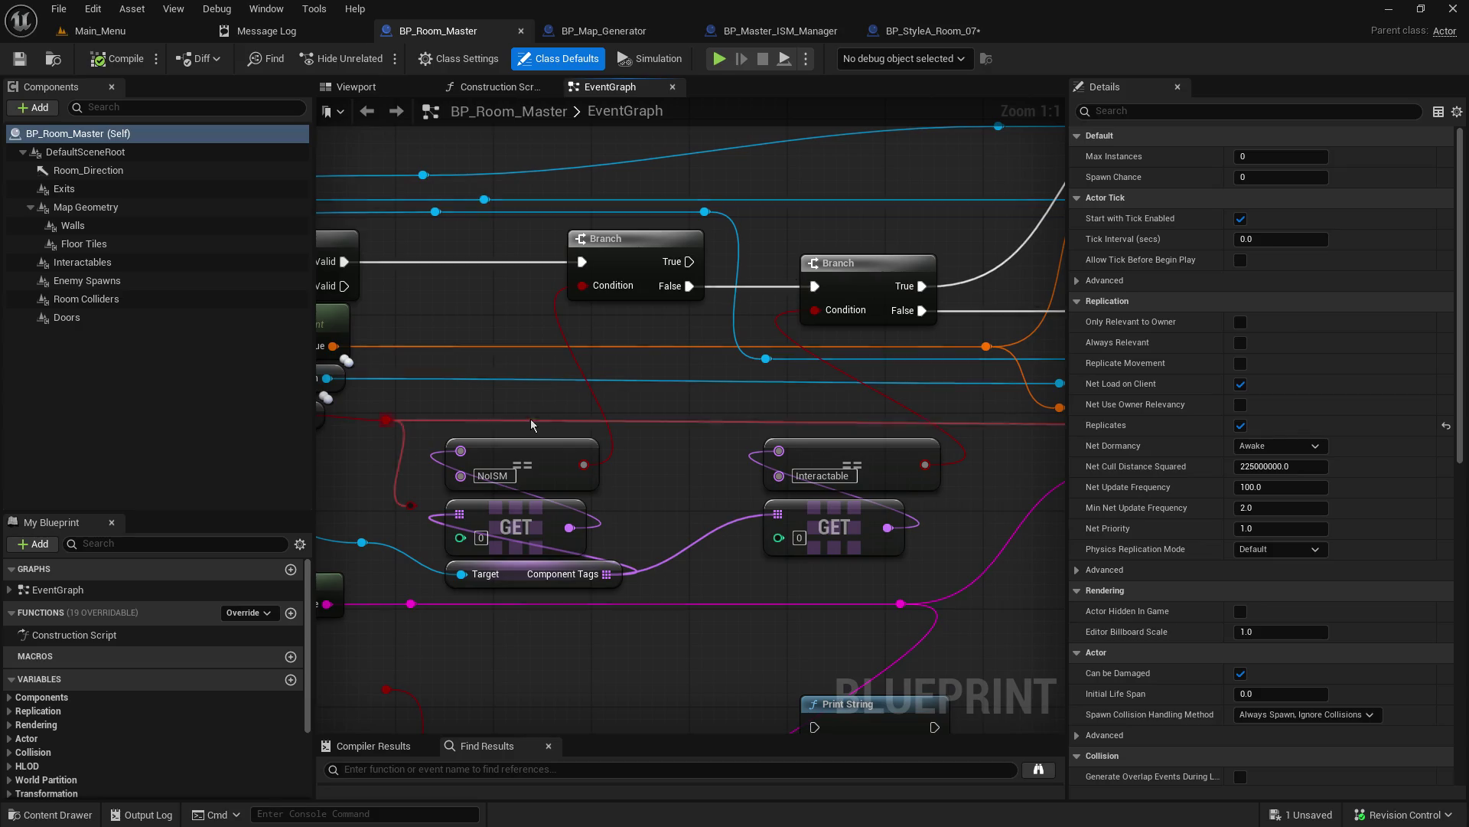
pyautogui.click(924, 35)
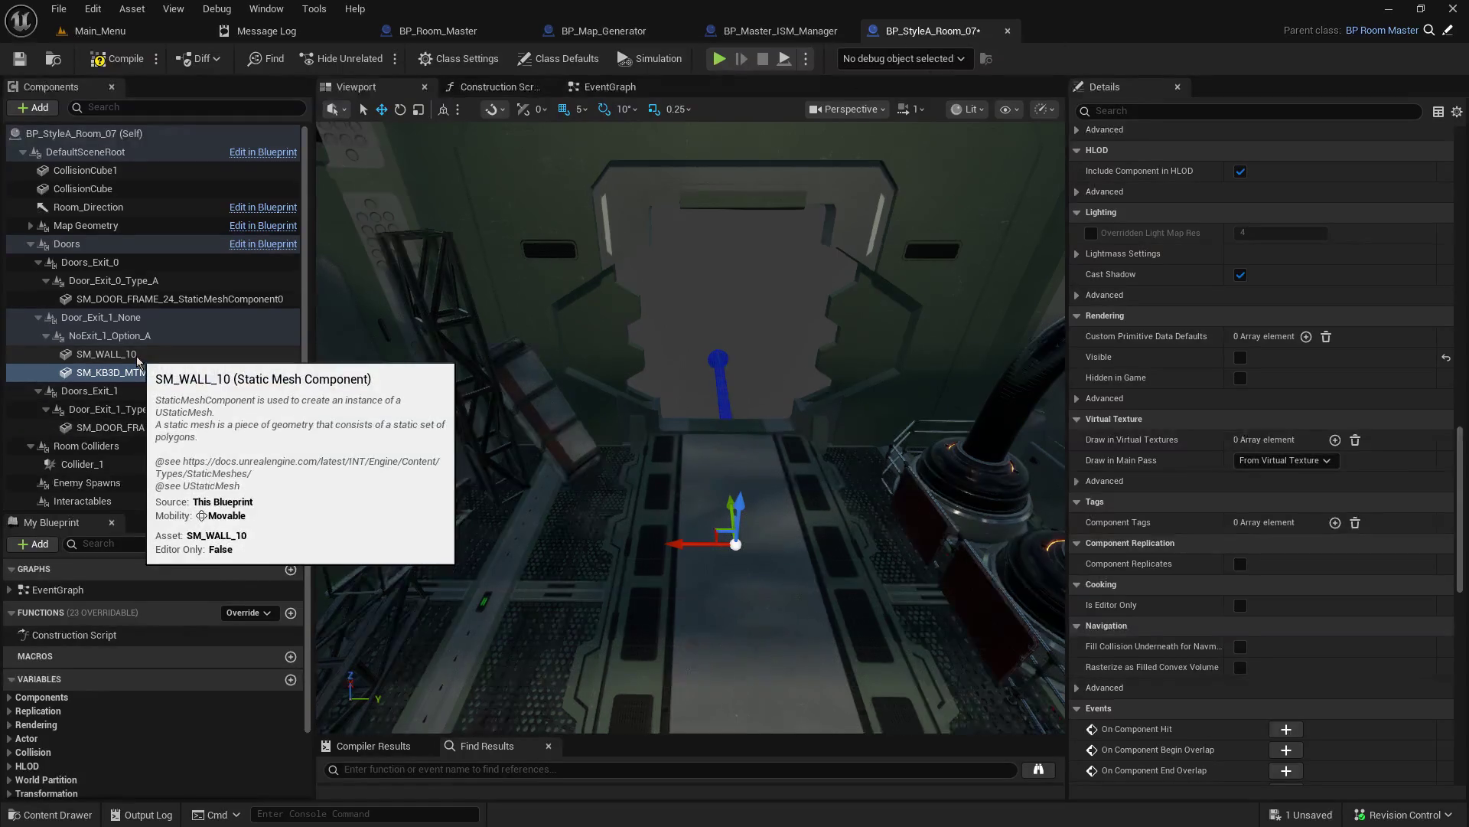
# Step: Filter Details by 'tags' and confirm Room_07's SM_WALL_10 and NoExit_1_Option_A have no tags
pyautogui.write('tags')
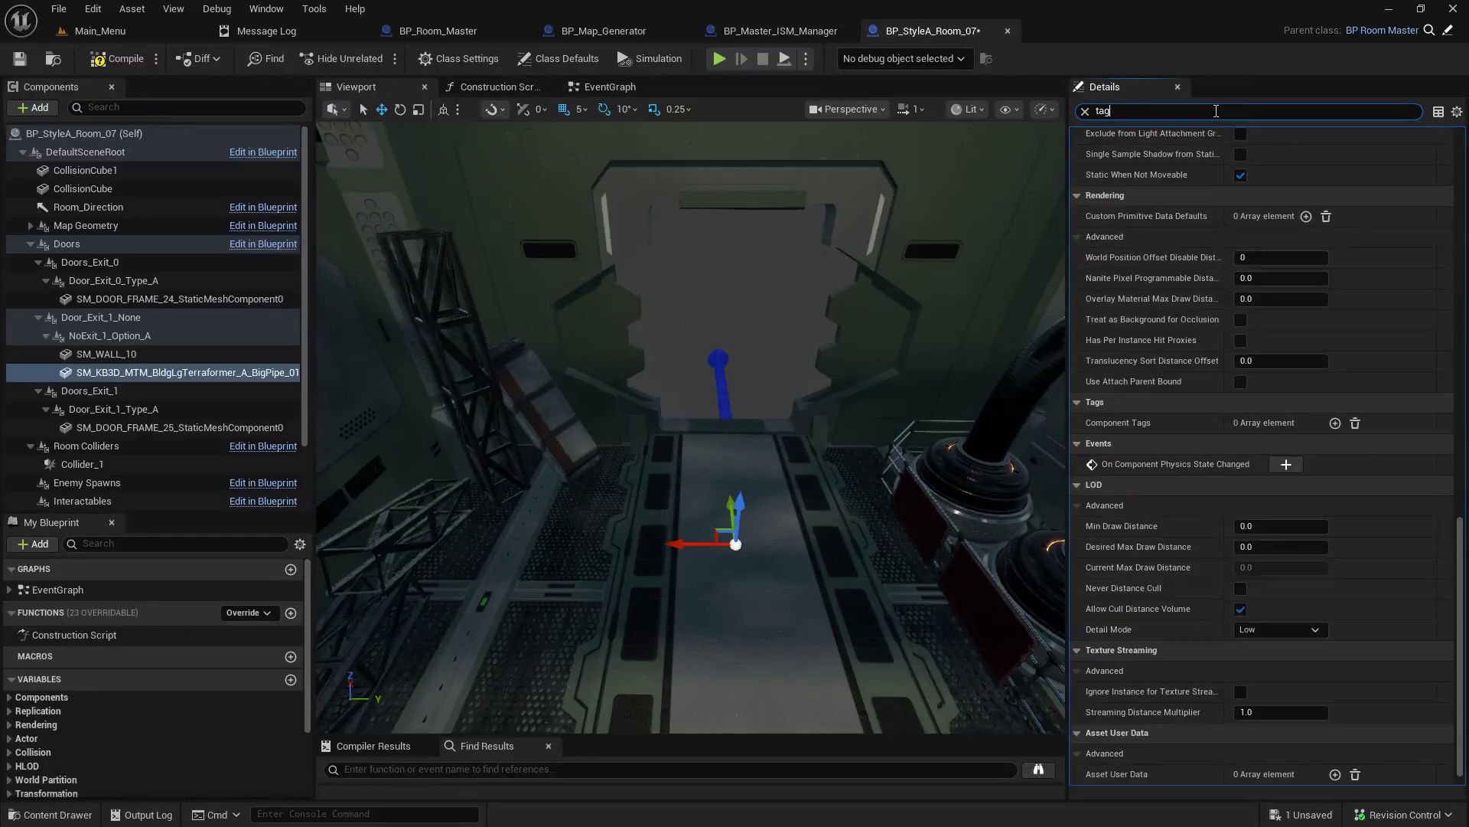
pyautogui.click(140, 353)
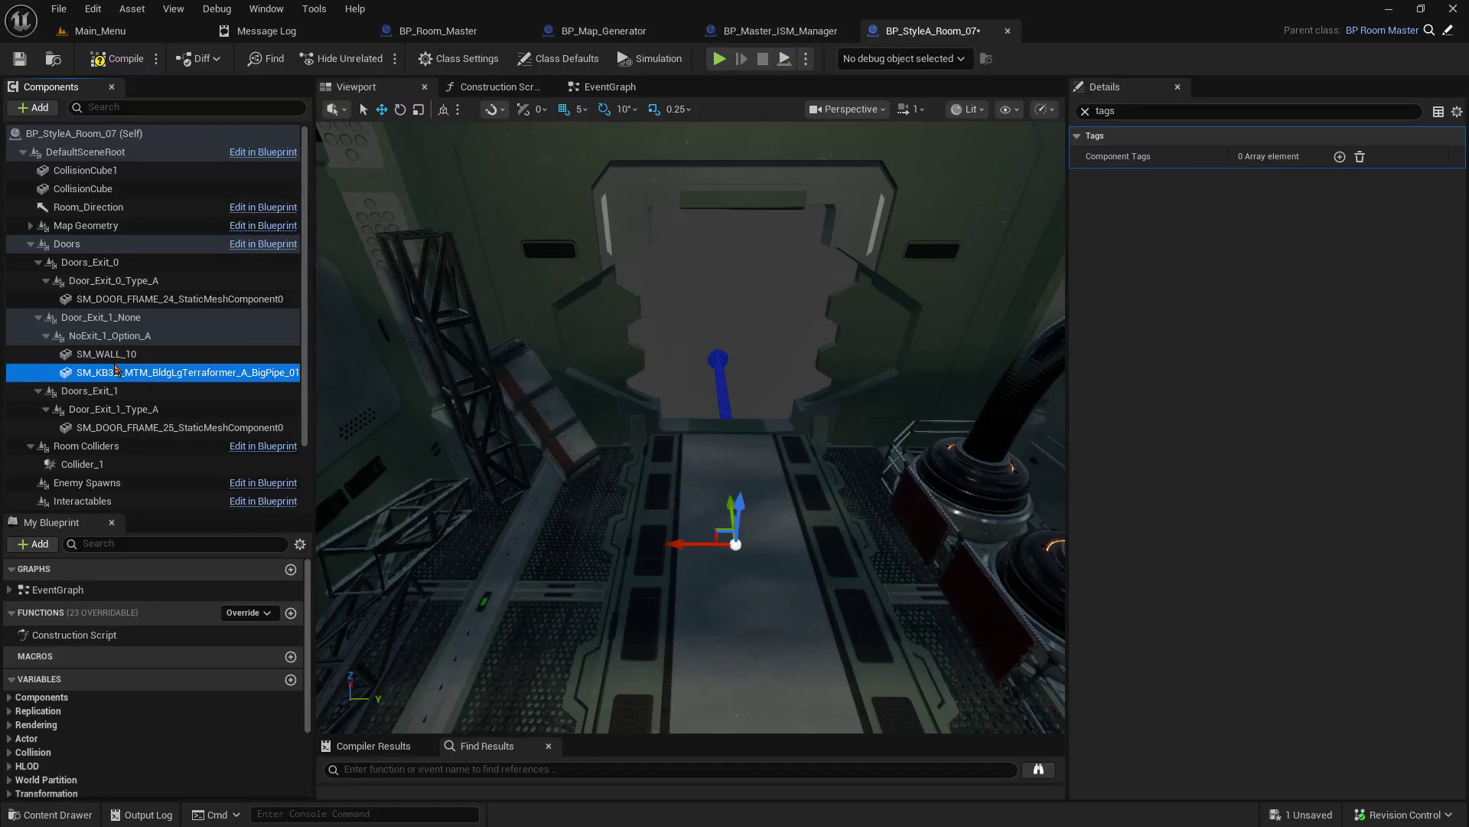
pyautogui.click(146, 336)
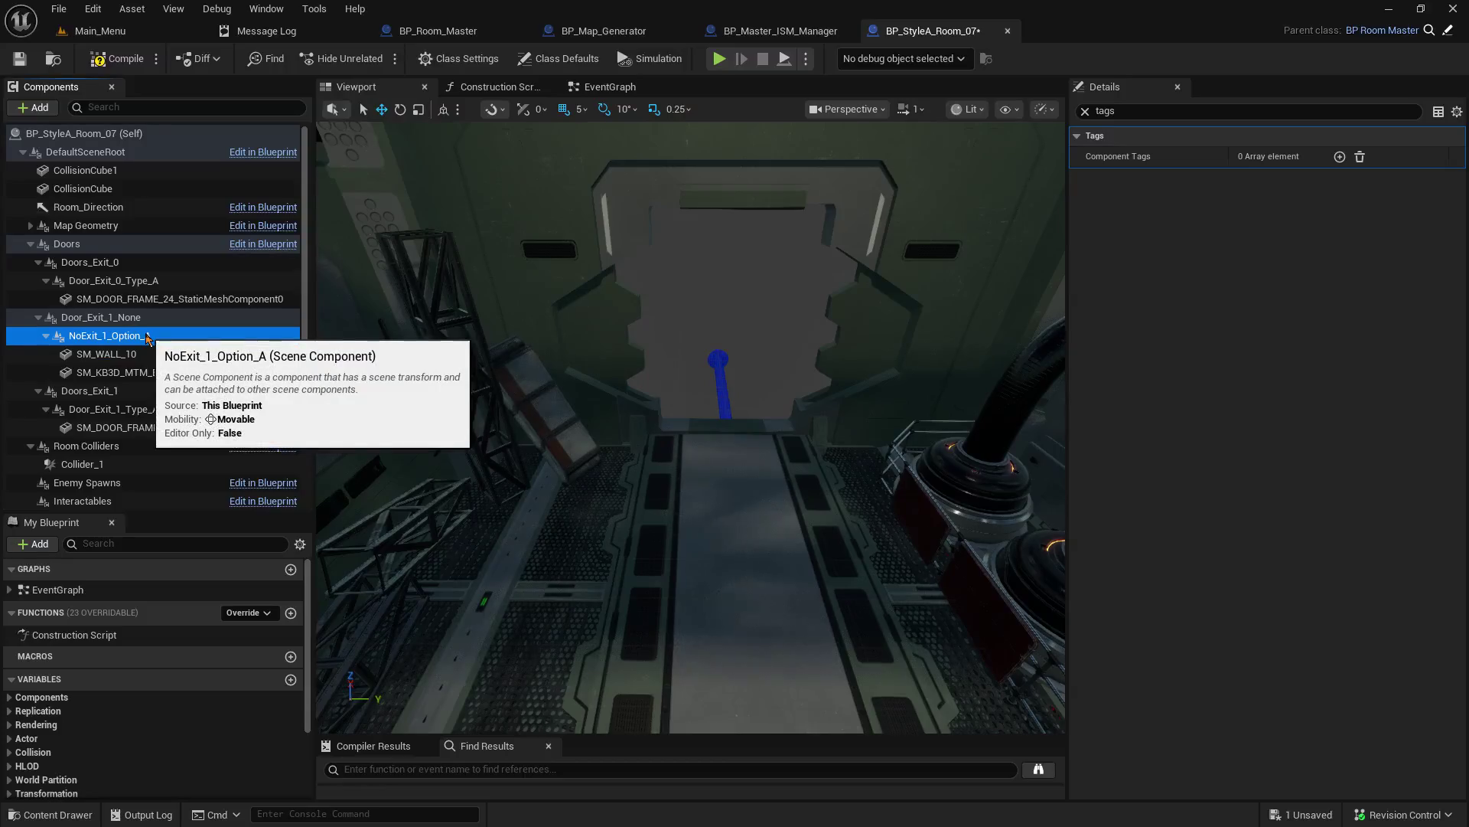
pyautogui.click(136, 357)
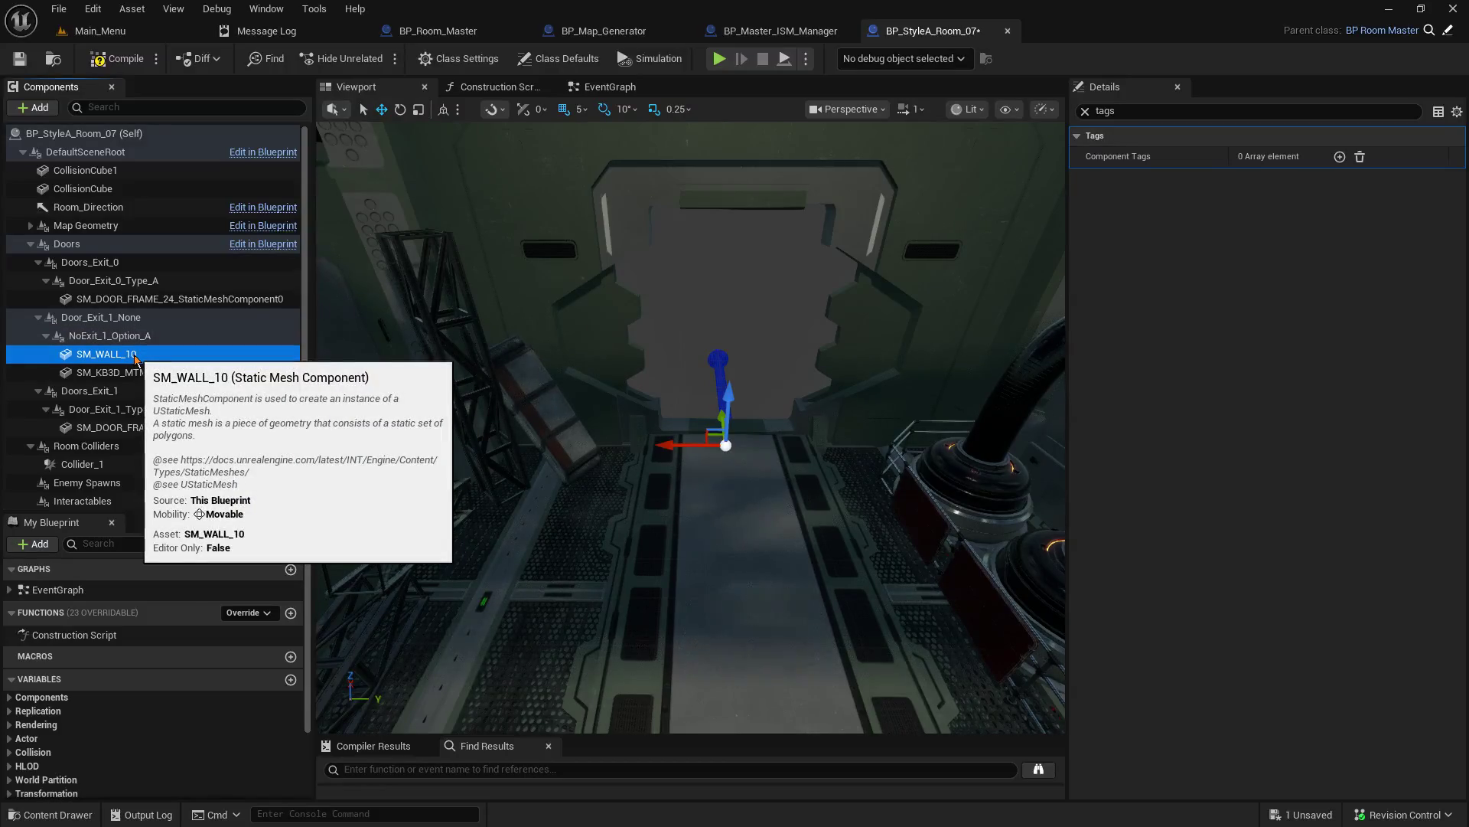
# Step: Open BP_StyleA_Room_03 and check SM_WALL_113's component tags using a 'tag' filter
pyautogui.click(101, 31)
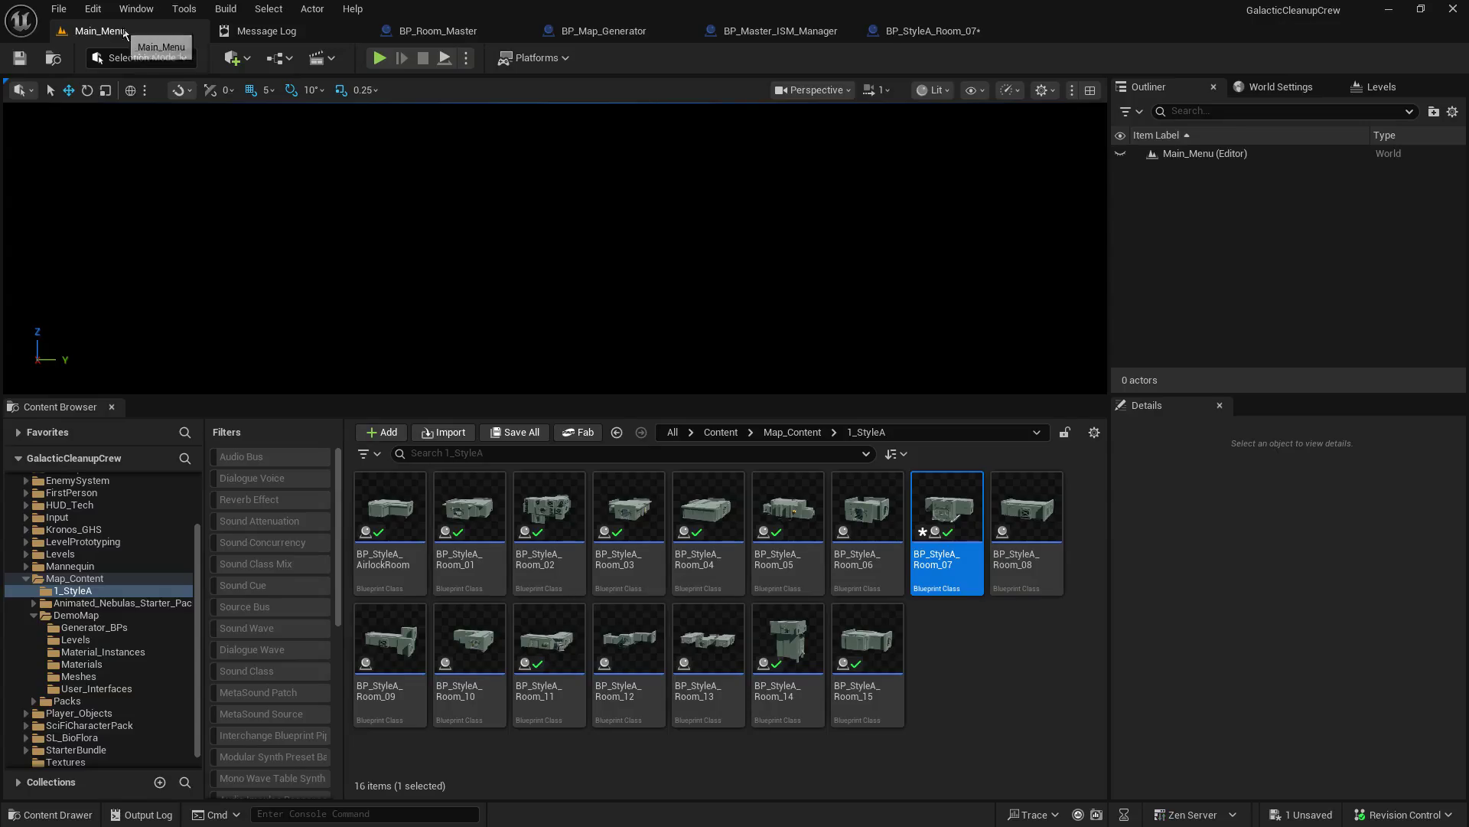
pyautogui.click(645, 501)
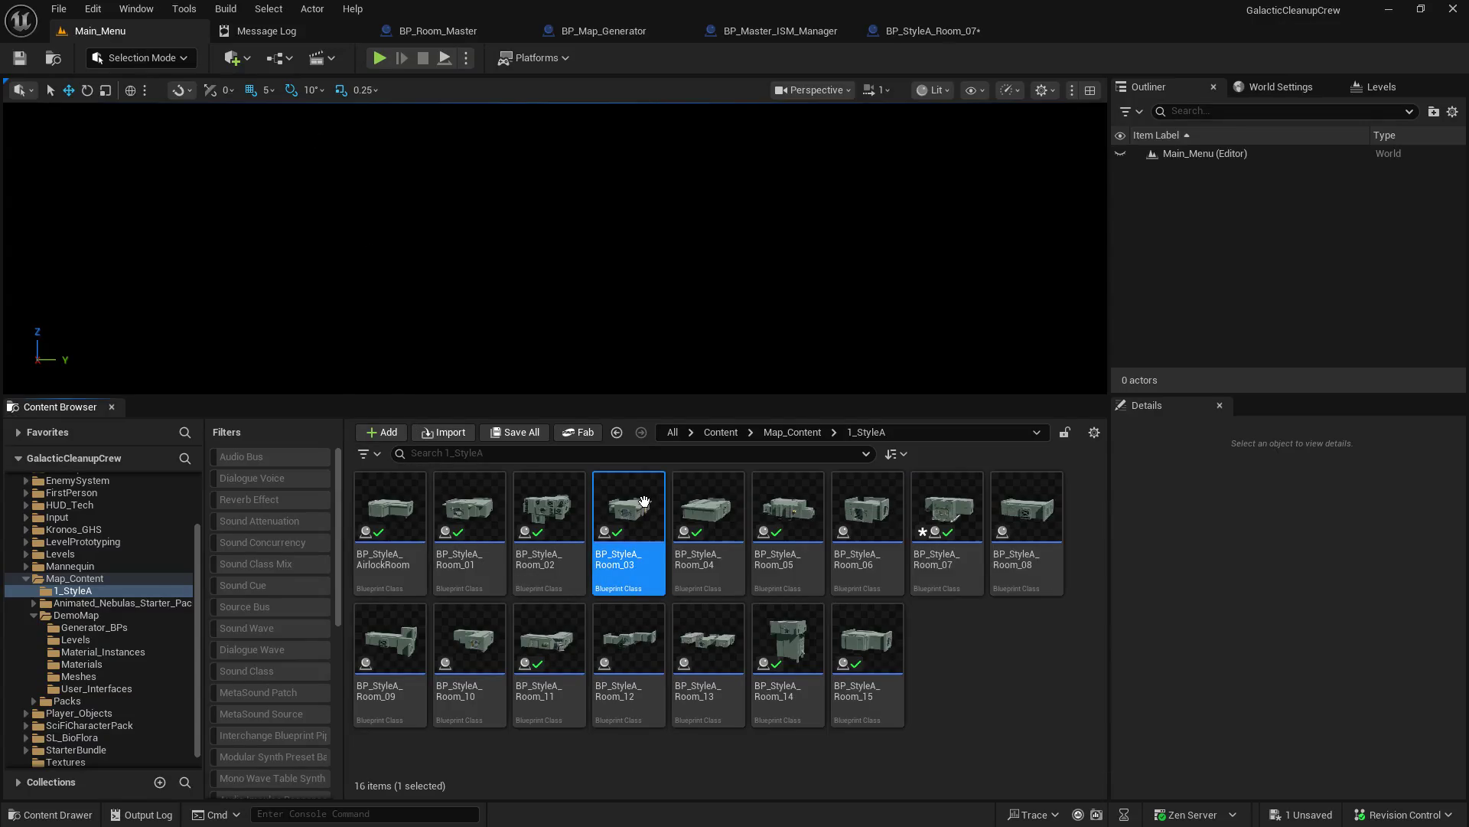
pyautogui.doubleClick(646, 506)
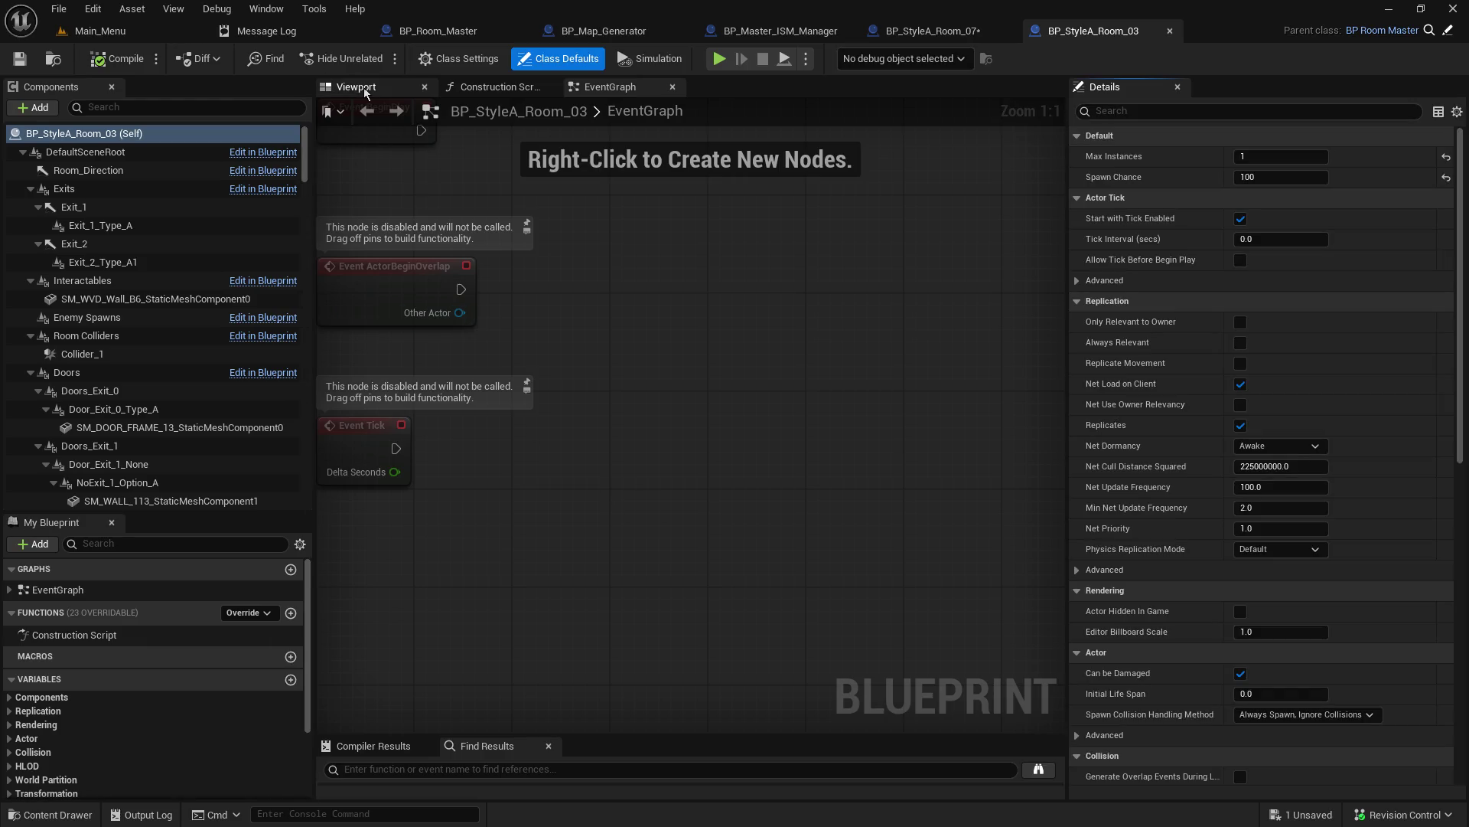
pyautogui.click(354, 87)
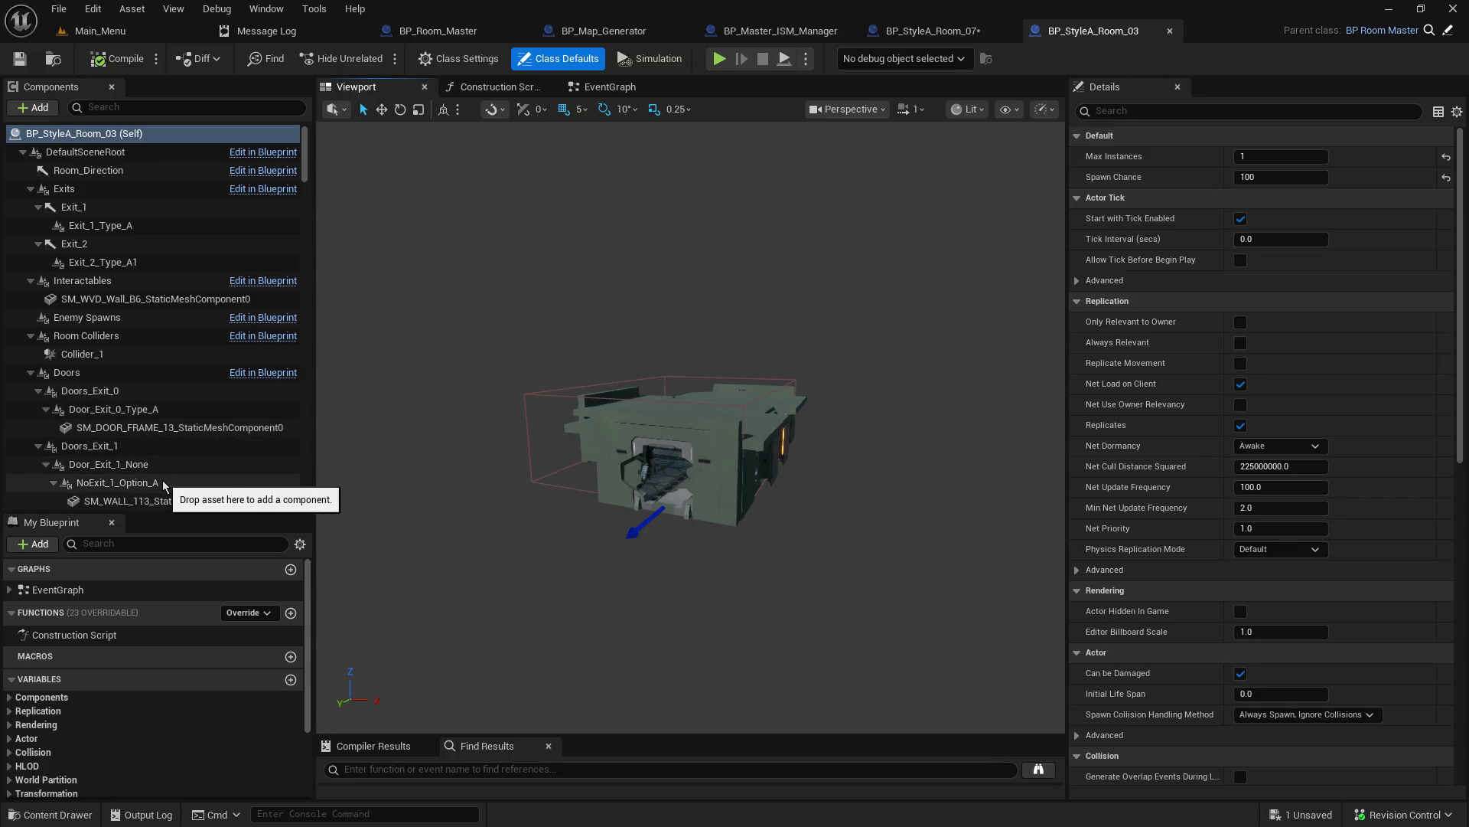
pyautogui.click(134, 500)
pyautogui.click(1226, 112)
pyautogui.write('tag')
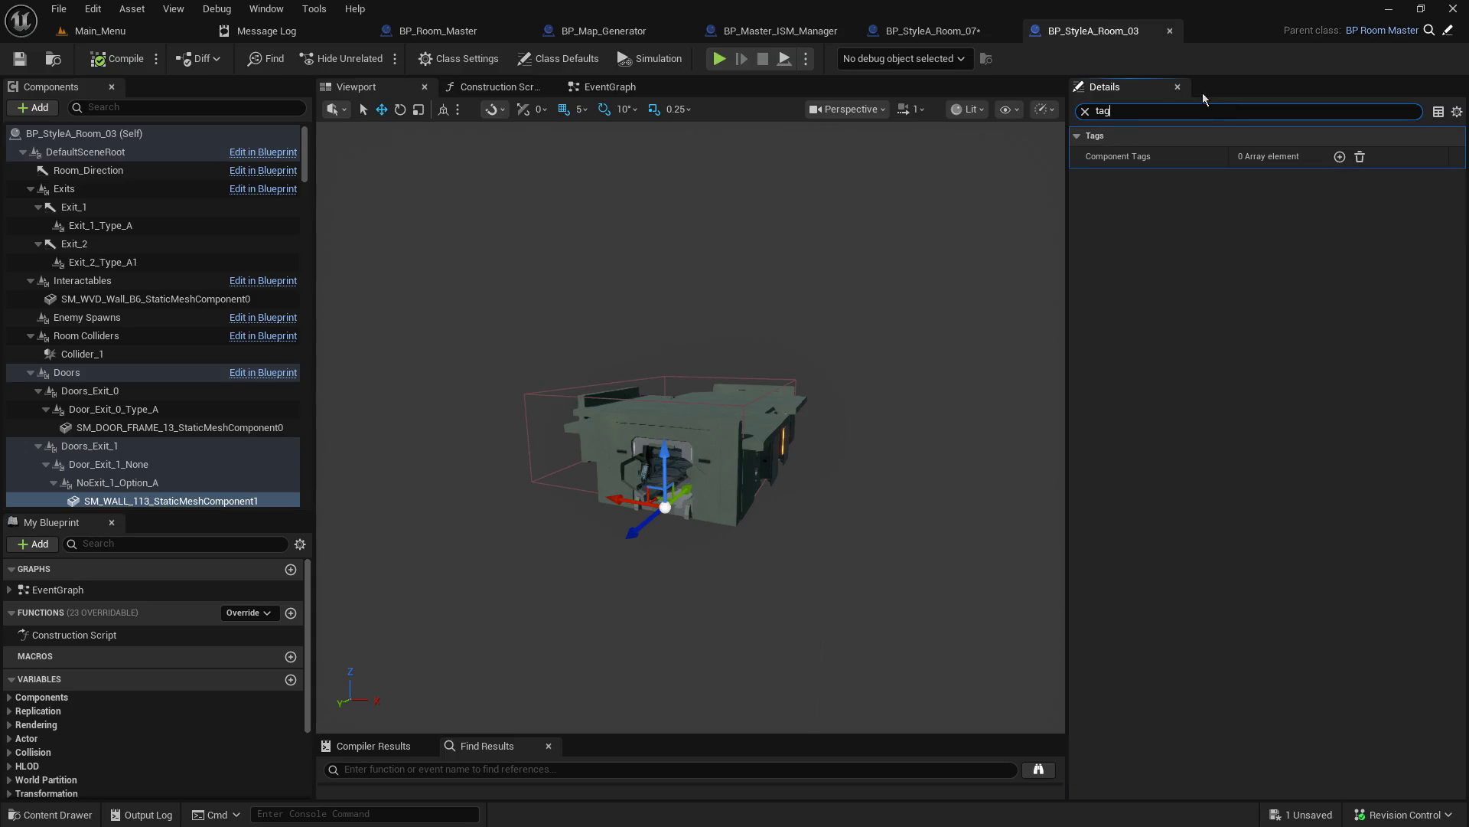
pyautogui.scroll(-2, 122, 386)
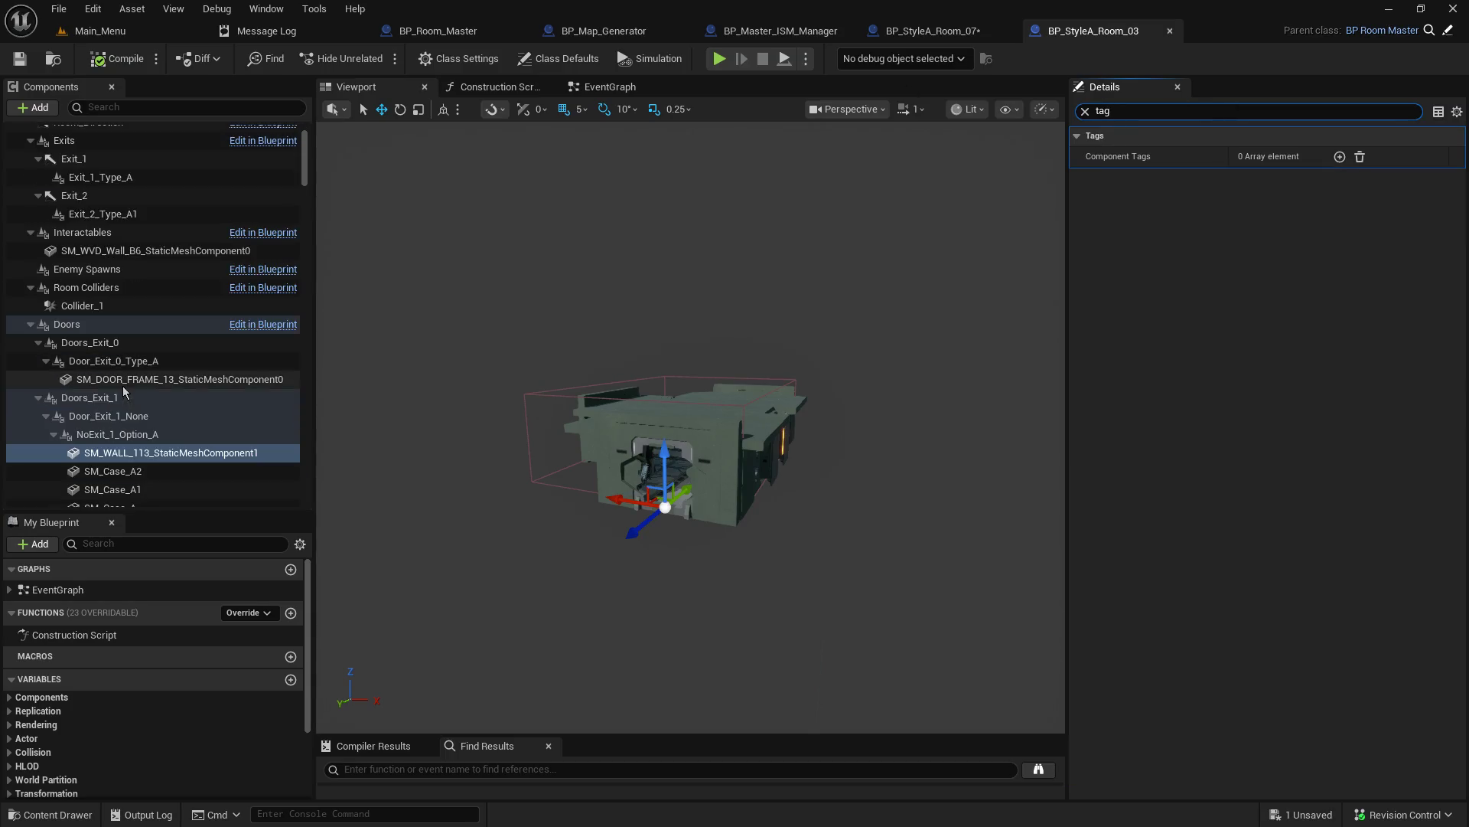
# Step: Check SM_Case_A2, SM_Case_A1, SM_Case_A and SM_NitrogenTank_Covered for tags, then close Room_03
pyautogui.click(158, 473)
pyautogui.click(157, 490)
pyautogui.scroll(-2, 153, 467)
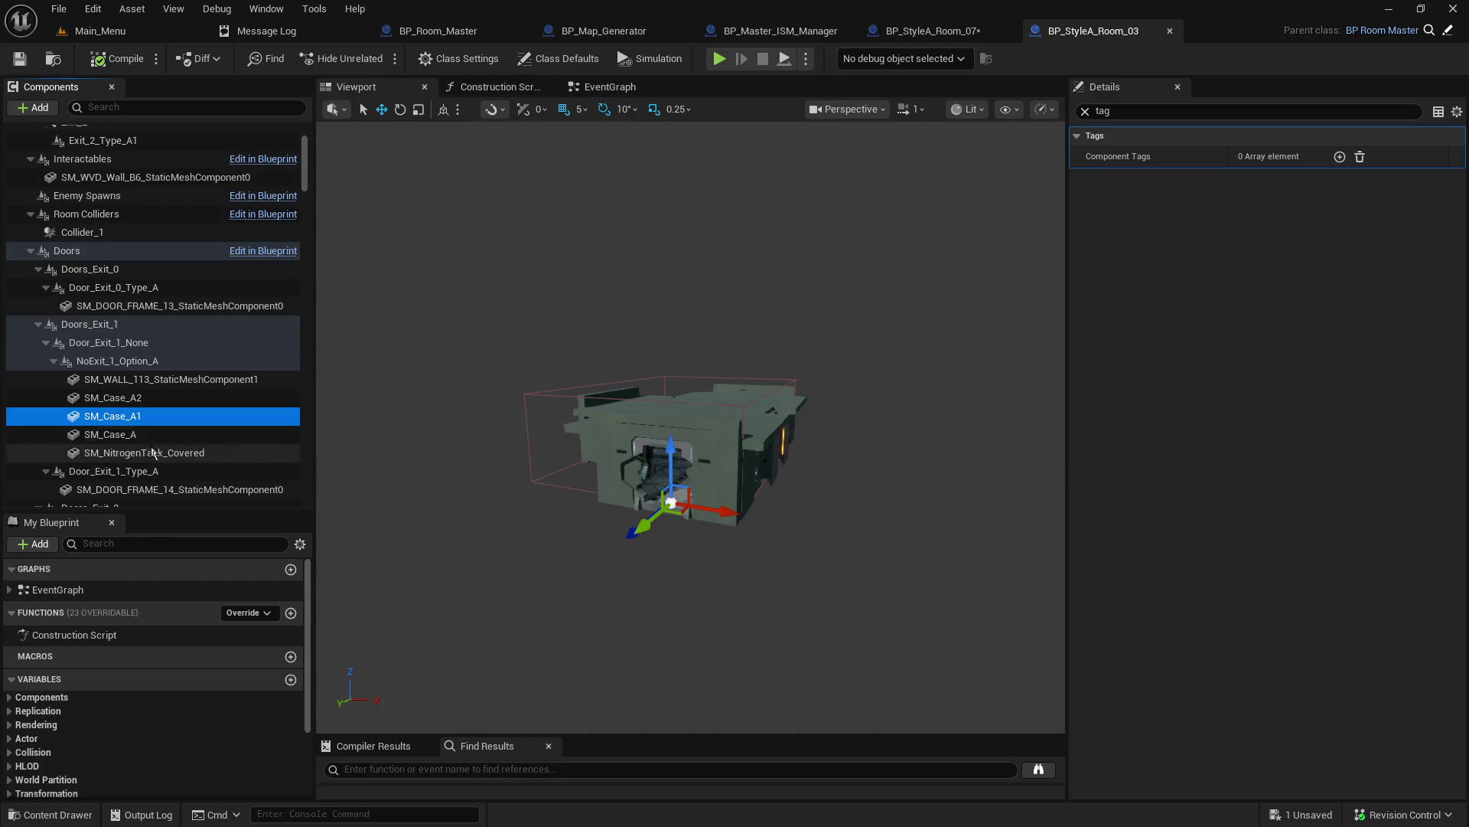
pyautogui.click(150, 435)
pyautogui.click(153, 453)
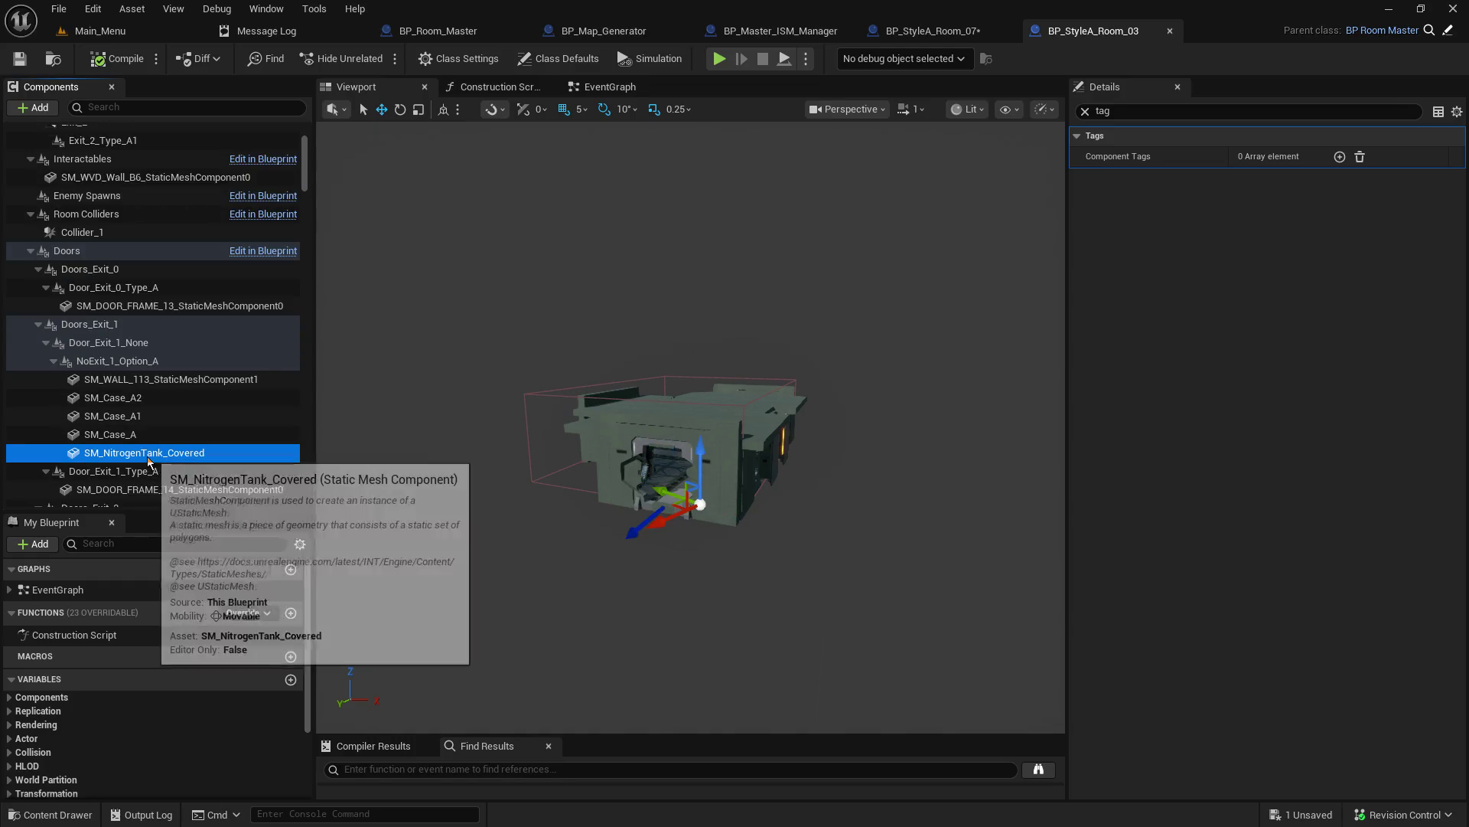
pyautogui.click(1171, 31)
pyautogui.click(126, 33)
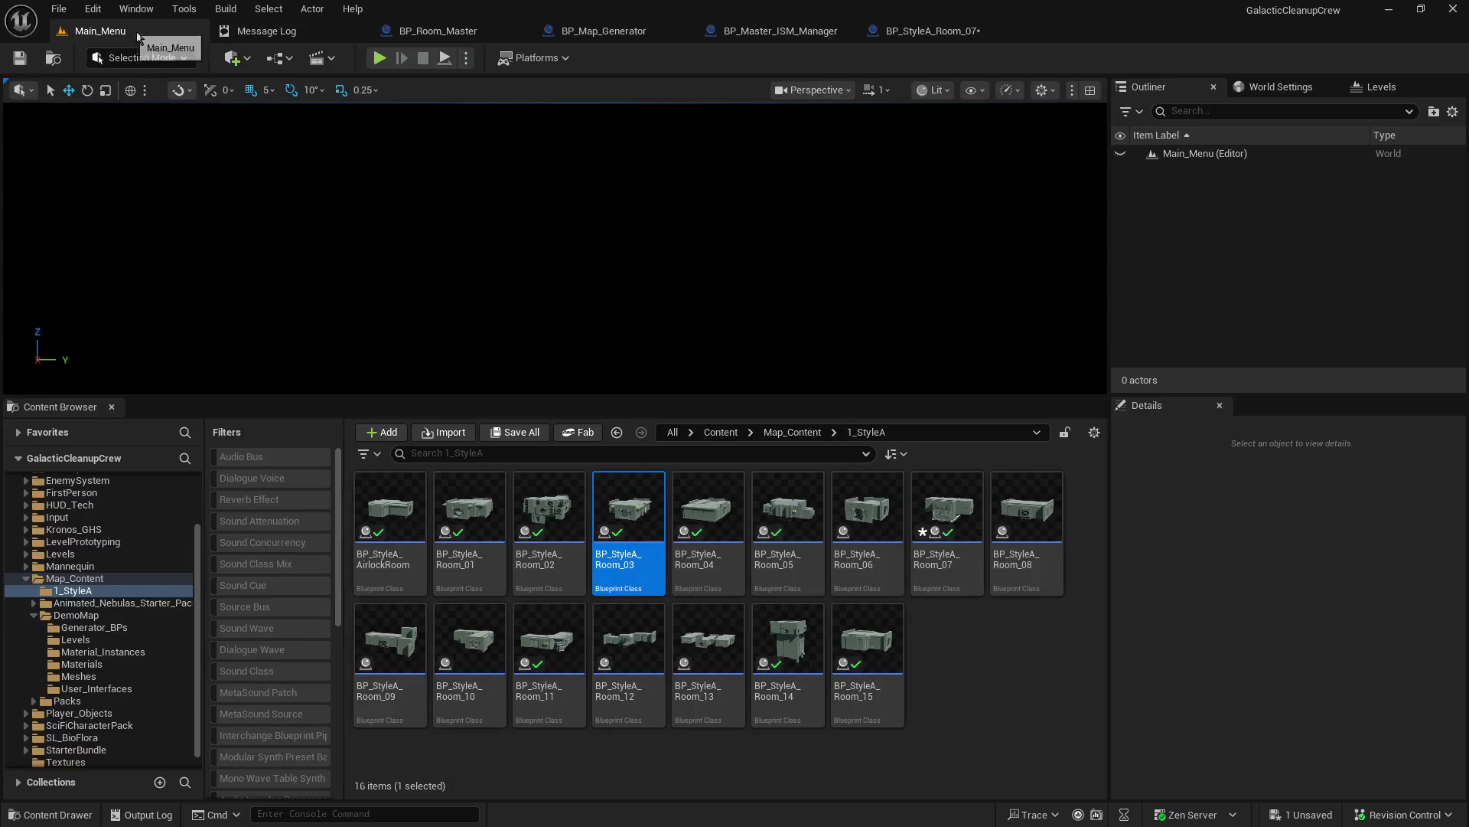
# Step: Open BP_StyleA_Room_01, select SM_WALL_09, and add an empty Component Tags entry
pyautogui.doubleClick(494, 504)
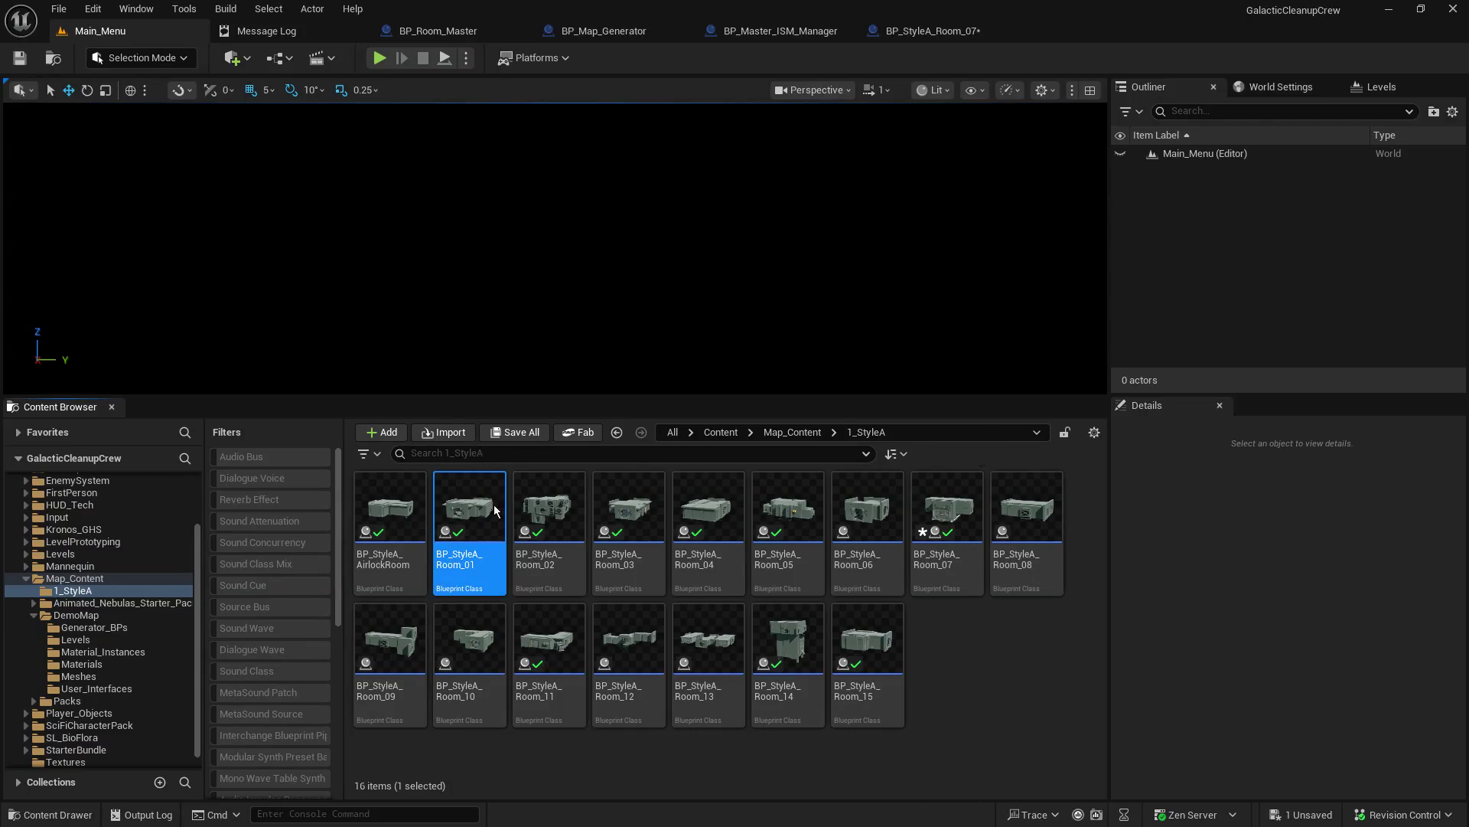
pyautogui.click(369, 90)
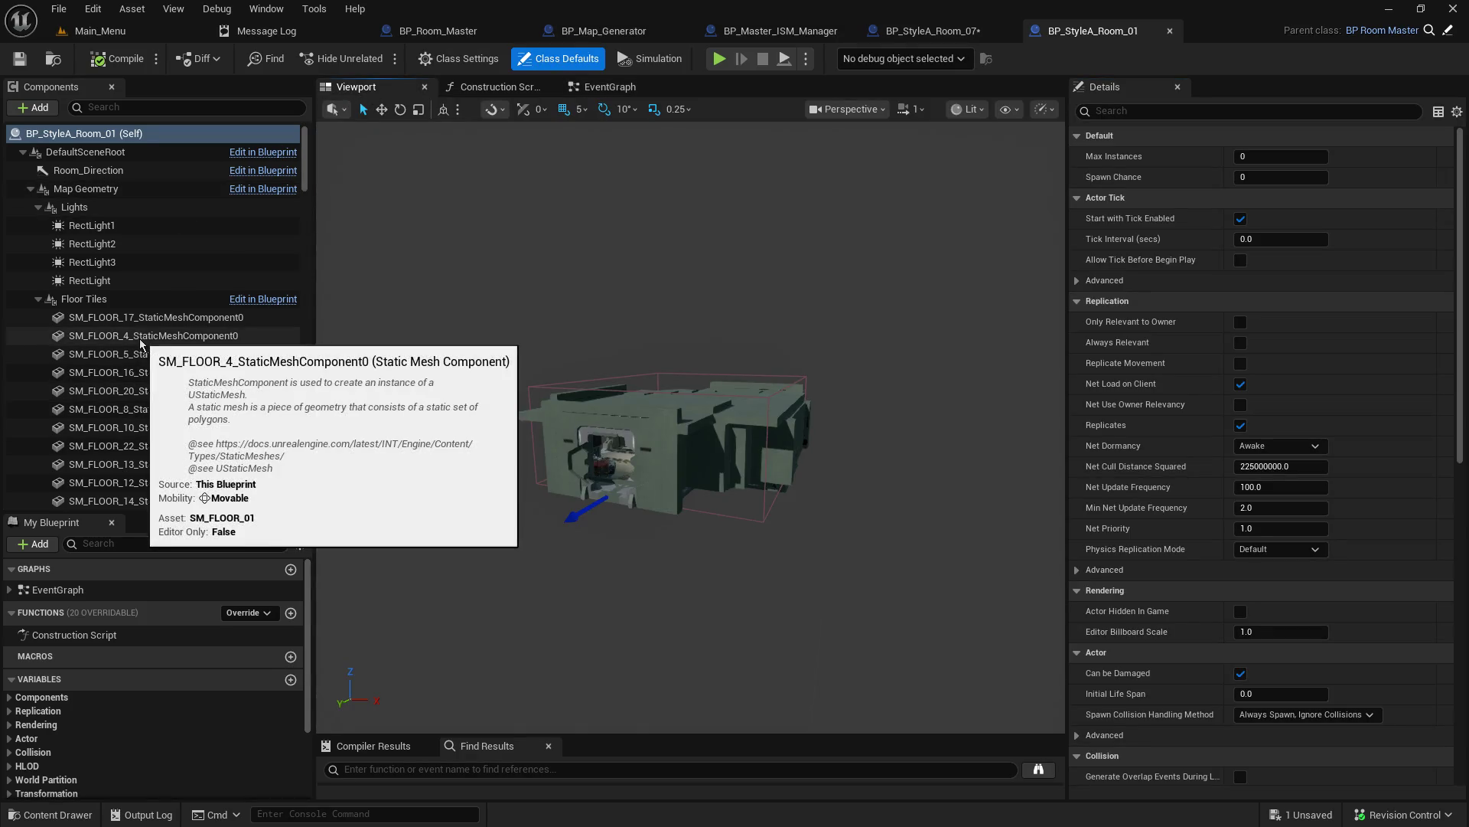
pyautogui.click(31, 189)
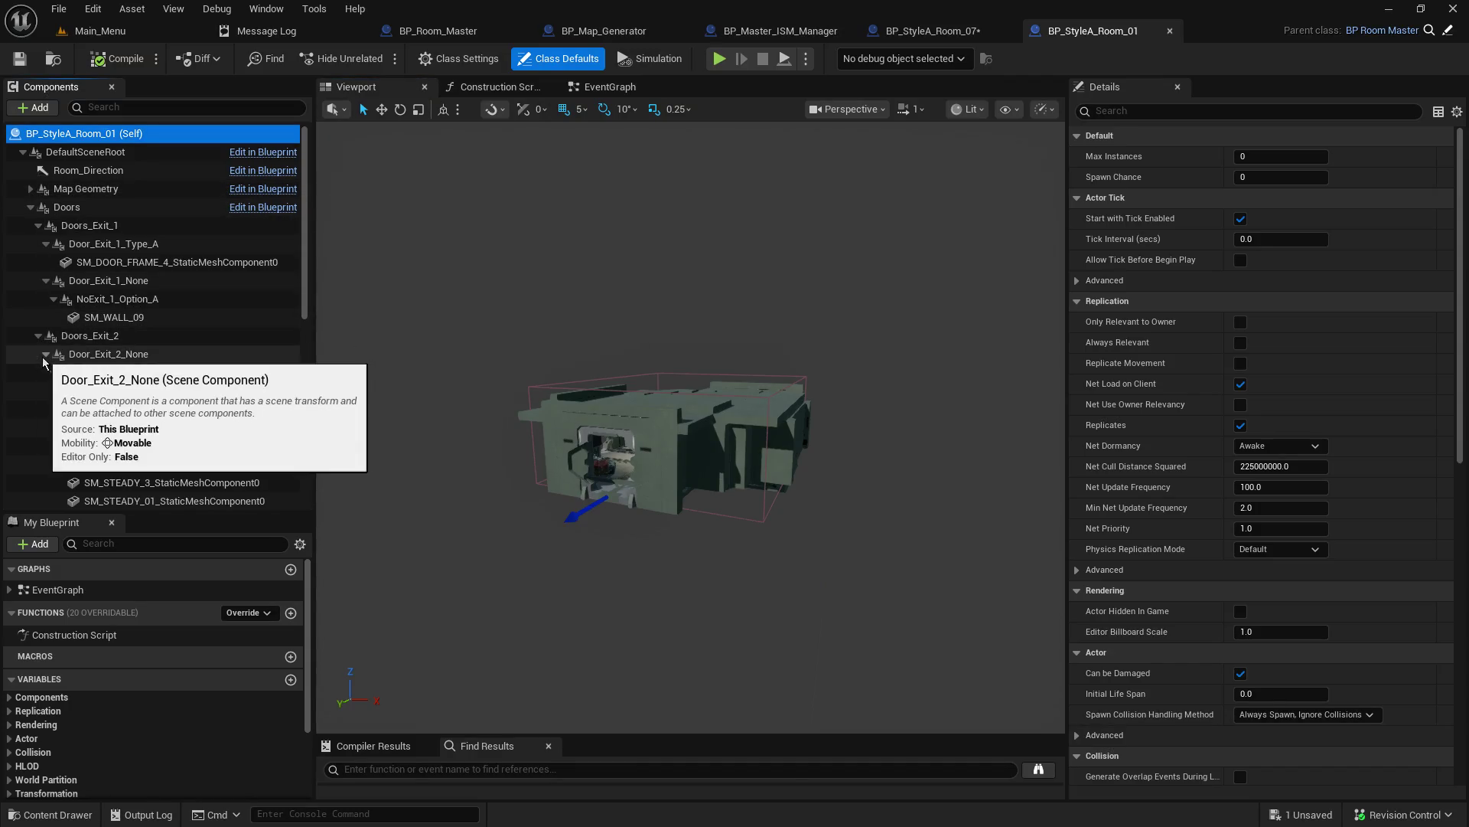
pyautogui.click(121, 320)
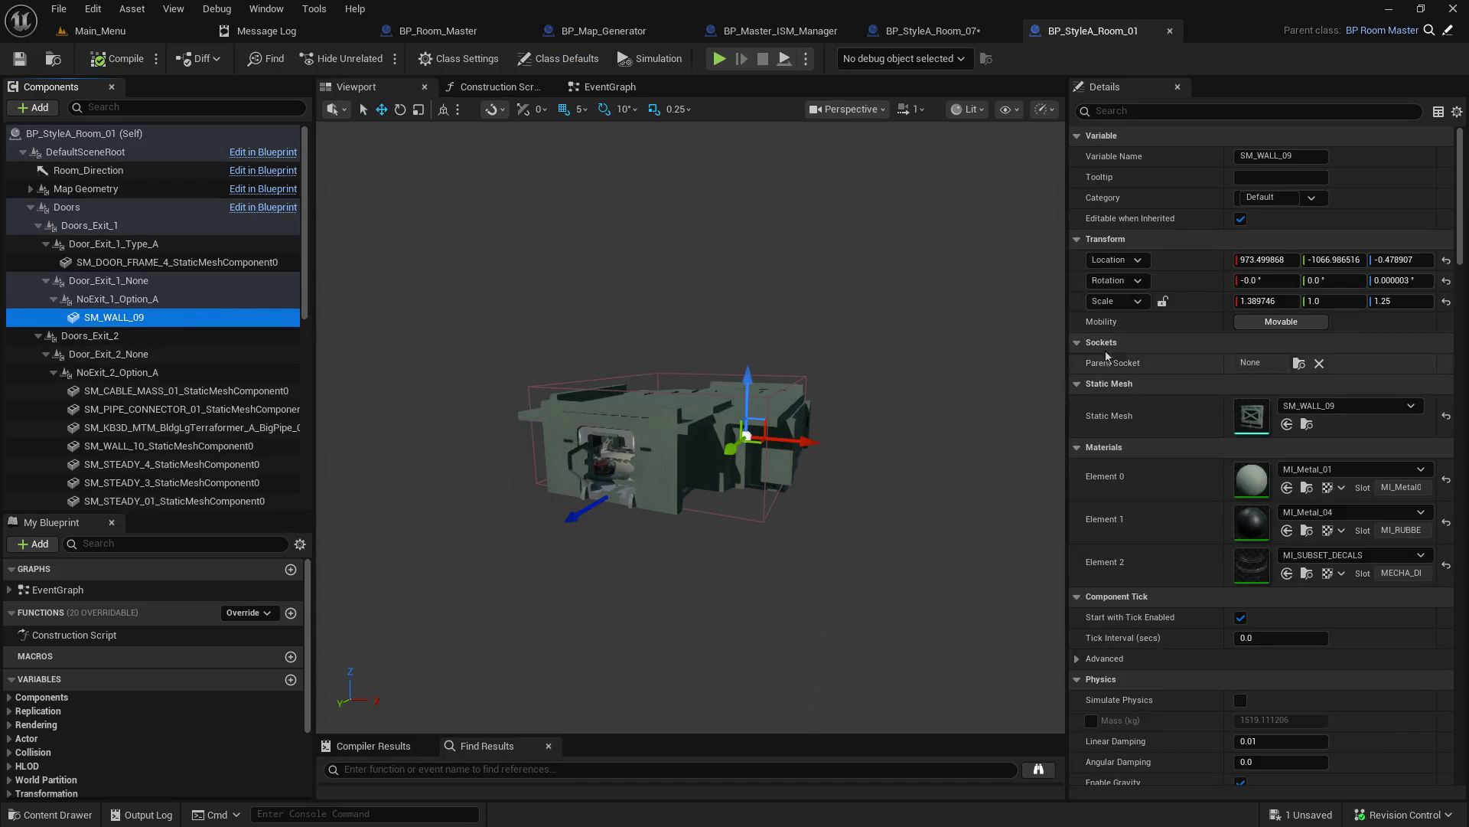
pyautogui.click(1174, 109)
pyautogui.write('g')
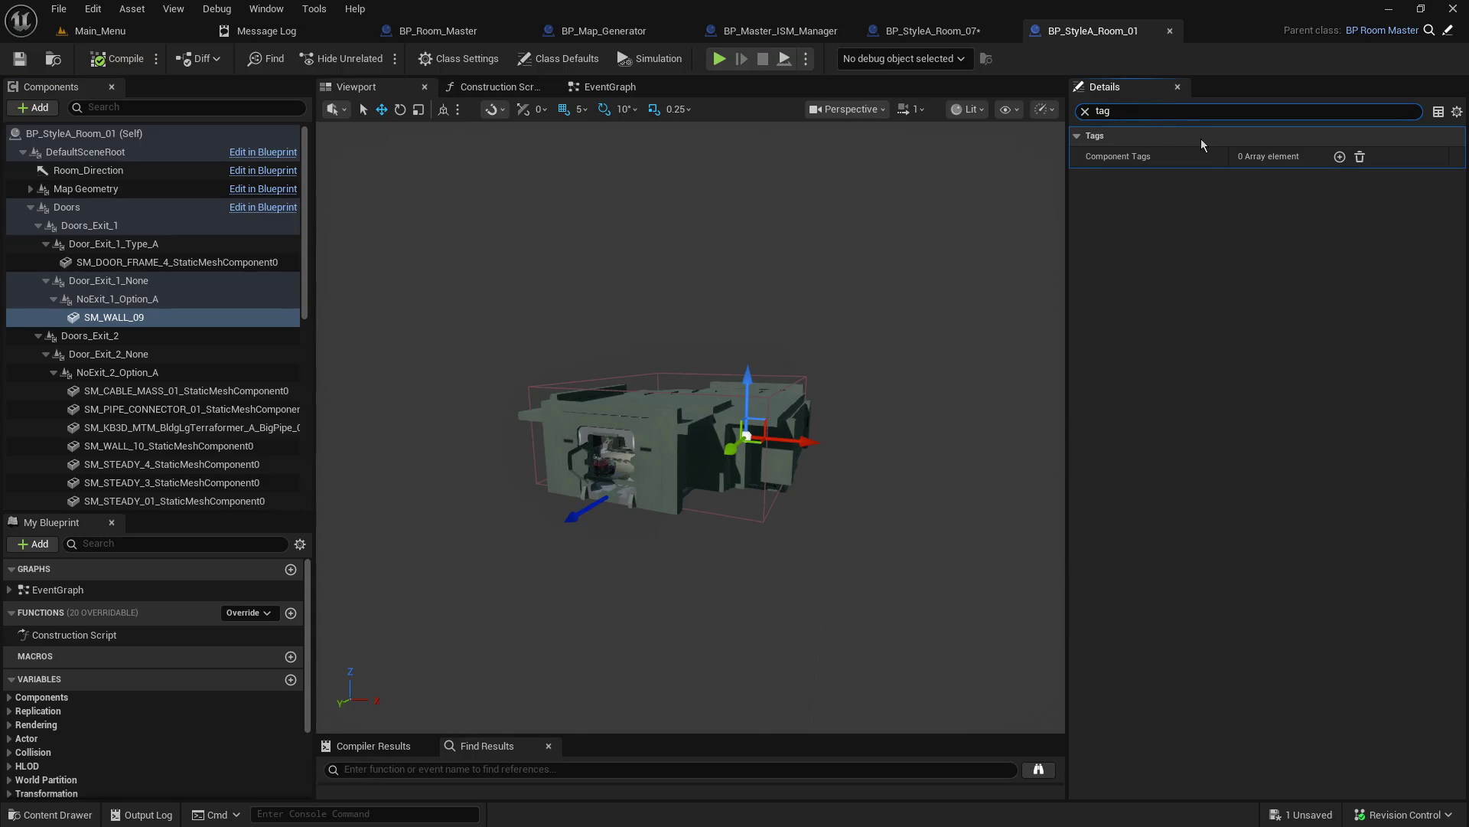
pyautogui.press('BackSpace')
pyautogui.press('BackSpace')
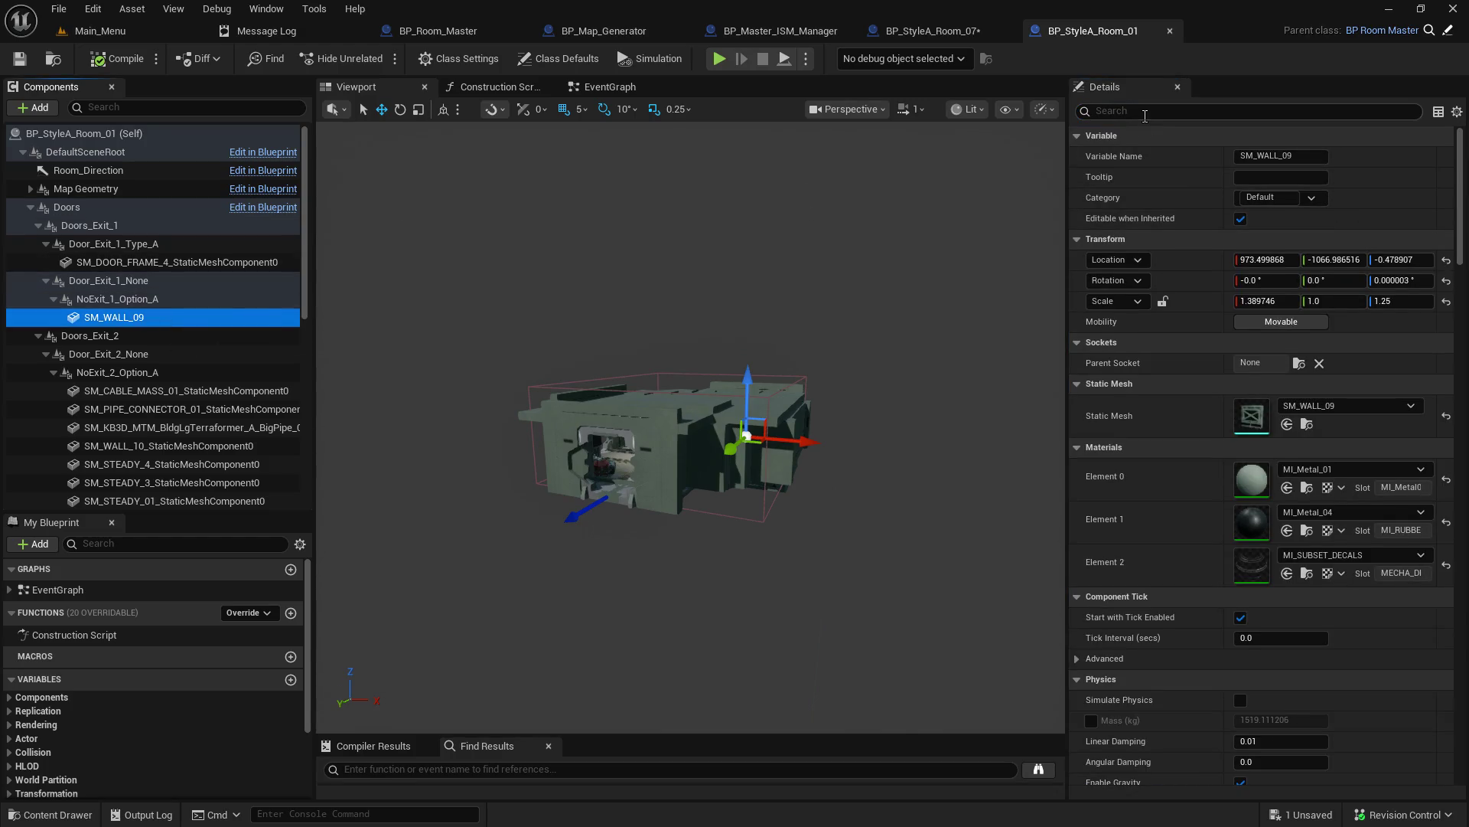
pyautogui.write('tag')
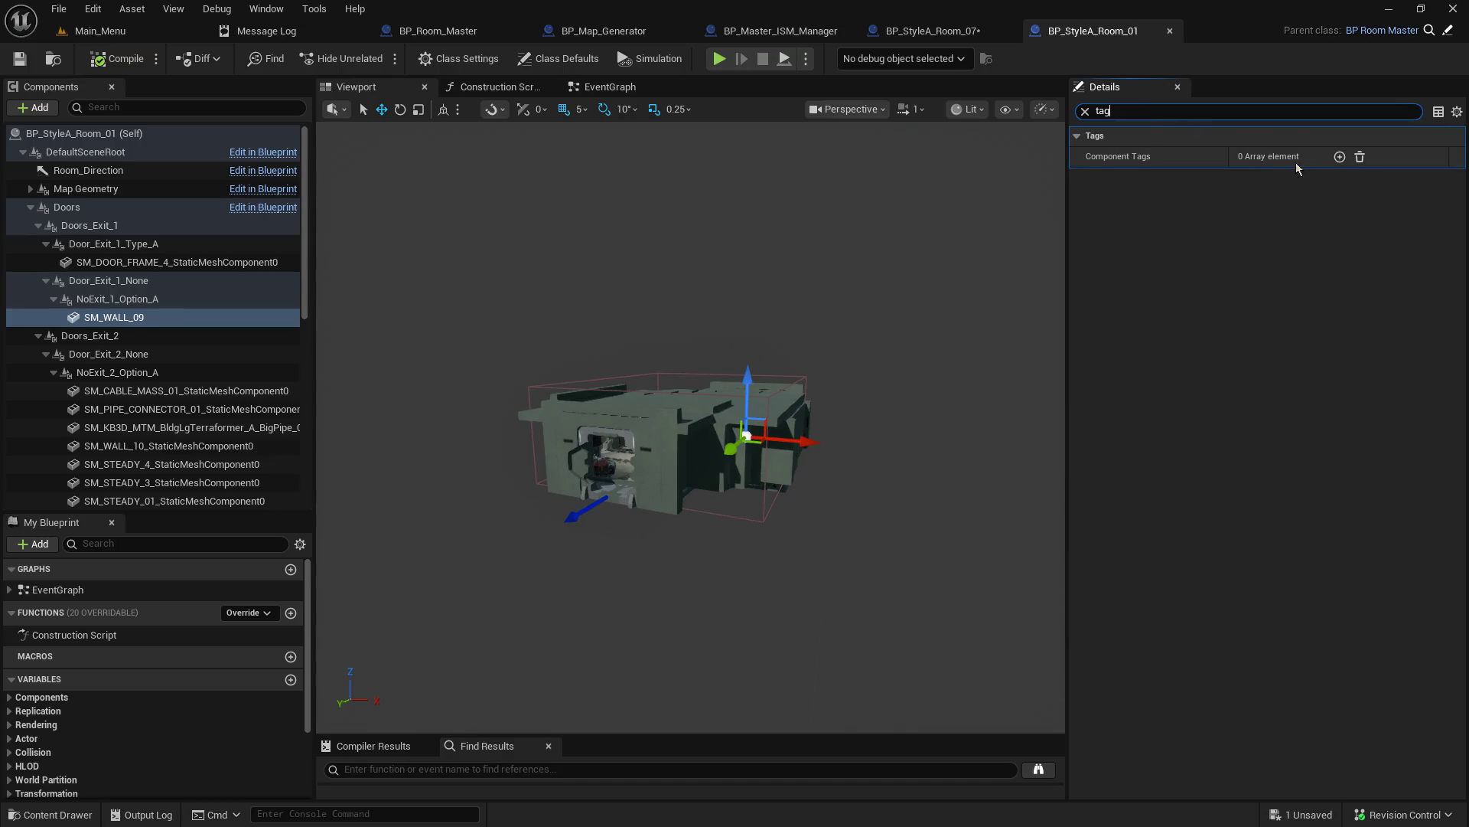
pyautogui.click(1339, 156)
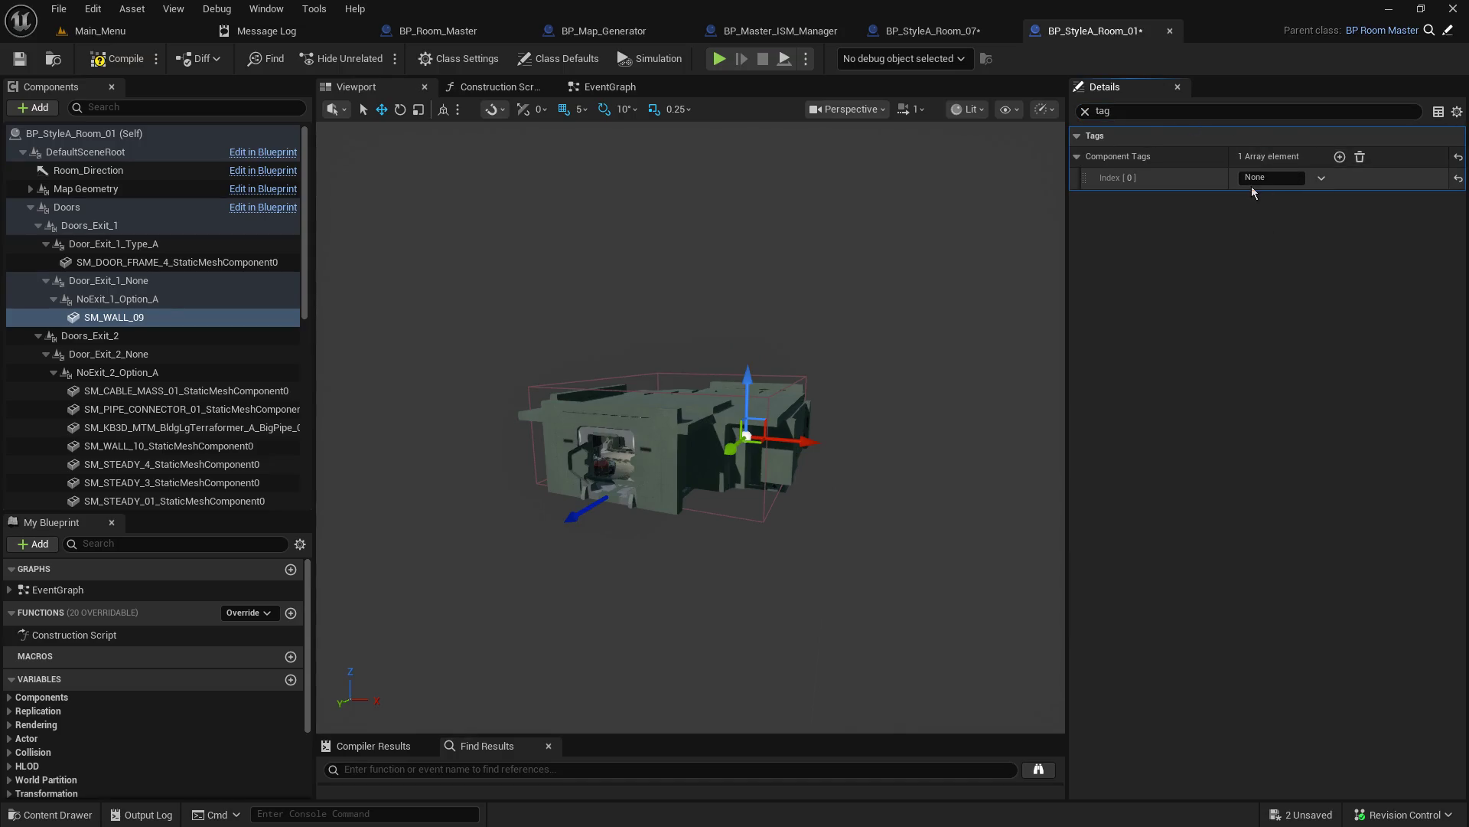
pyautogui.doubleClick(1273, 177)
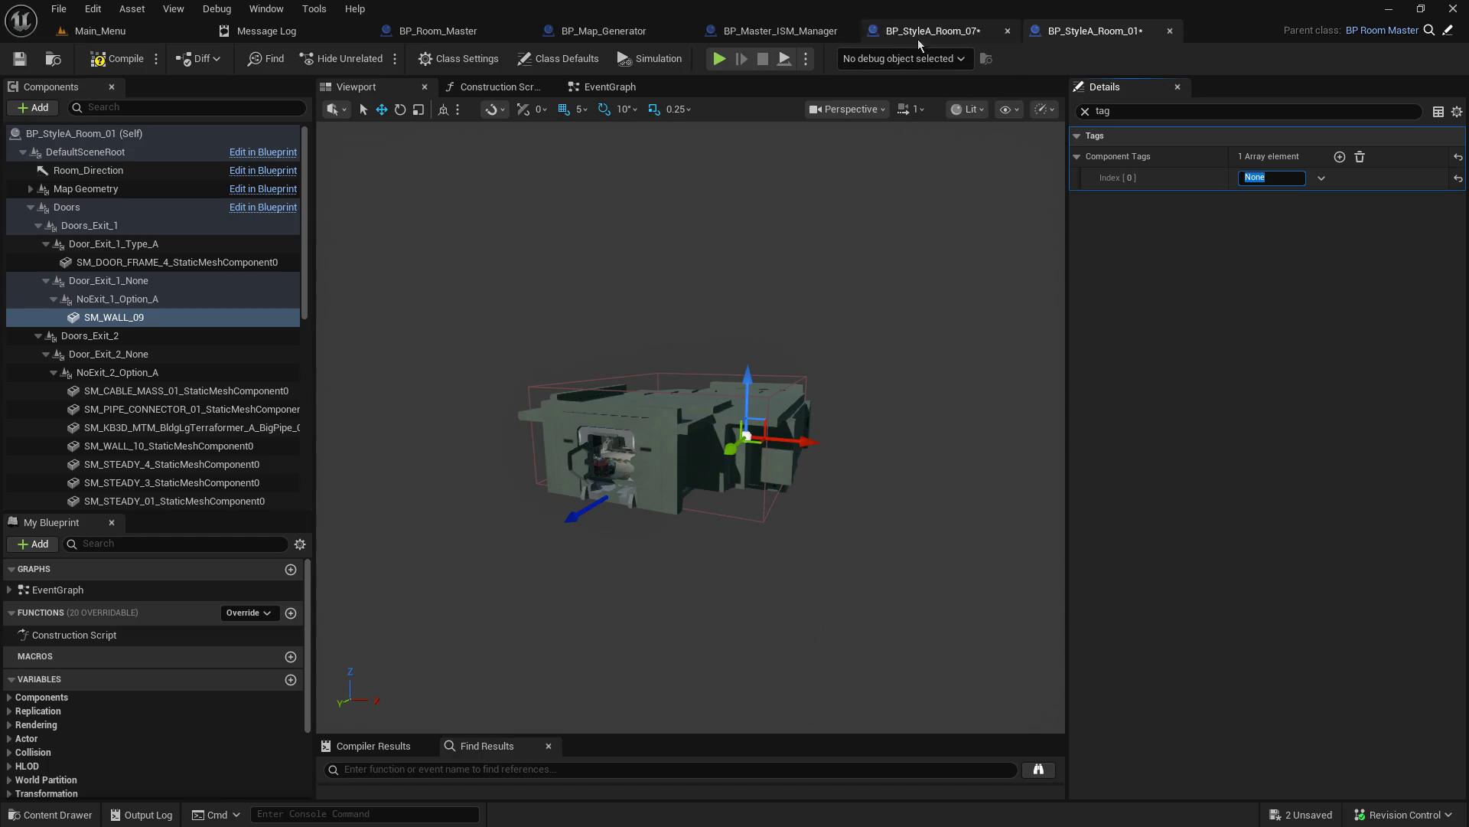
# Step: Copy NoISM from BP_Room_Master, paste it as SM_WALL_09's tag, and save
pyautogui.click(646, 33)
pyautogui.click(777, 38)
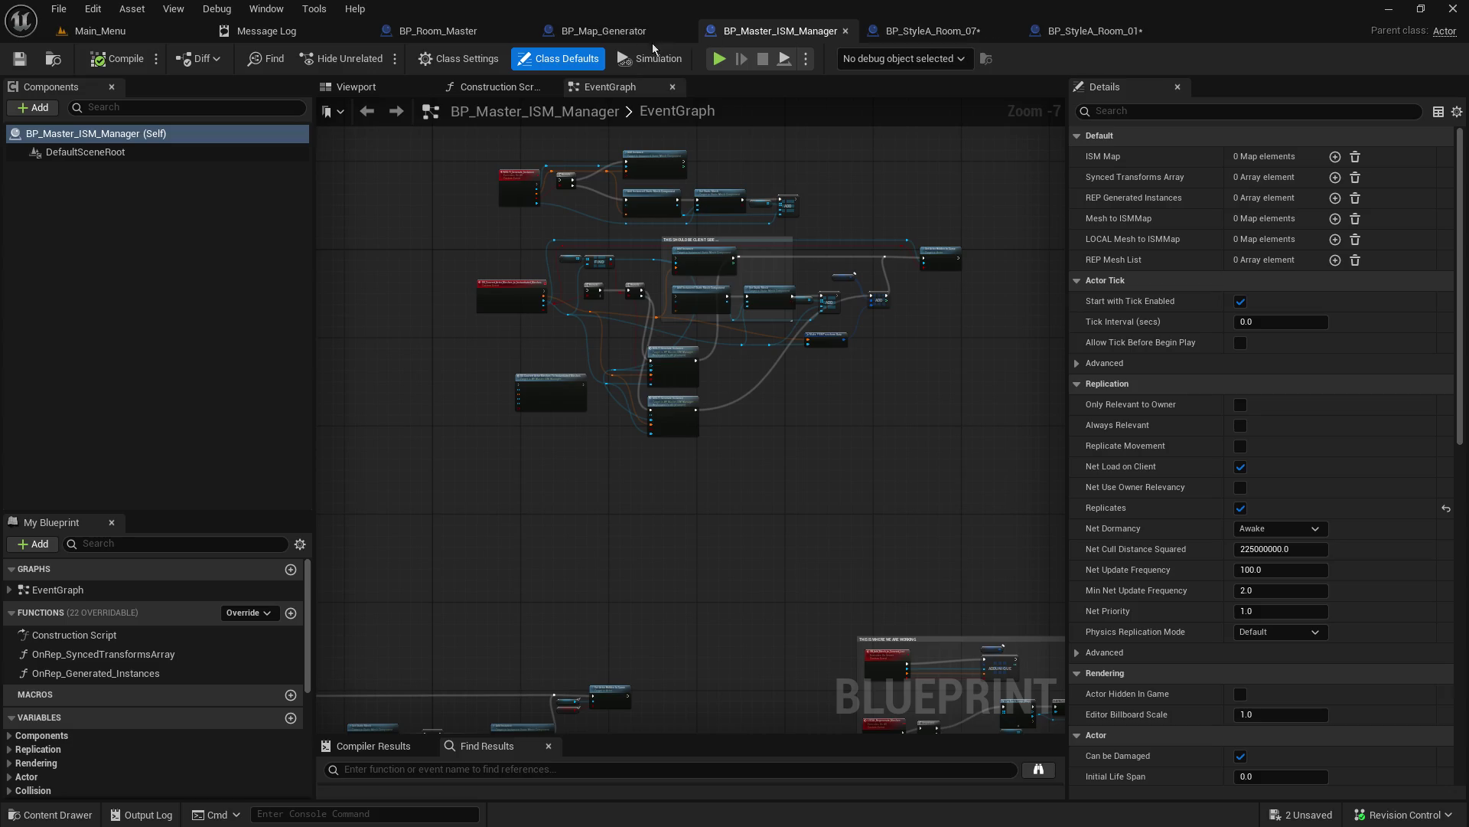
pyautogui.click(465, 33)
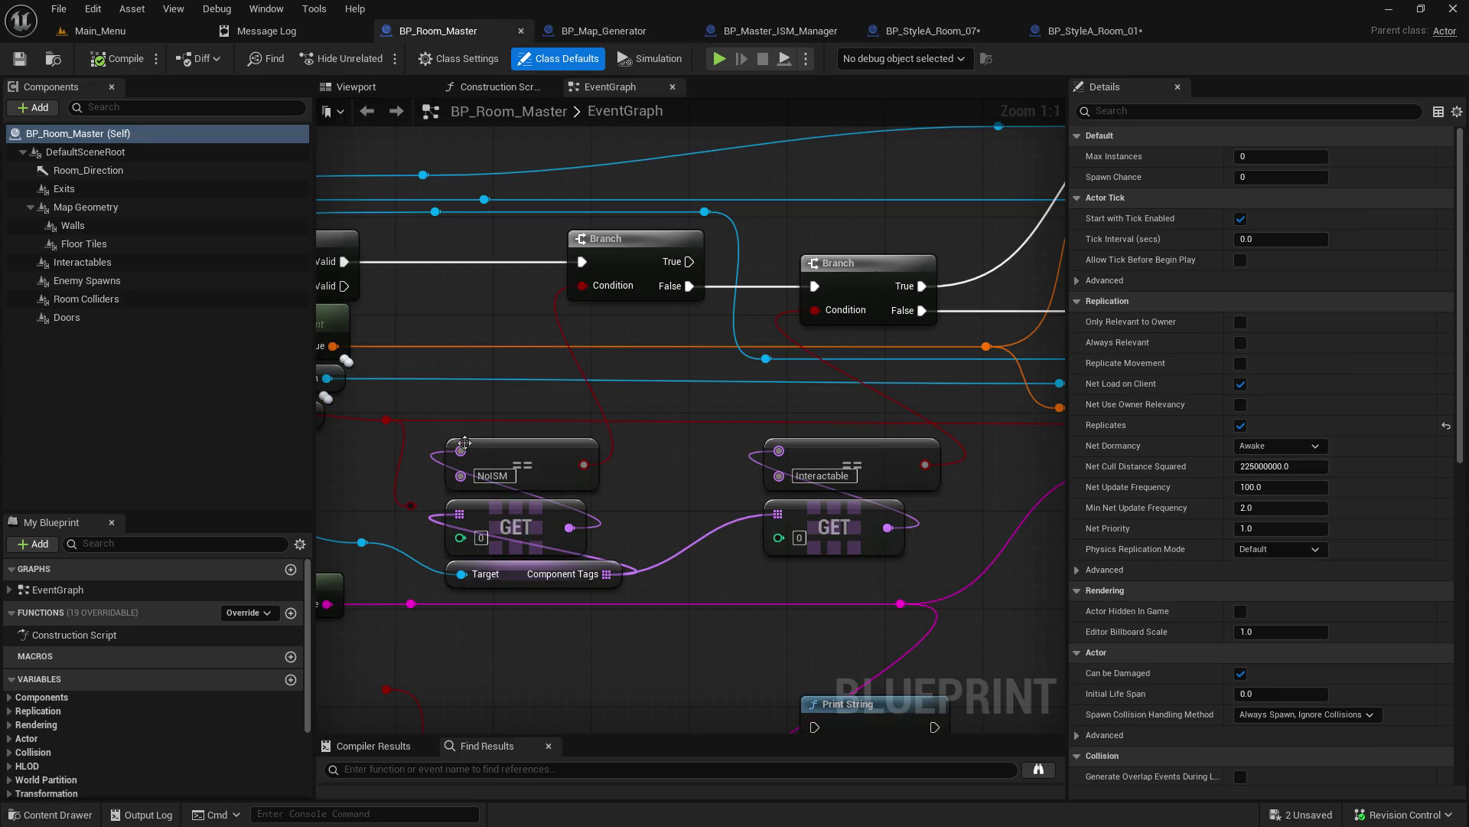
pyautogui.rightClick(492, 481)
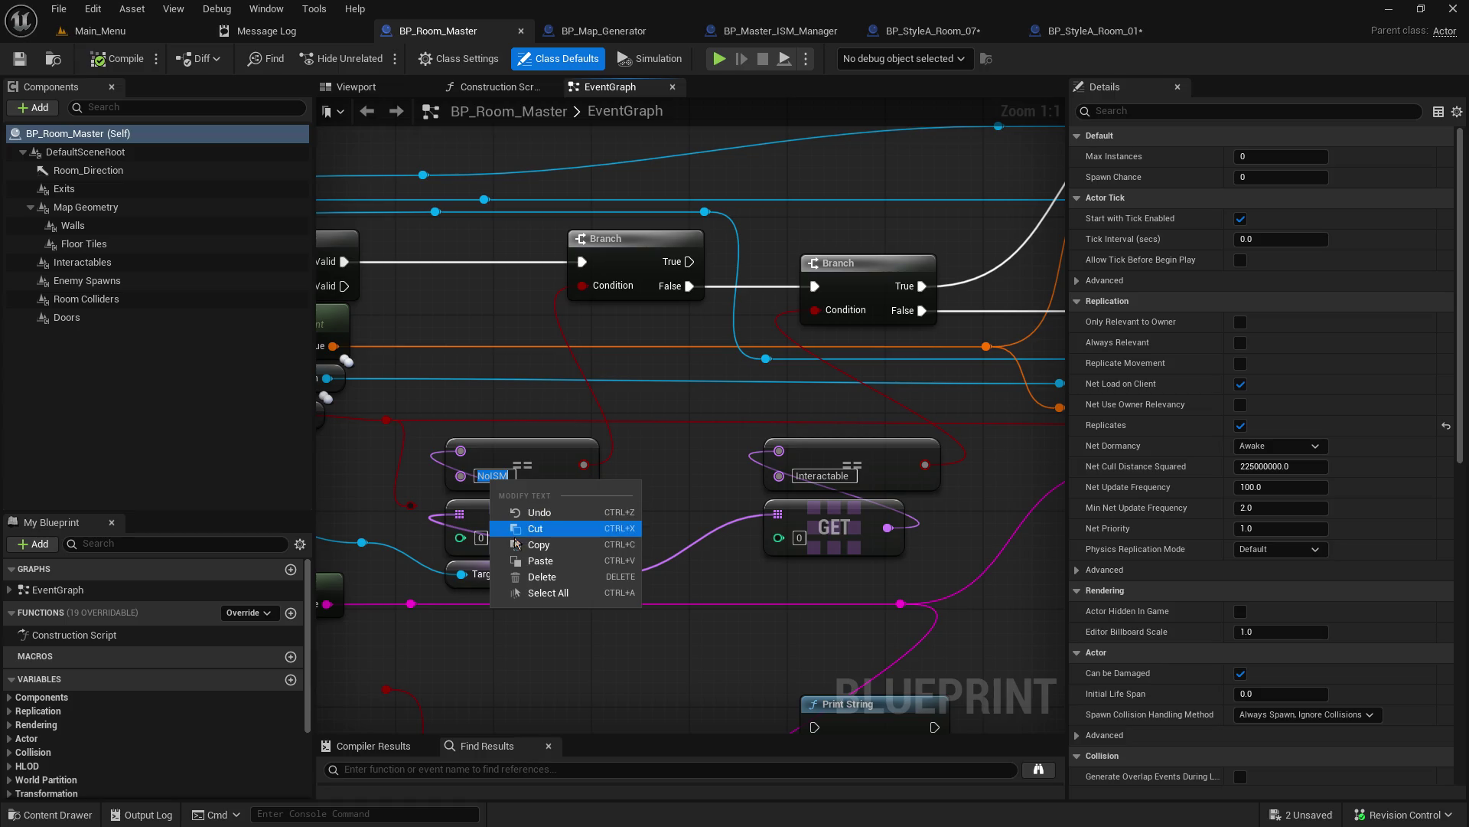
pyautogui.click(539, 544)
pyautogui.click(1094, 30)
pyautogui.click(1293, 181)
pyautogui.write('NoISM')
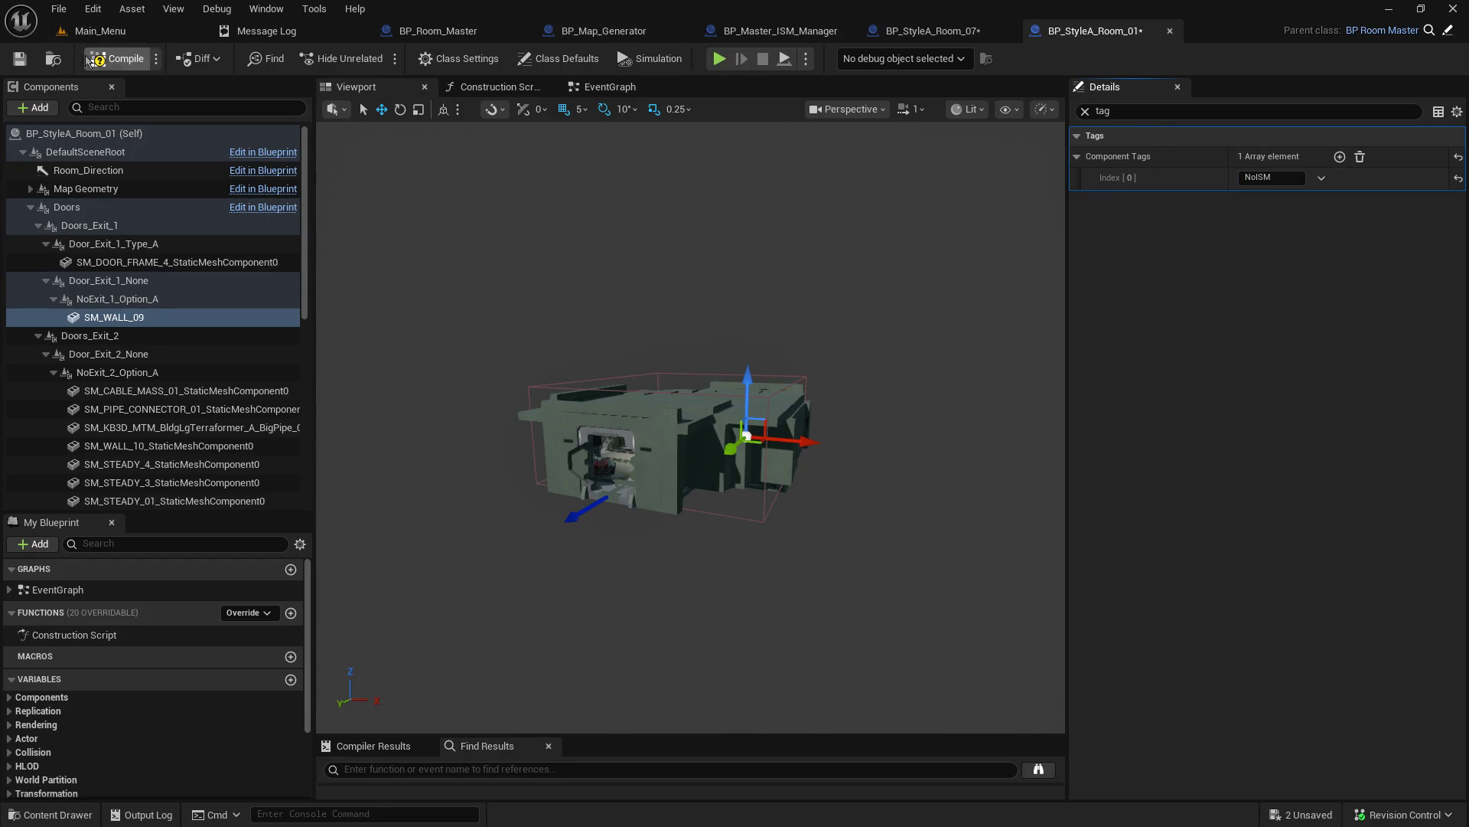
pyautogui.click(20, 61)
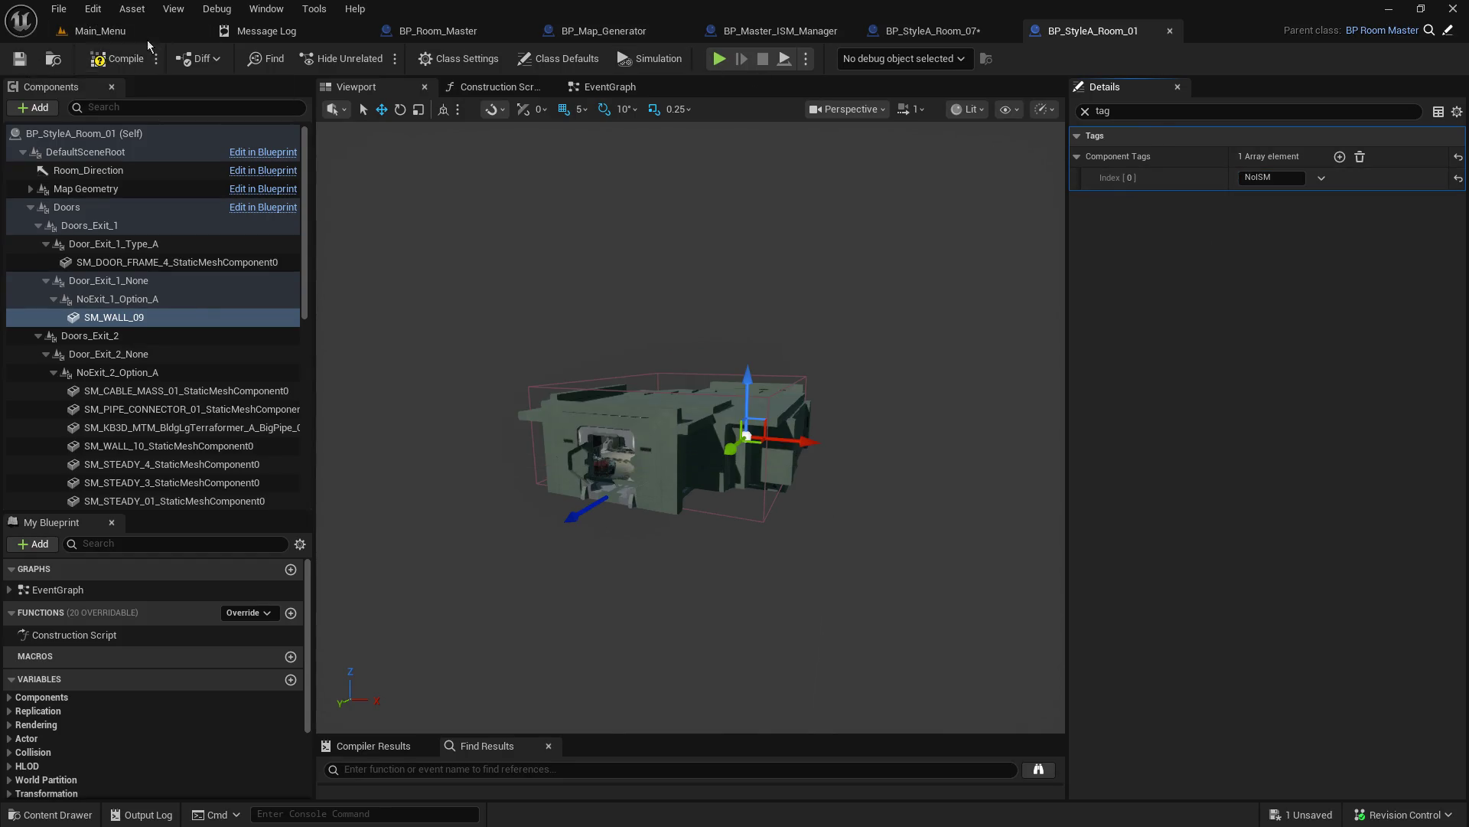
pyautogui.click(153, 33)
# Step: Open BP_StyleA_Room_02 and tag SM_AirConditioner3, SM_FLOOR_178 and SM_WALL_87 with NoISM
pyautogui.doubleClick(559, 538)
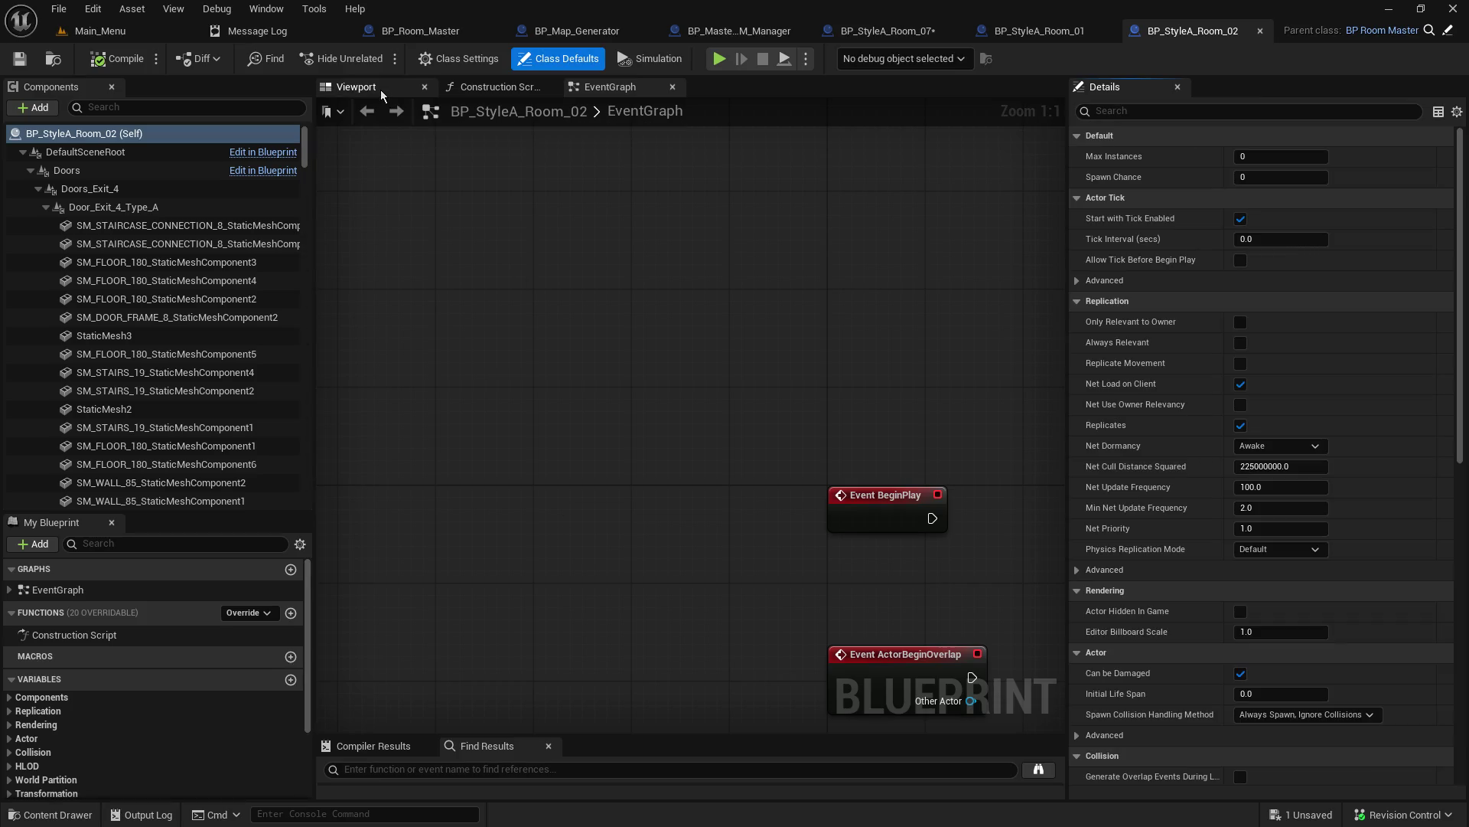
pyautogui.moveTo(380, 89); pyautogui.dragTo(497, 89)
pyautogui.click(46, 208)
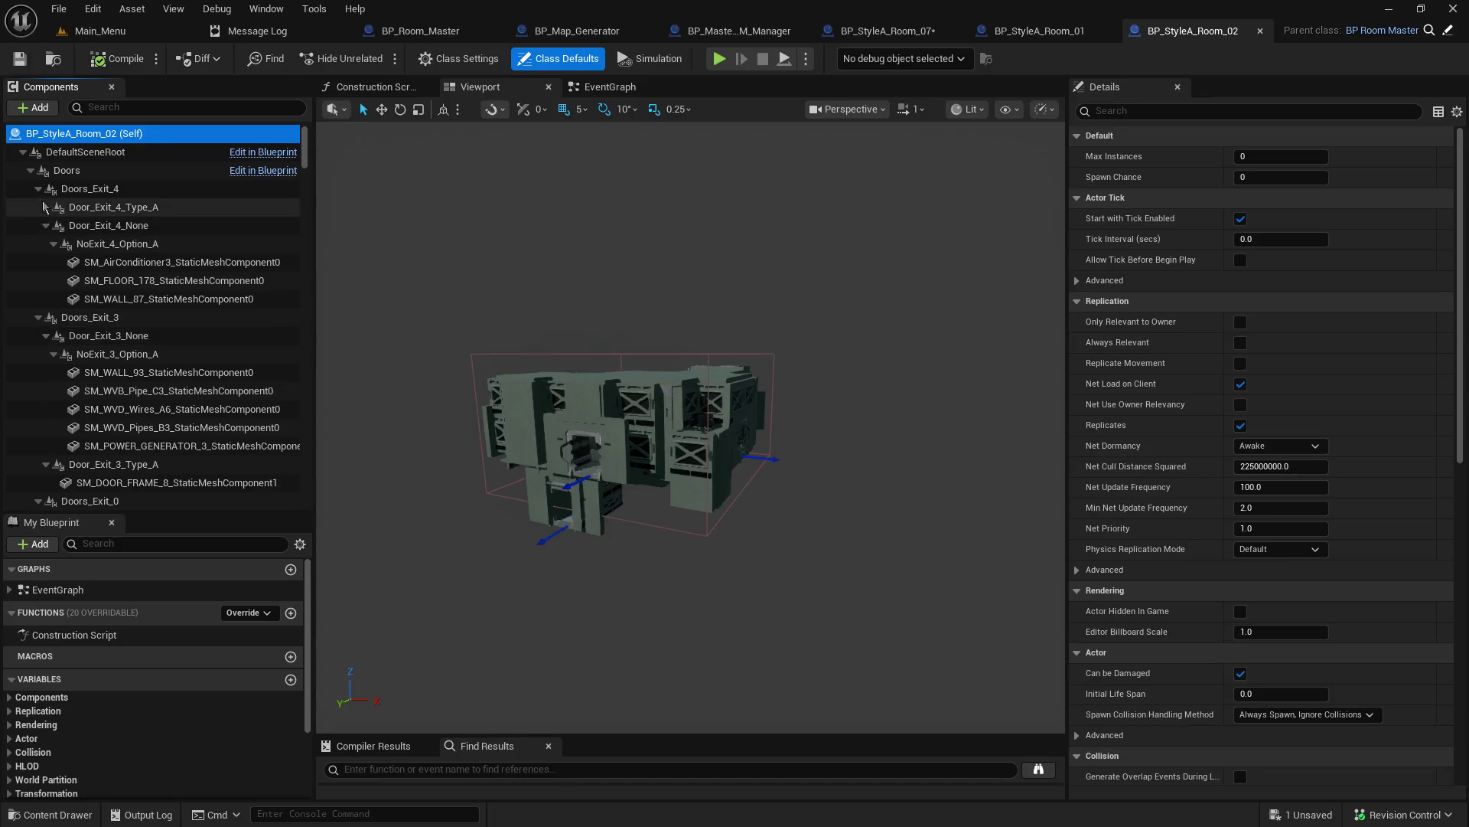
pyautogui.click(159, 263)
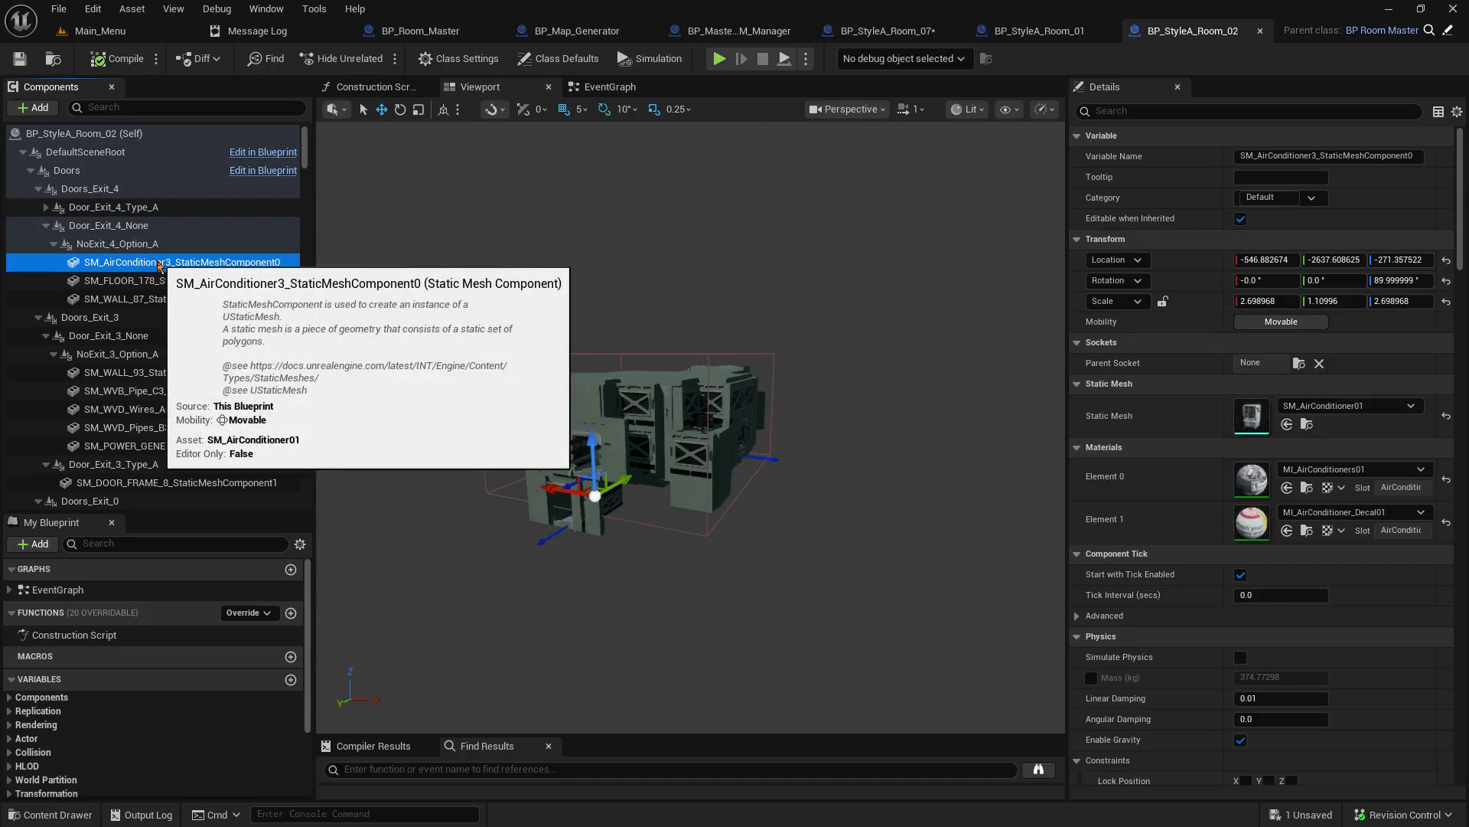
pyautogui.keyDown('shift'); pyautogui.click(153, 299); pyautogui.keyUp('shift')
pyautogui.click(1206, 112)
pyautogui.write('g')
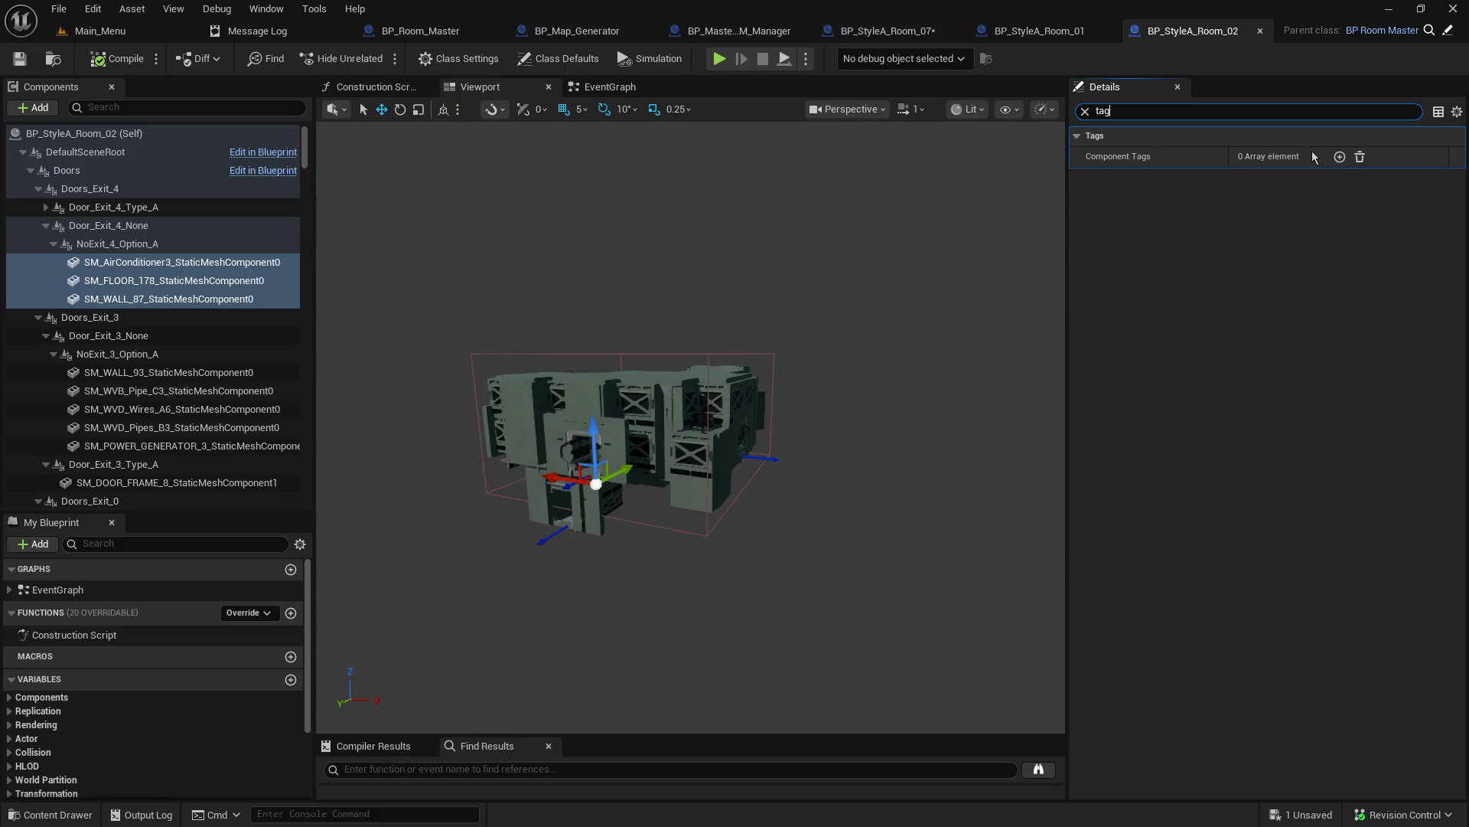
pyautogui.click(1284, 243)
pyautogui.click(1339, 156)
pyautogui.click(1270, 177)
pyautogui.write('NoISM')
pyautogui.press('Return')
# Step: Tag the five components from SM_WALL_93 through SM_POWER_GENERATOR_3 with NoISM
pyautogui.click(230, 281)
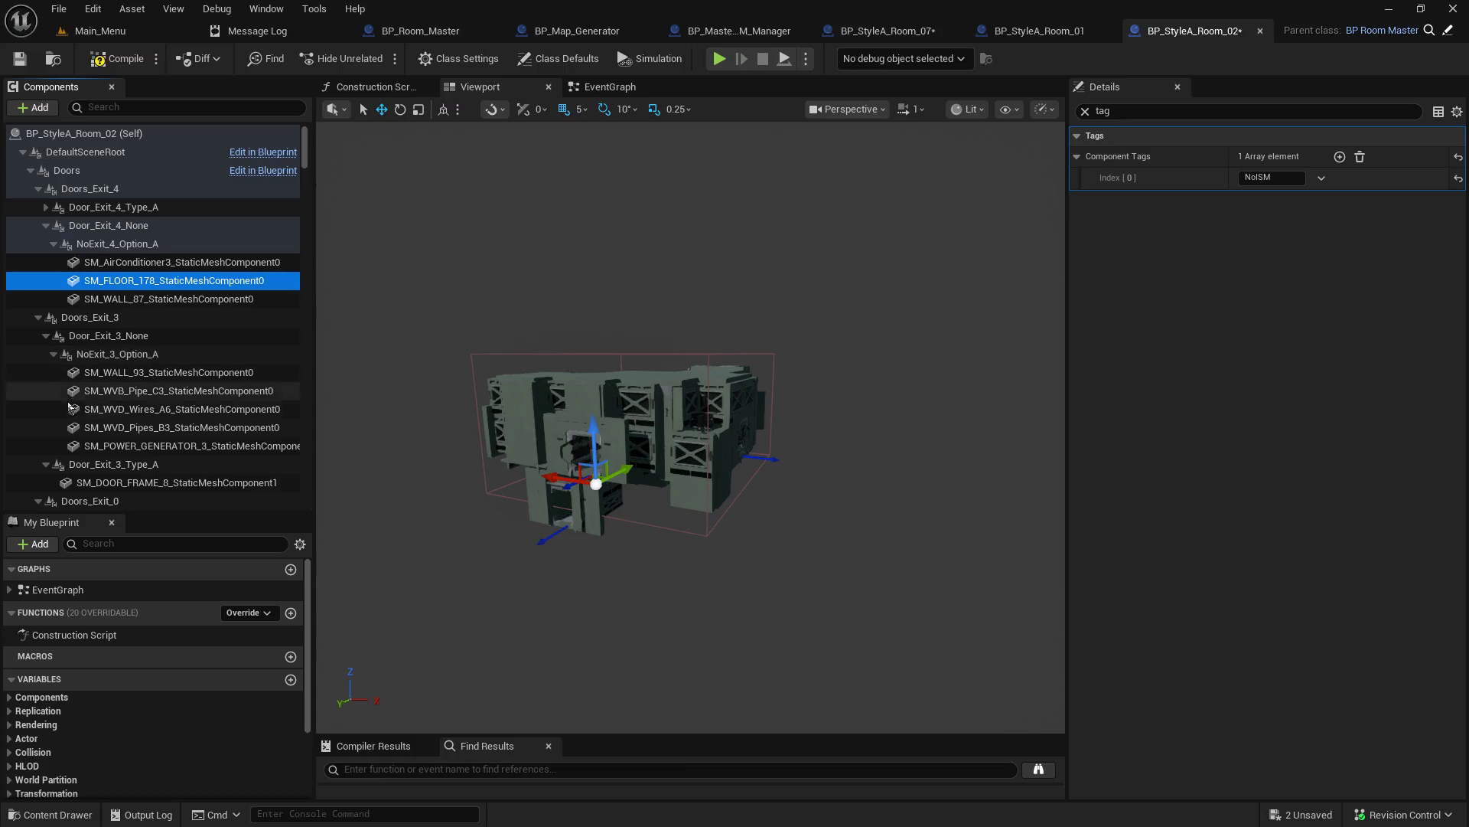
pyautogui.click(153, 373)
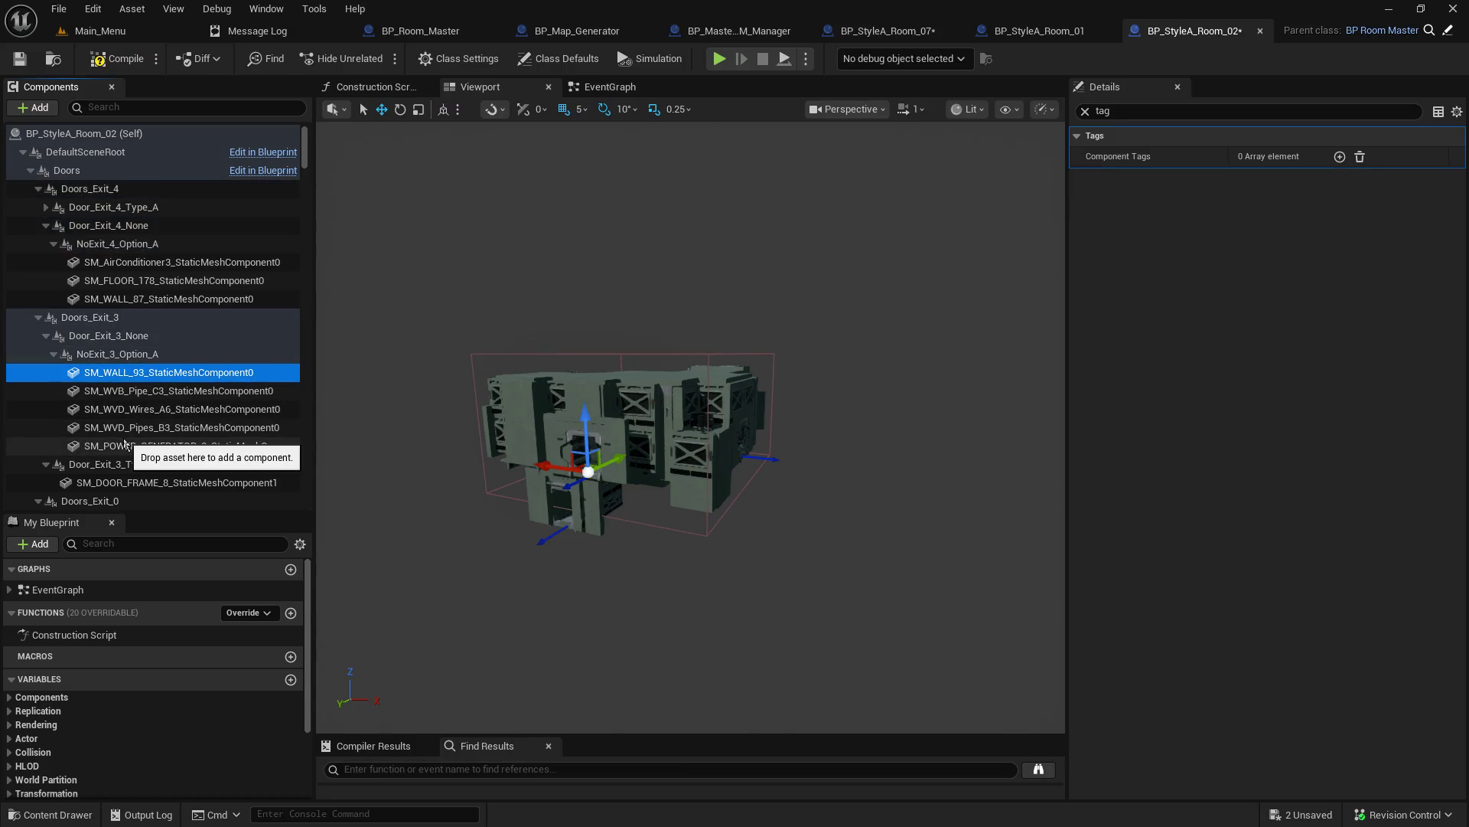
pyautogui.keyDown('shift'); pyautogui.click(203, 446); pyautogui.keyUp('shift')
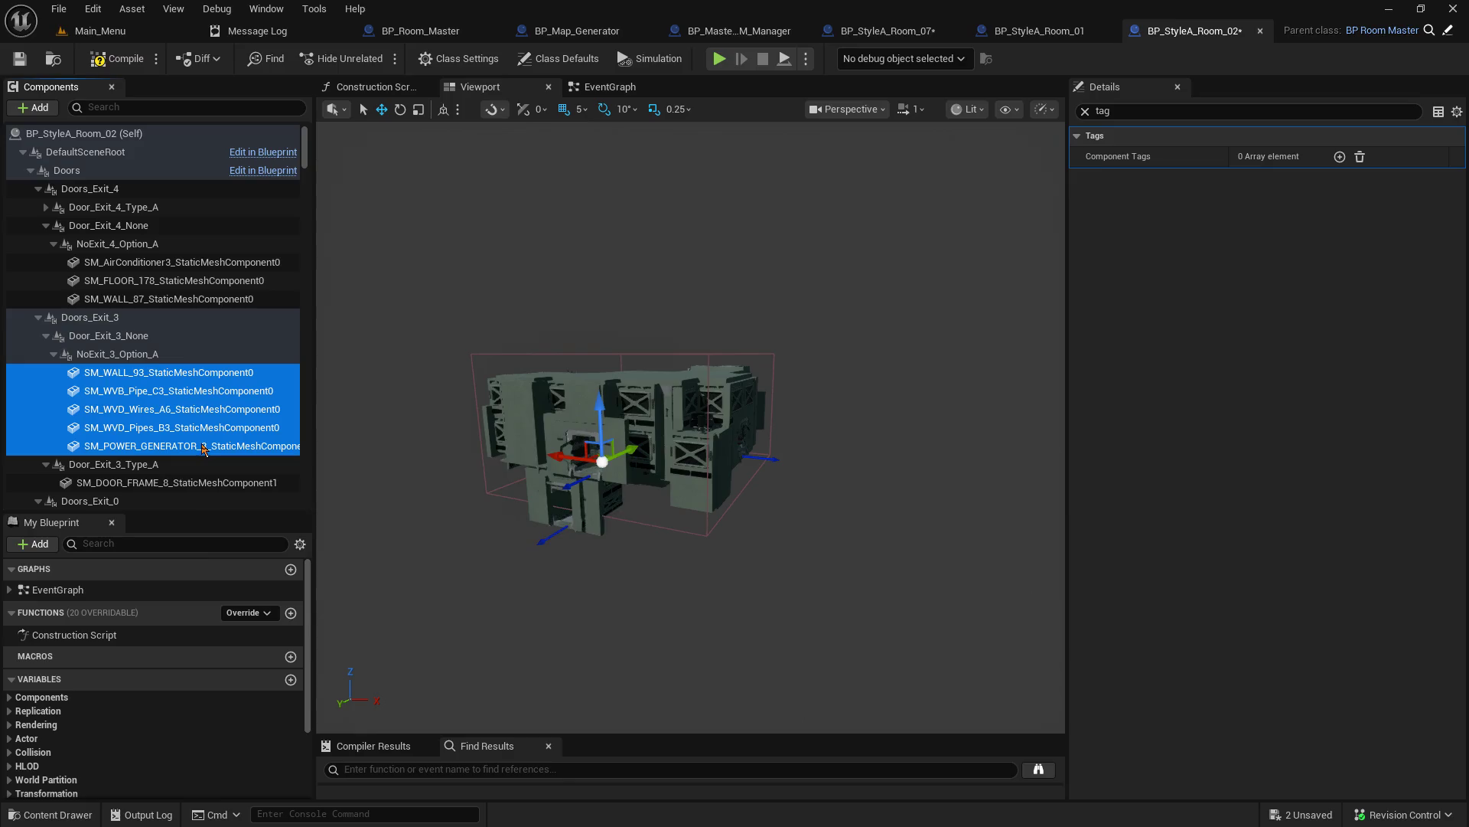
pyautogui.click(1250, 197)
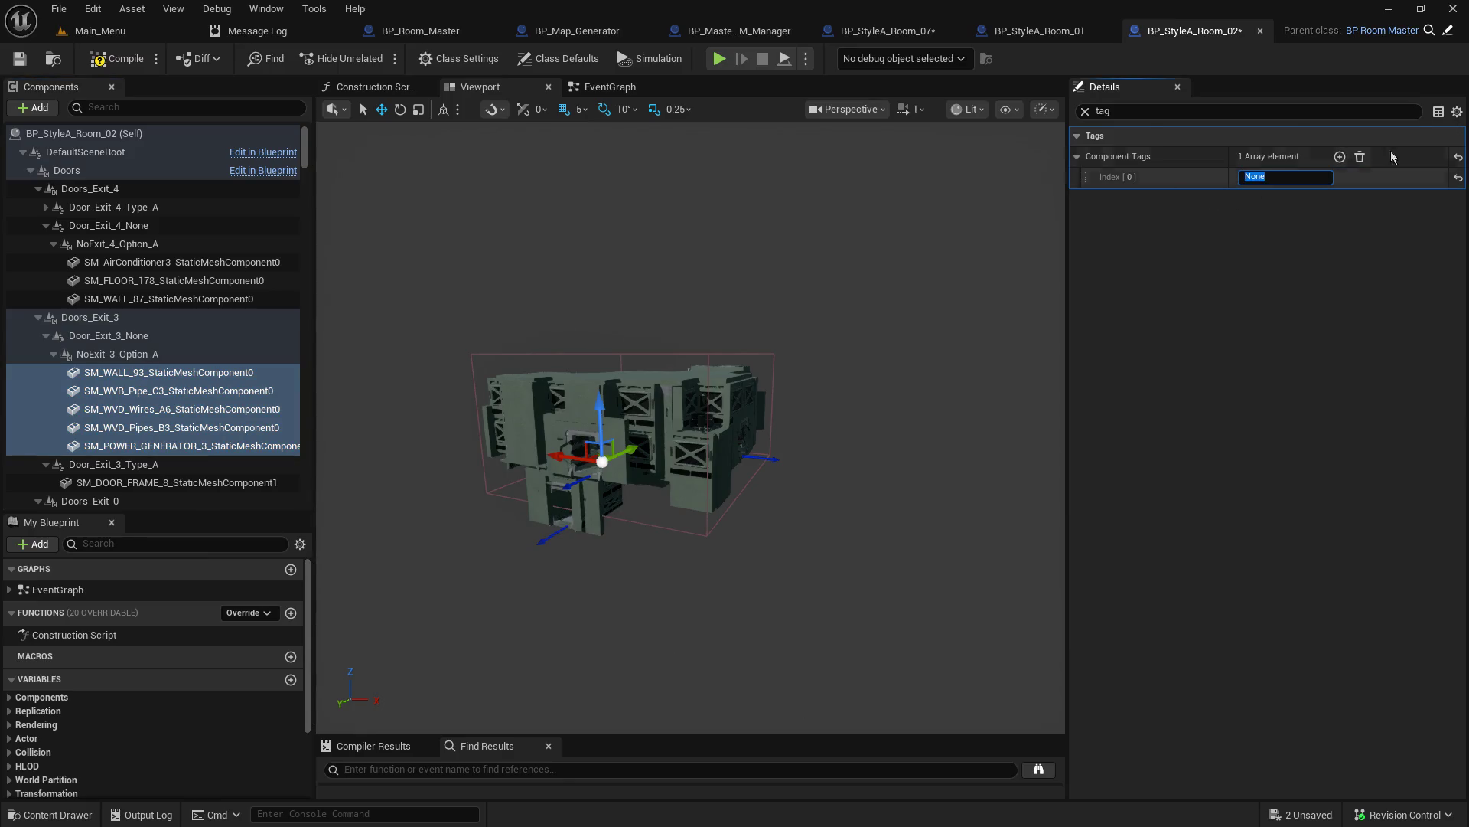
pyautogui.write('NoISM')
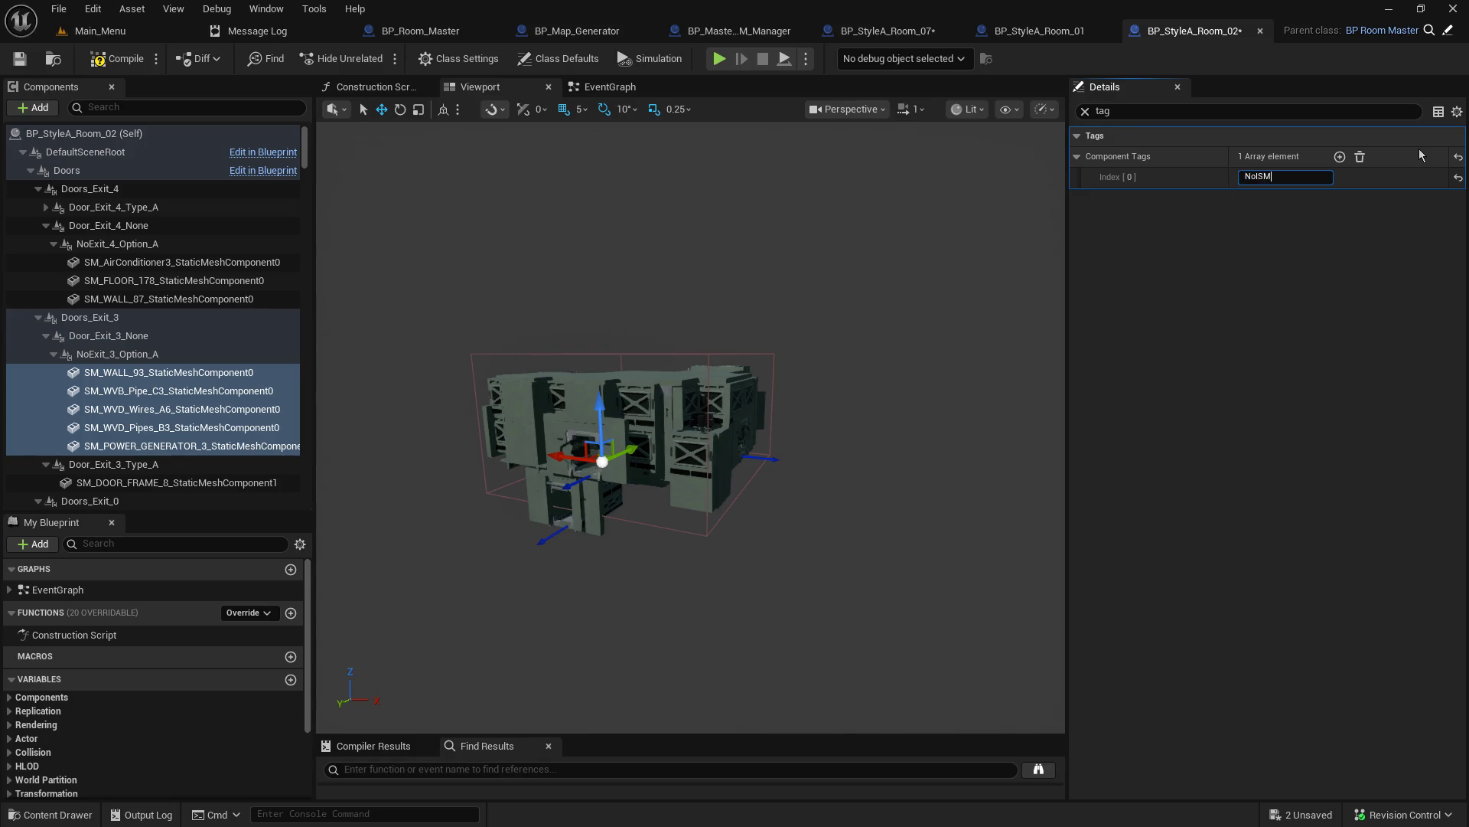
pyautogui.press('Return')
pyautogui.scroll(-2, 63, 453)
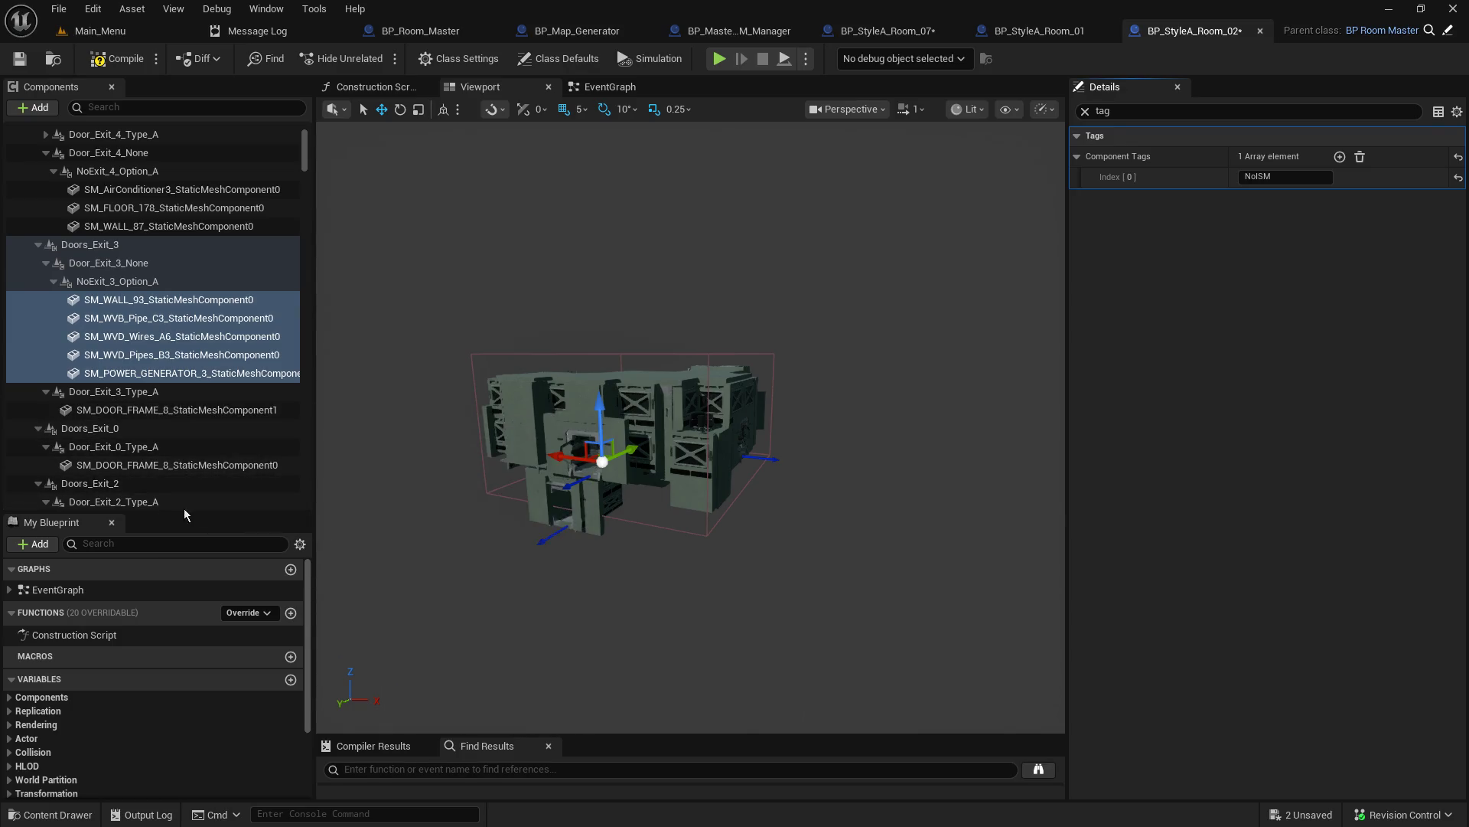
pyautogui.scroll(-2, 193, 497)
pyautogui.scroll(-1, 178, 470)
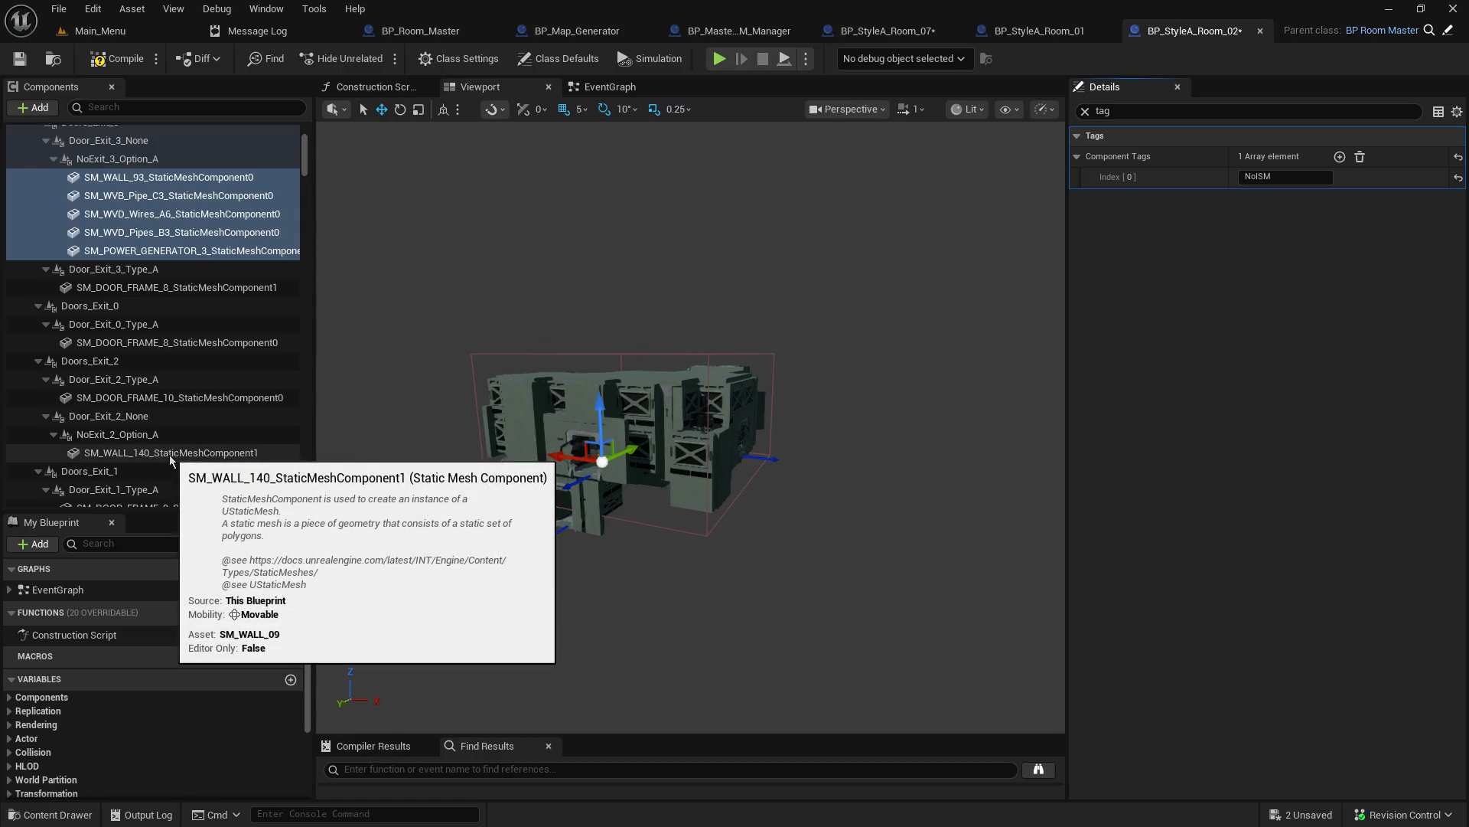
# Step: Tag SM_WALL_140 and the NoExit_1_Option_A StaticMesh with NoISM, then save Room_02
pyautogui.click(168, 455)
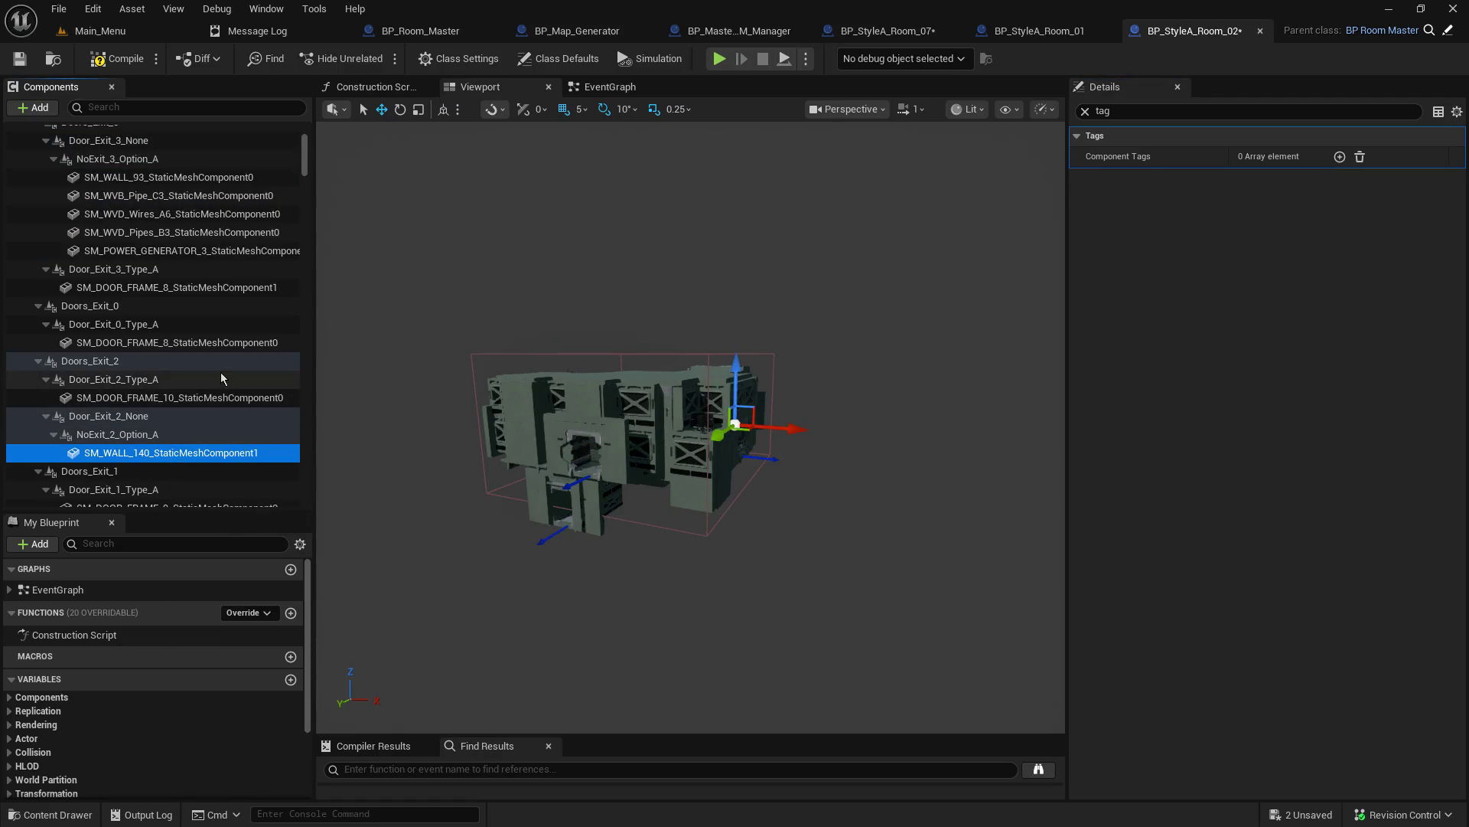
pyautogui.click(1337, 163)
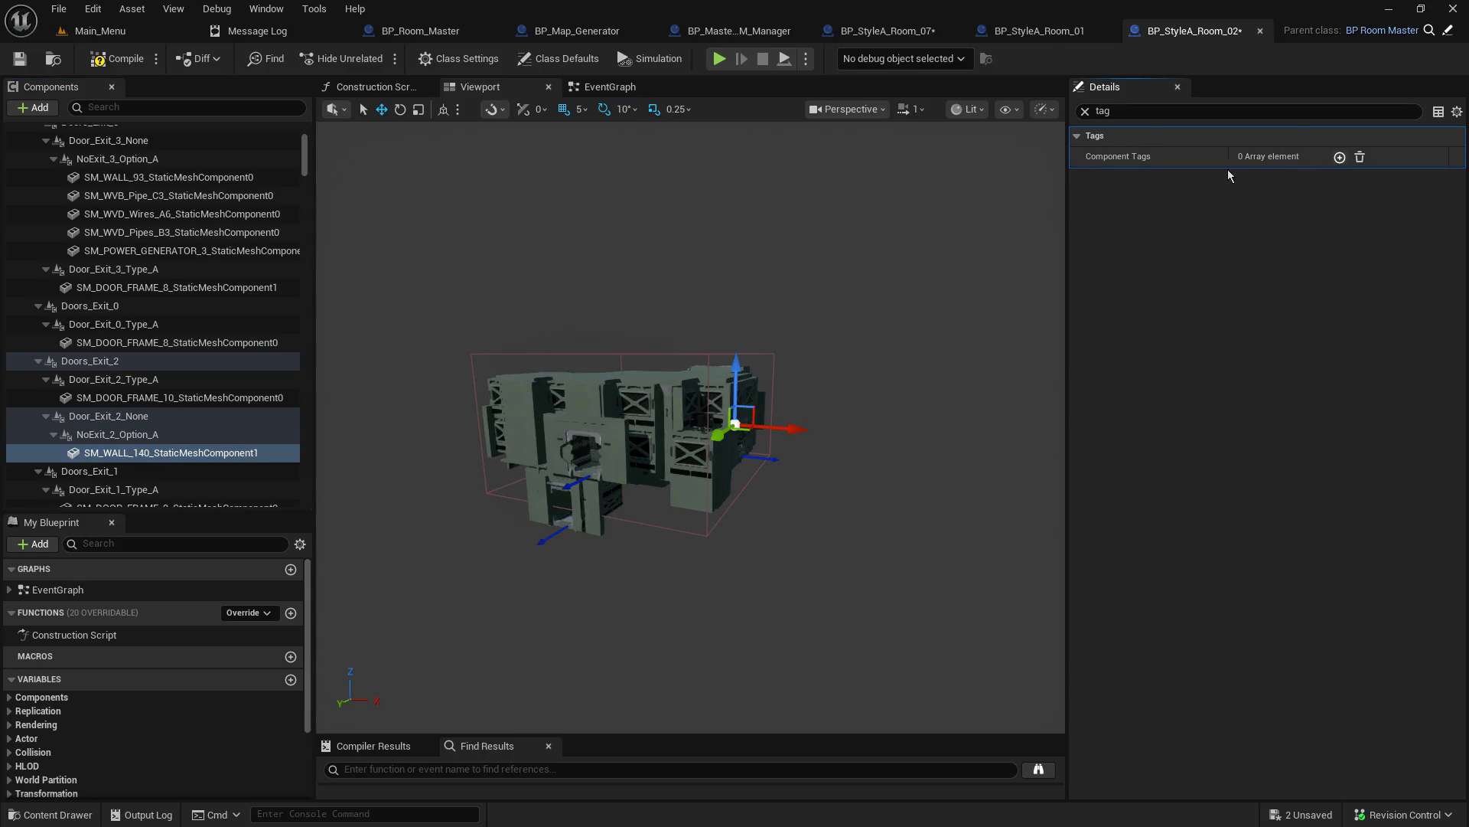
pyautogui.click(1267, 176)
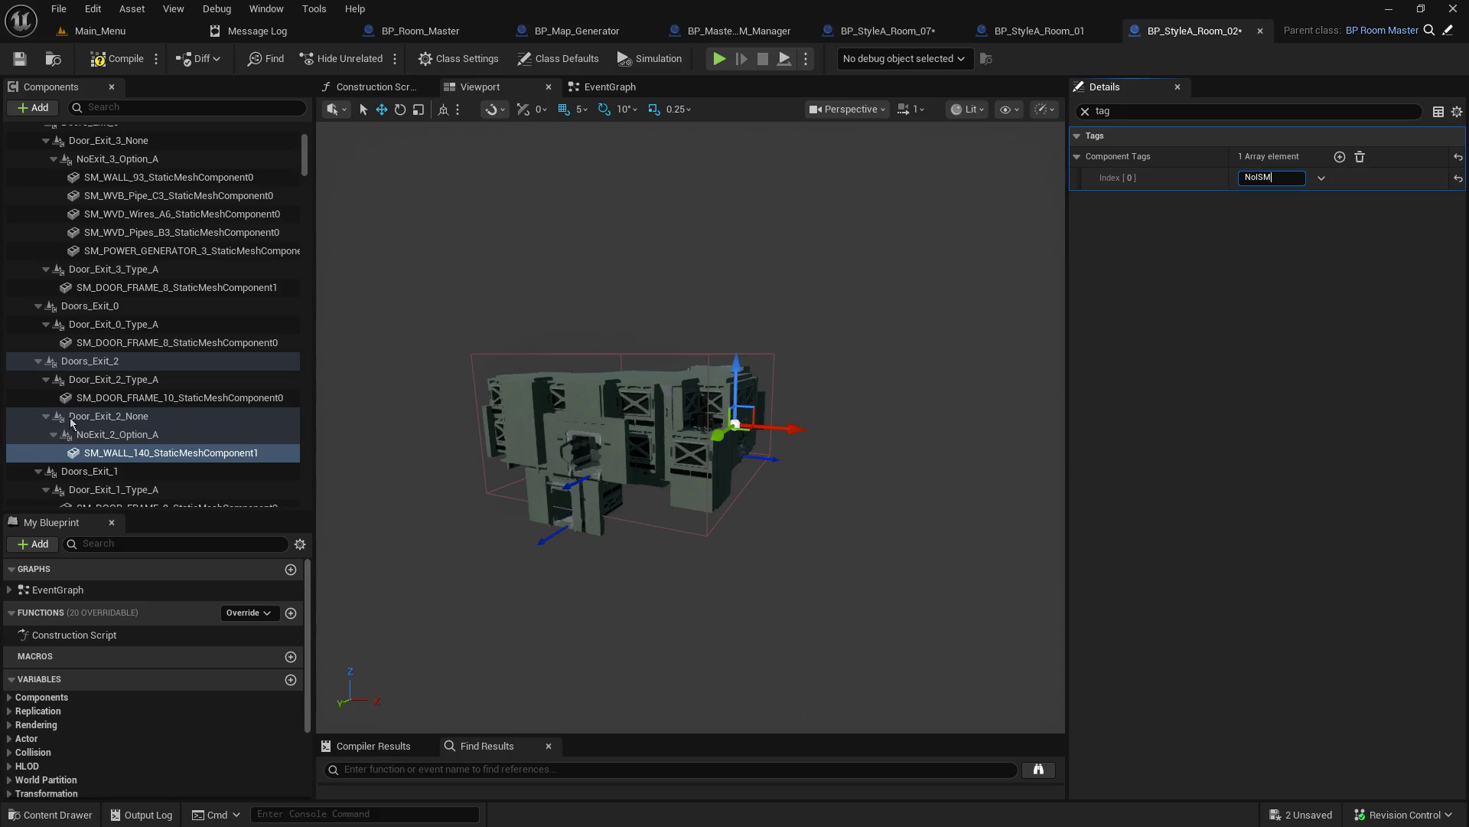
pyautogui.press('Return')
pyautogui.scroll(-4, 70, 423)
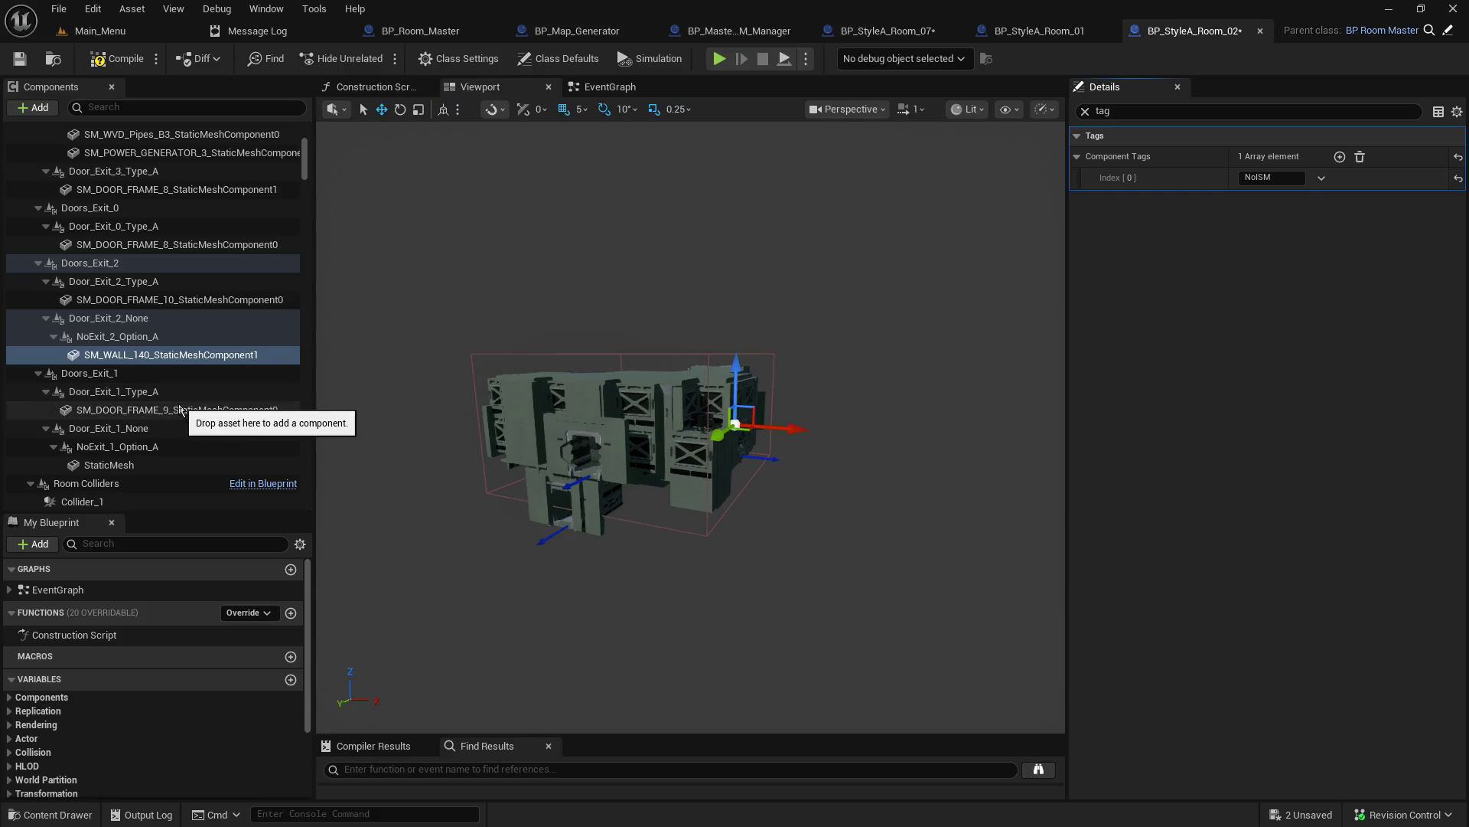
pyautogui.click(175, 463)
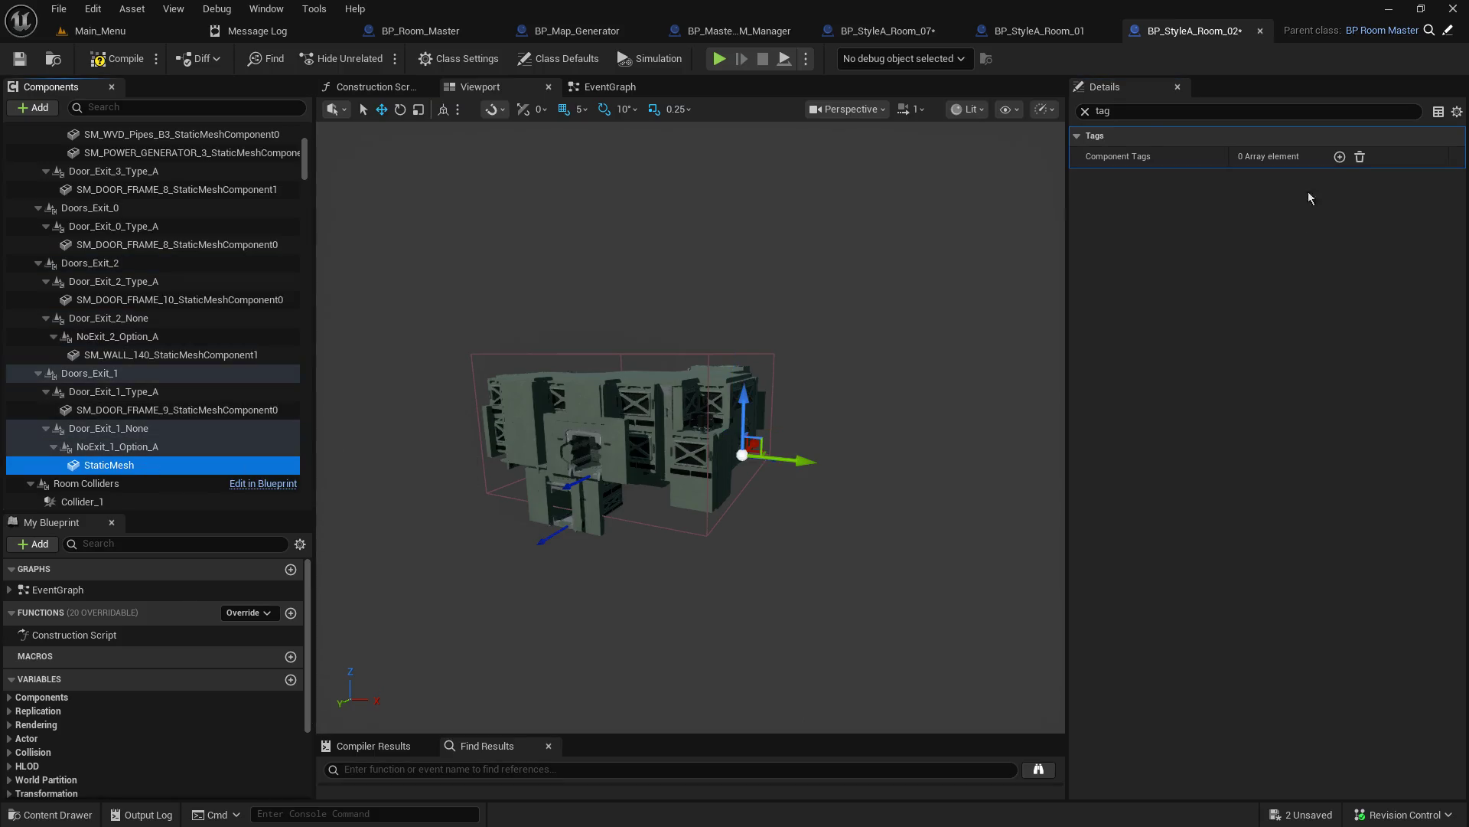
pyautogui.click(1260, 189)
pyautogui.write('NoSM')
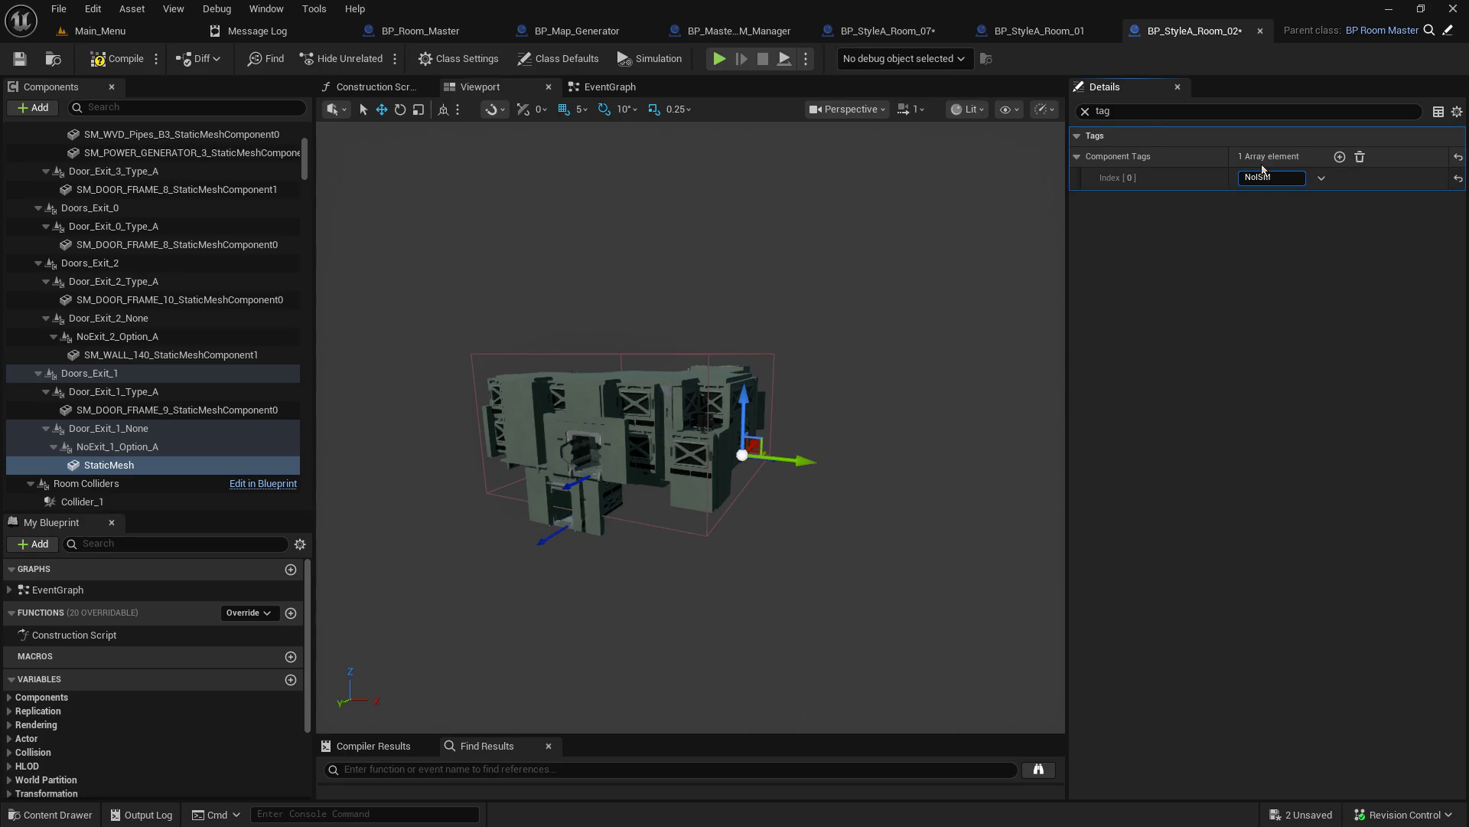
pyautogui.hotkey('ctrl', 's')
pyautogui.click(140, 29)
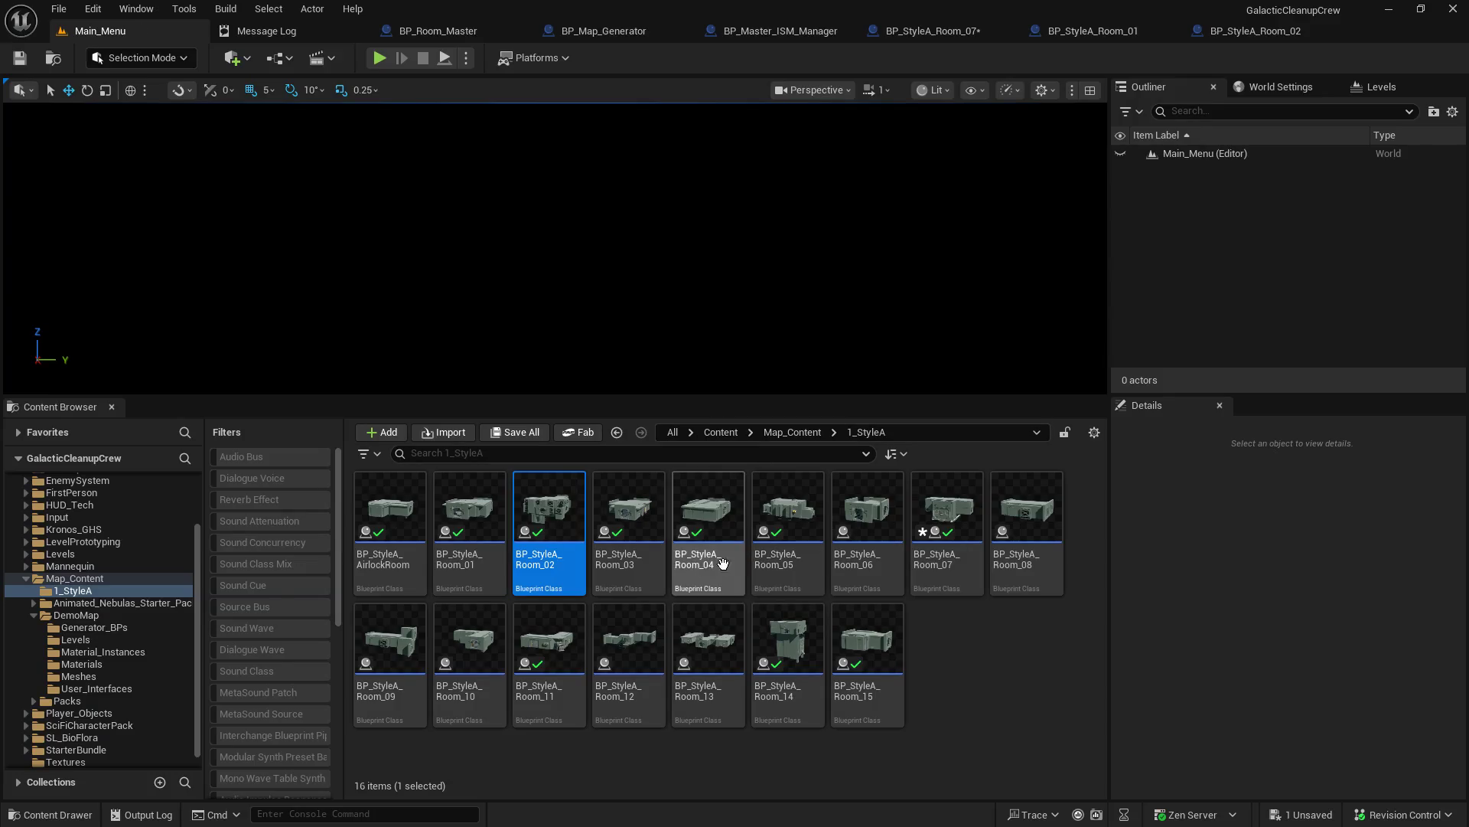
# Step: Open BP_StyleA_Room_03 and tag SM_WALL_113 through SM_NitrogenTank_Covered with NoISM
pyautogui.click(646, 530)
pyautogui.doubleClick(646, 530)
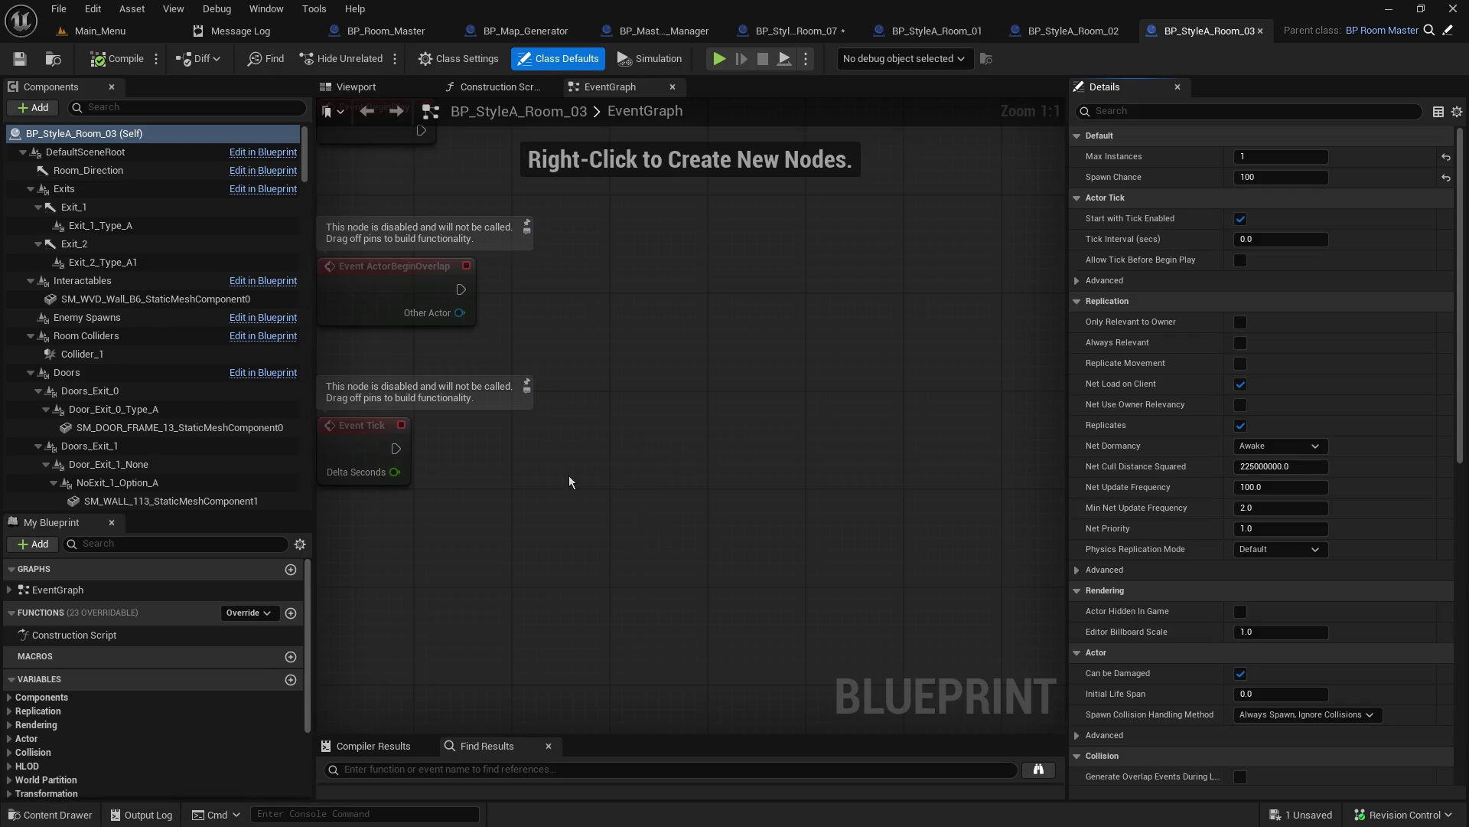
pyautogui.click(375, 90)
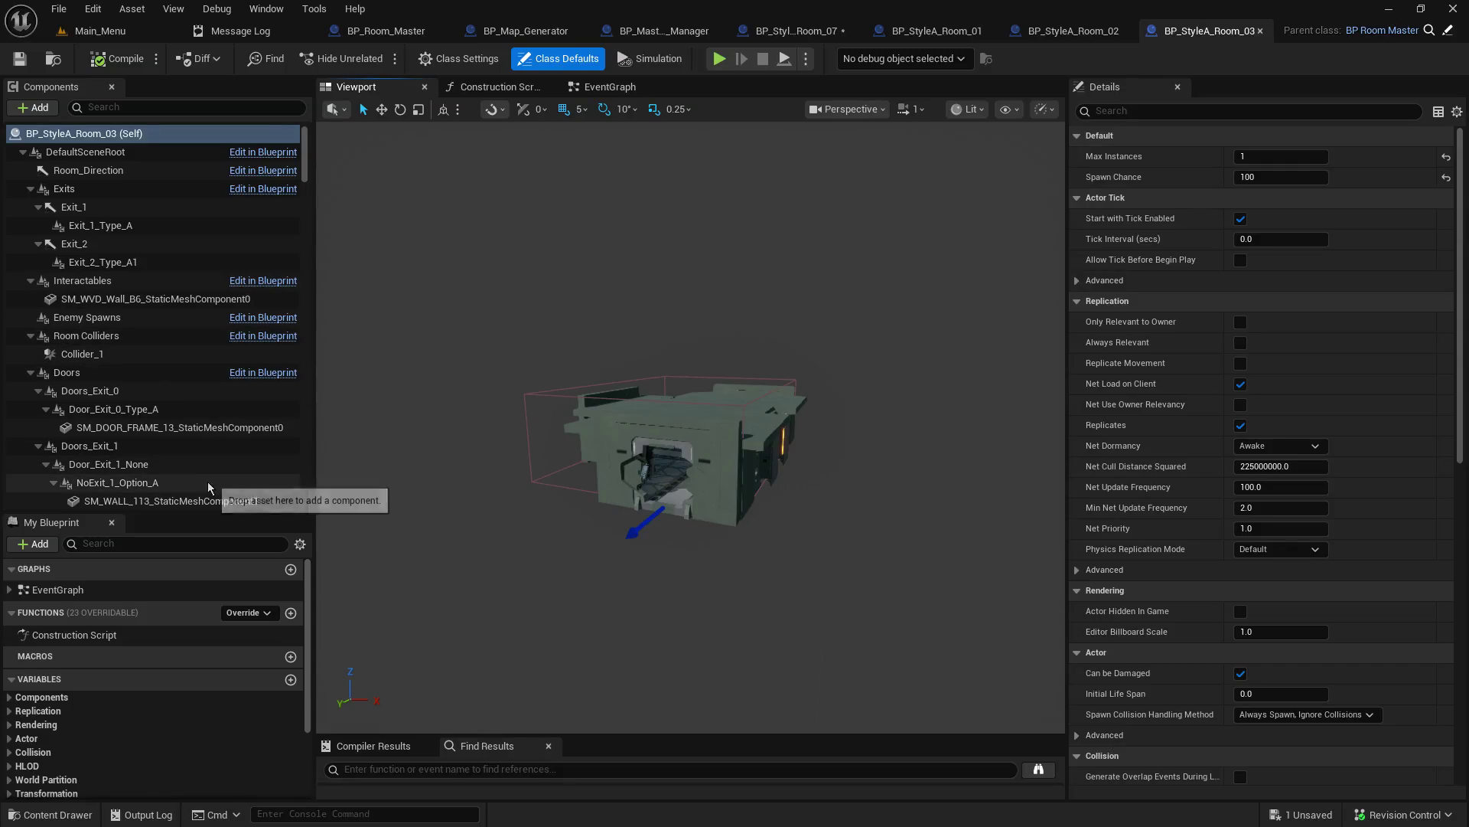
pyautogui.scroll(-4, 164, 444)
pyautogui.click(159, 407)
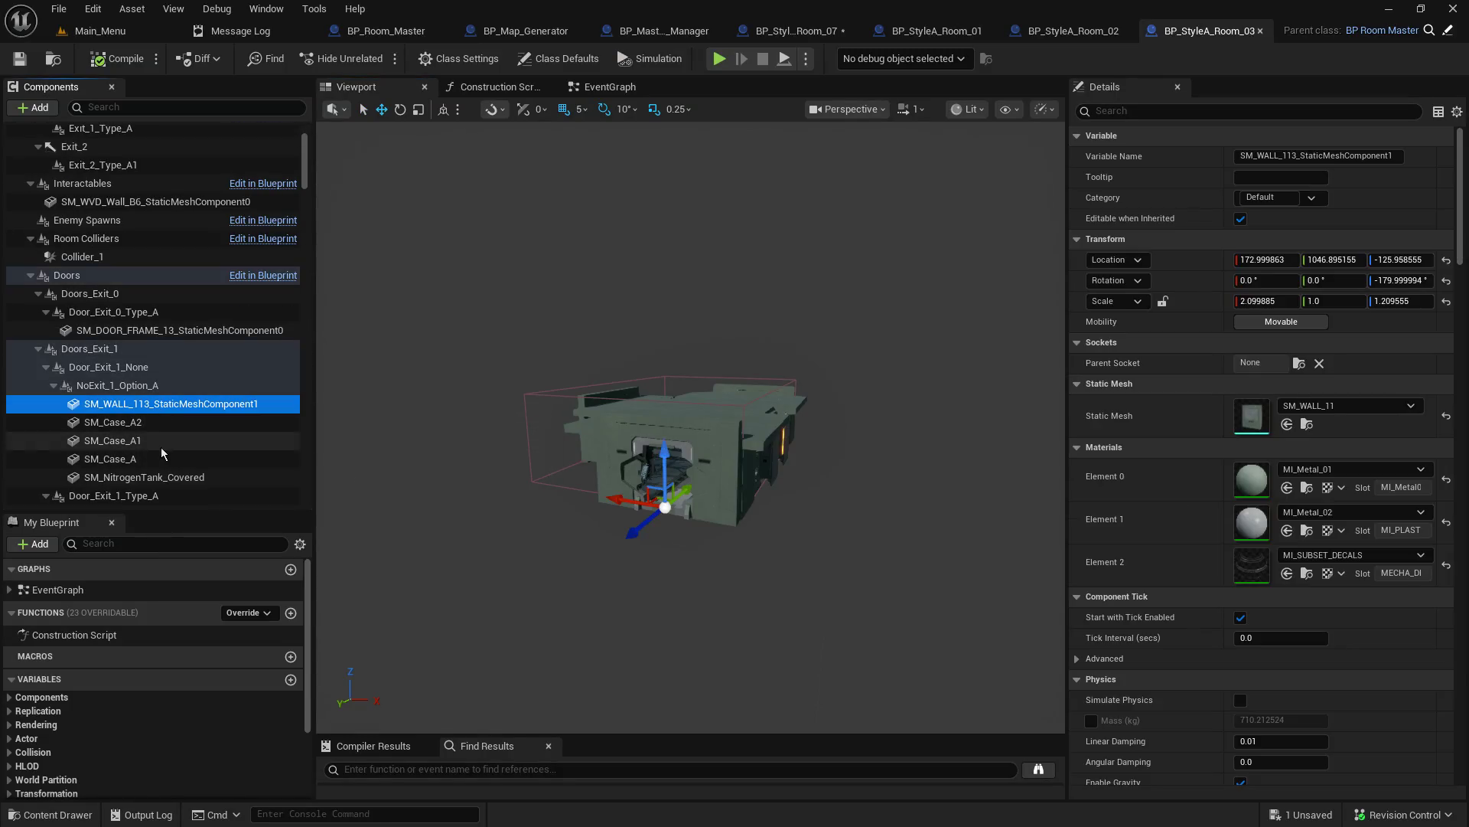
pyautogui.keyDown('shift'); pyautogui.click(150, 478); pyautogui.keyUp('shift')
pyautogui.click(1166, 114)
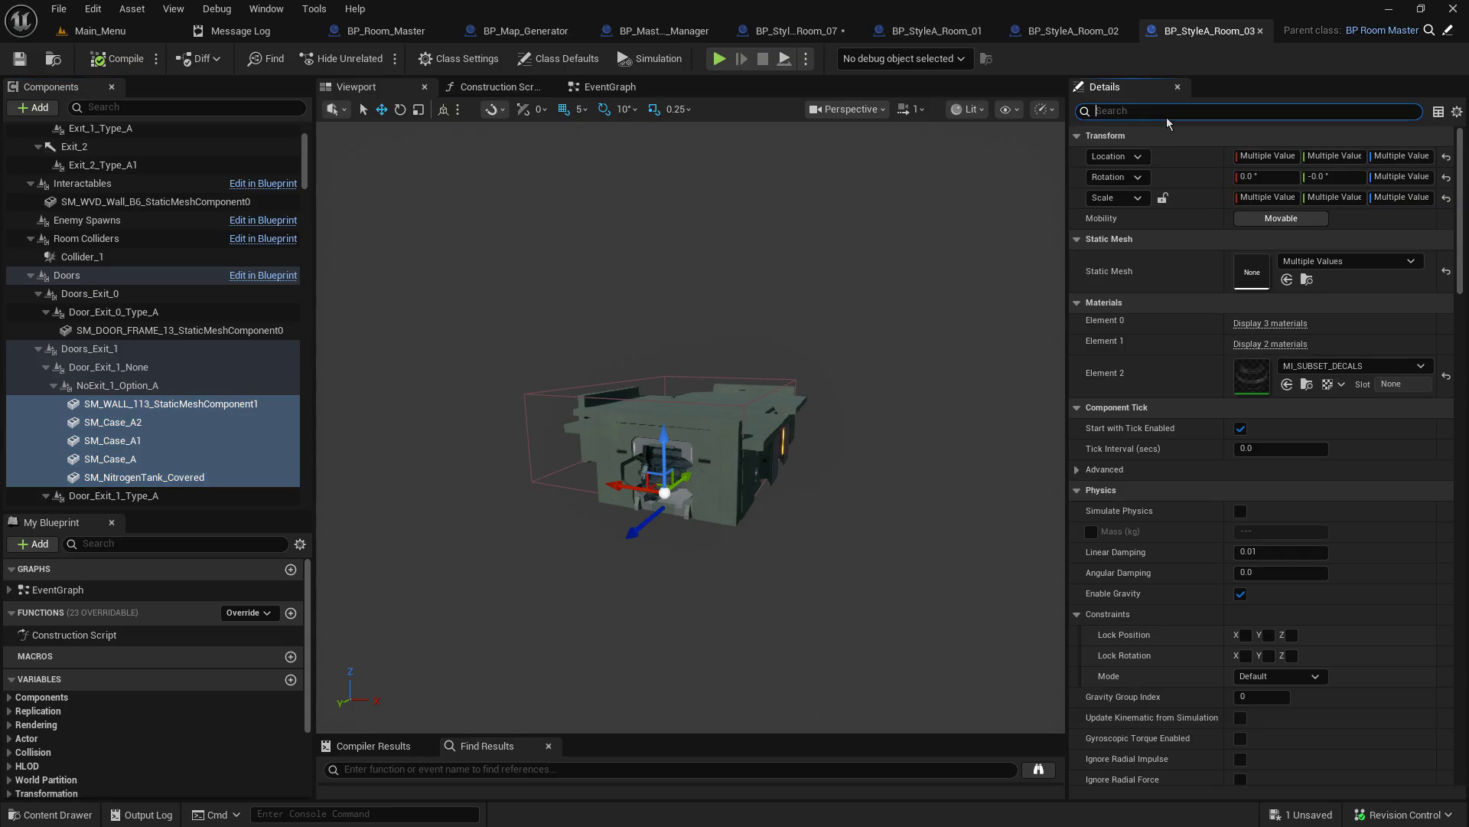
pyautogui.write('tag')
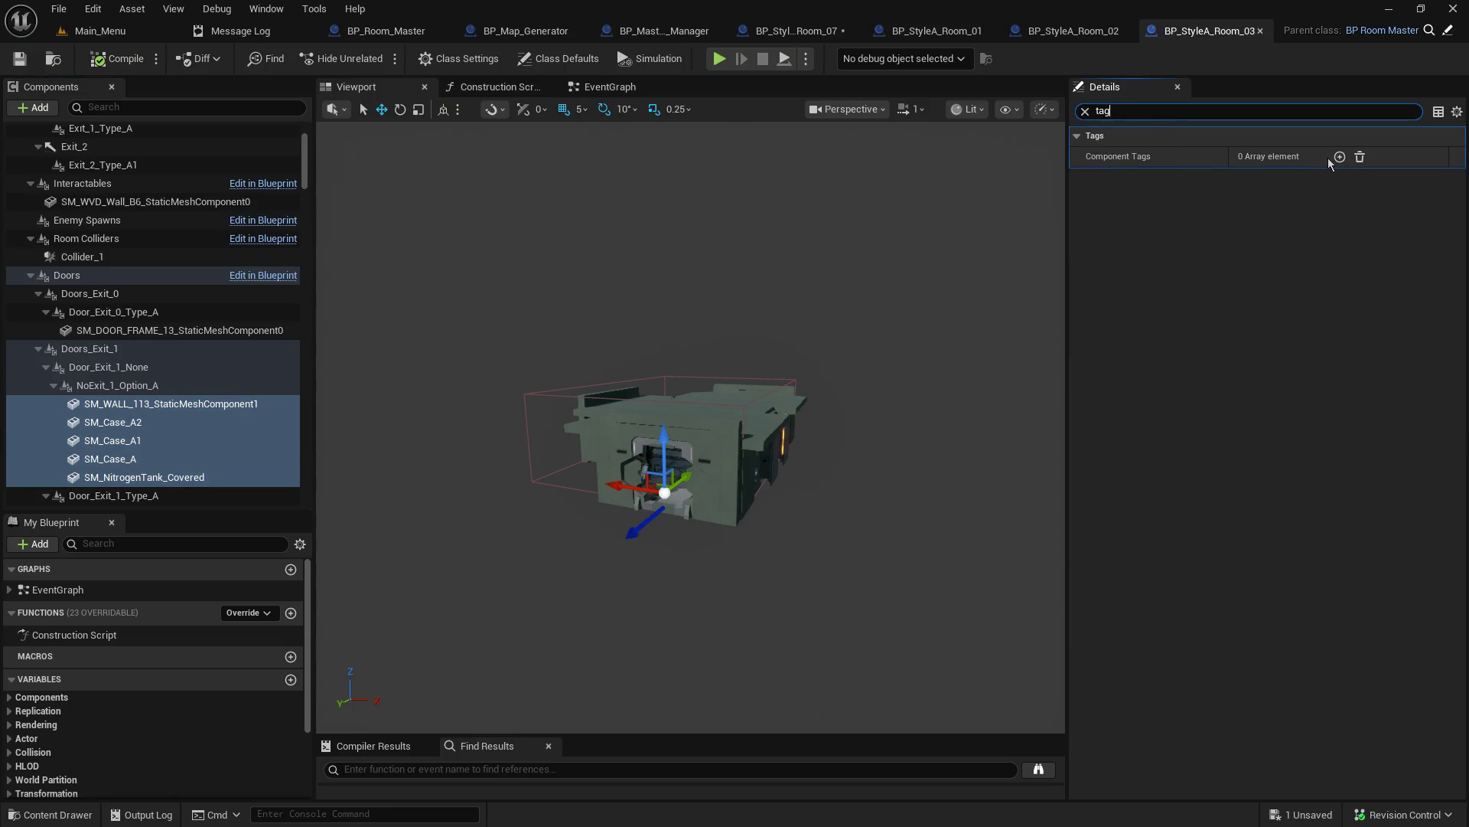
pyautogui.click(1287, 179)
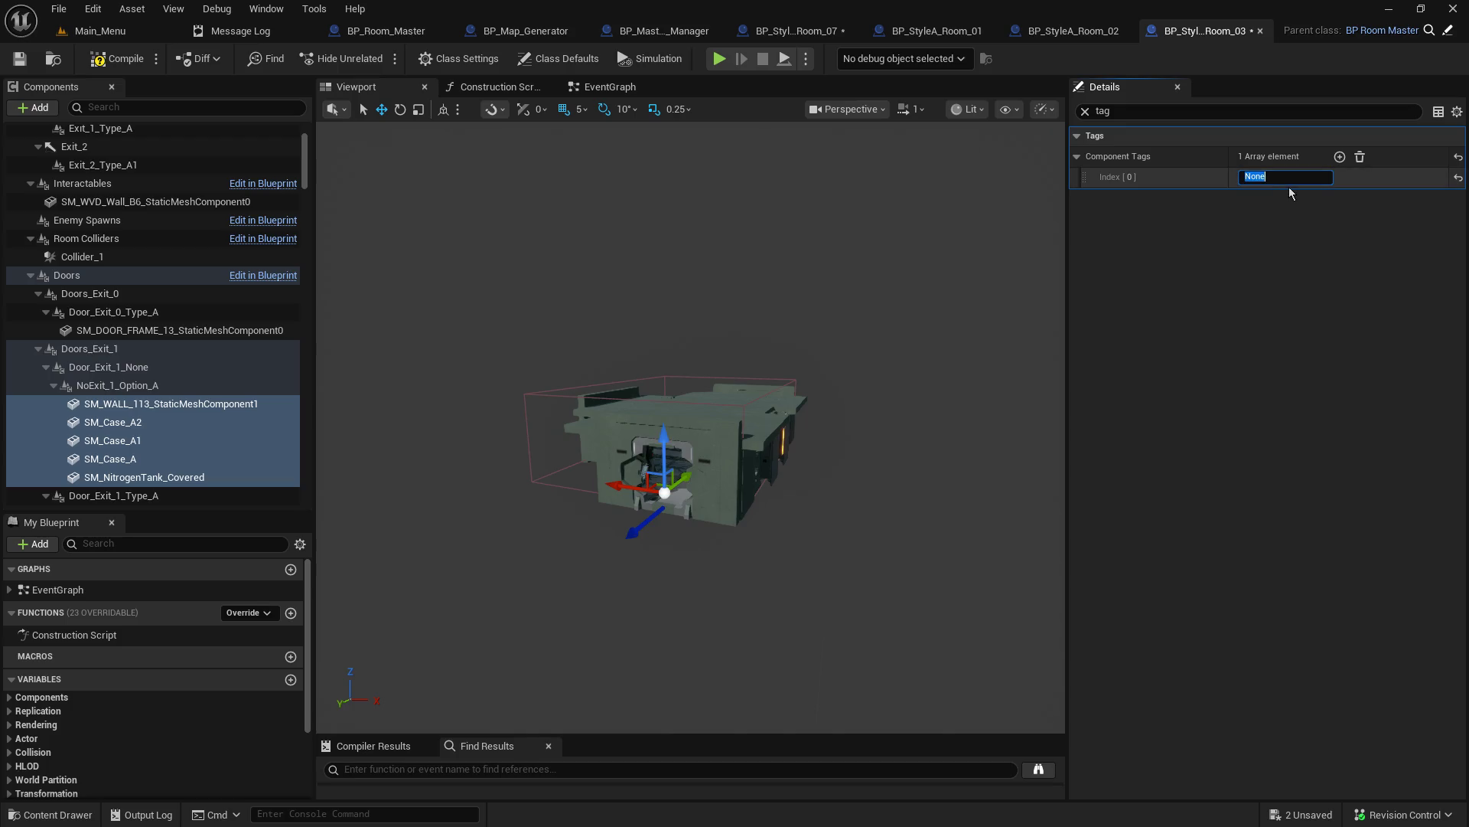
pyautogui.press('Return')
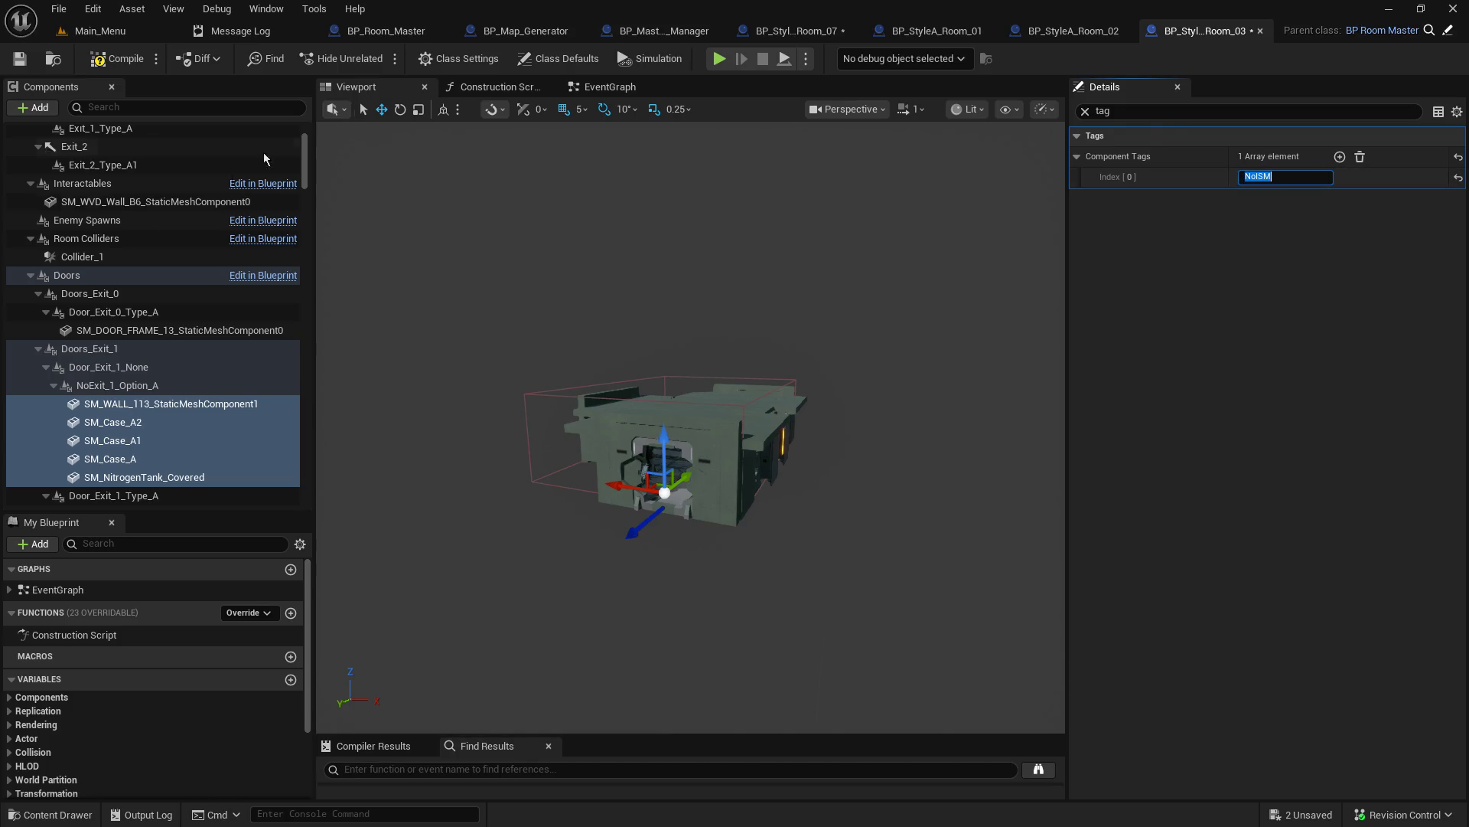
# Step: Tag the second exit's SM_WireReel_A and SM_WALL_113_StaticMeshComponent2 with NoISM, then save
pyautogui.scroll(-5, 192, 361)
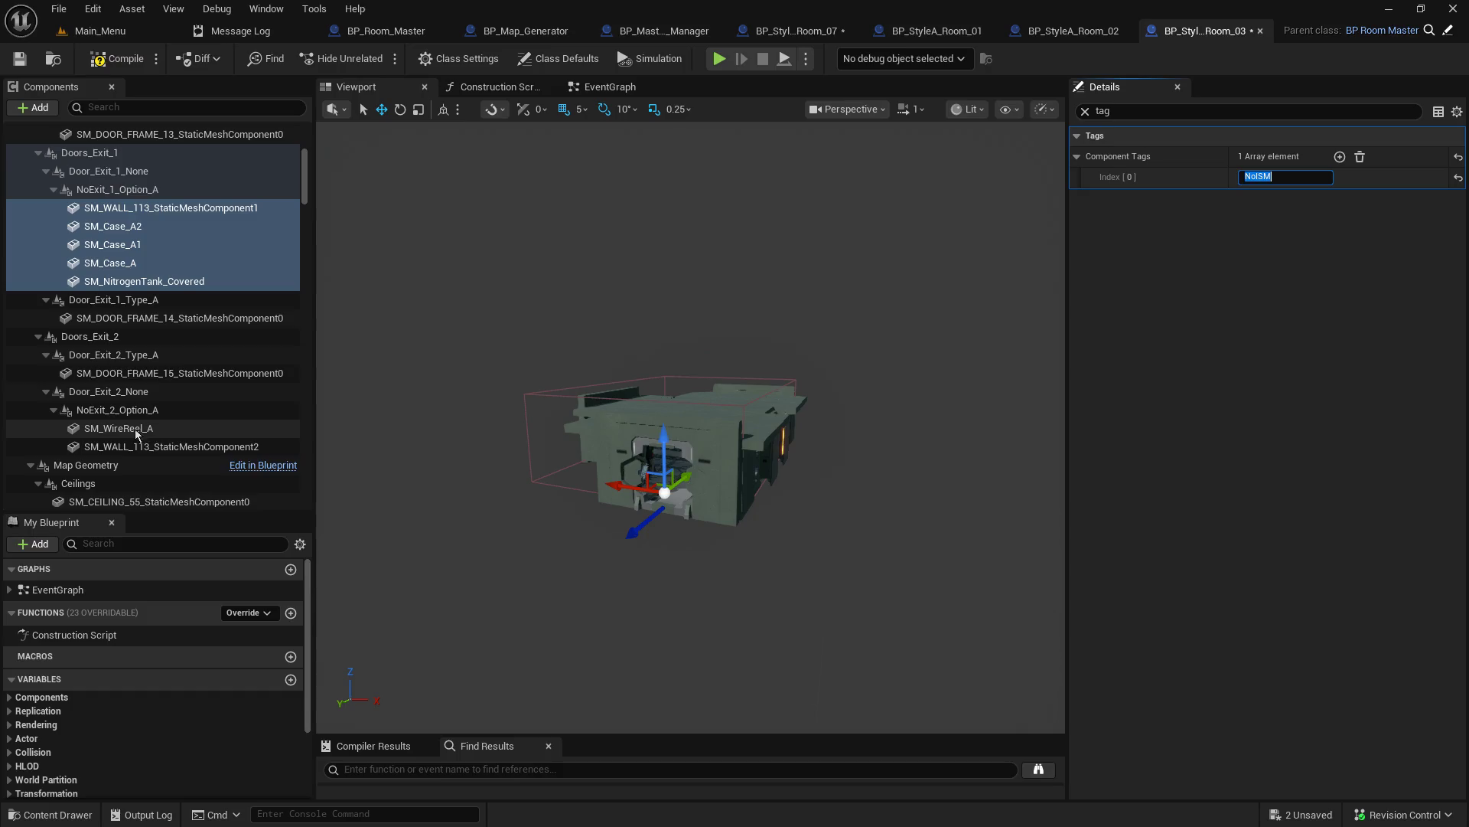
pyautogui.click(152, 428)
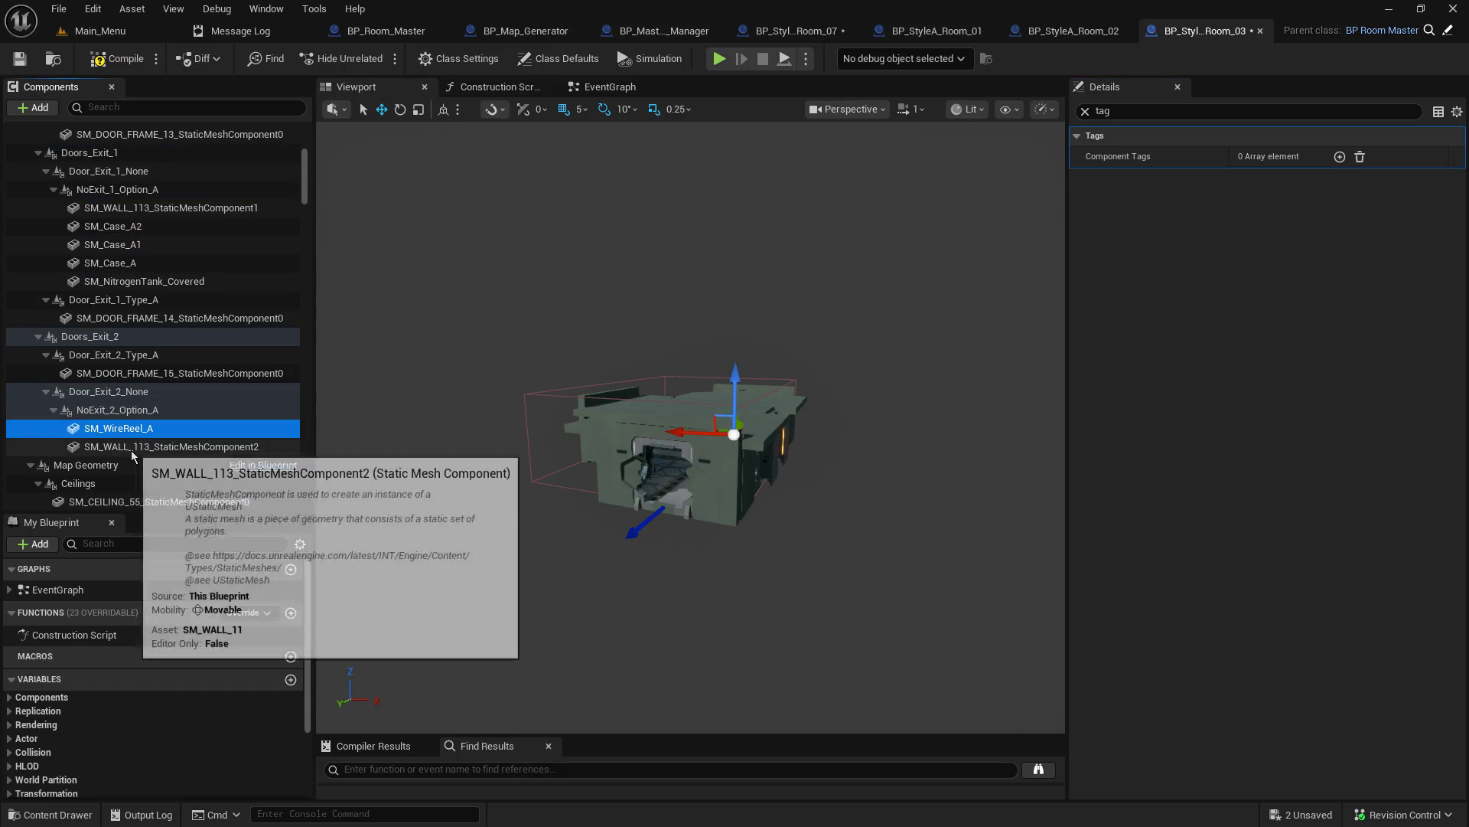
pyautogui.keyDown('ctrl'); pyautogui.click(131, 448); pyautogui.keyUp('ctrl')
pyautogui.click(1339, 157)
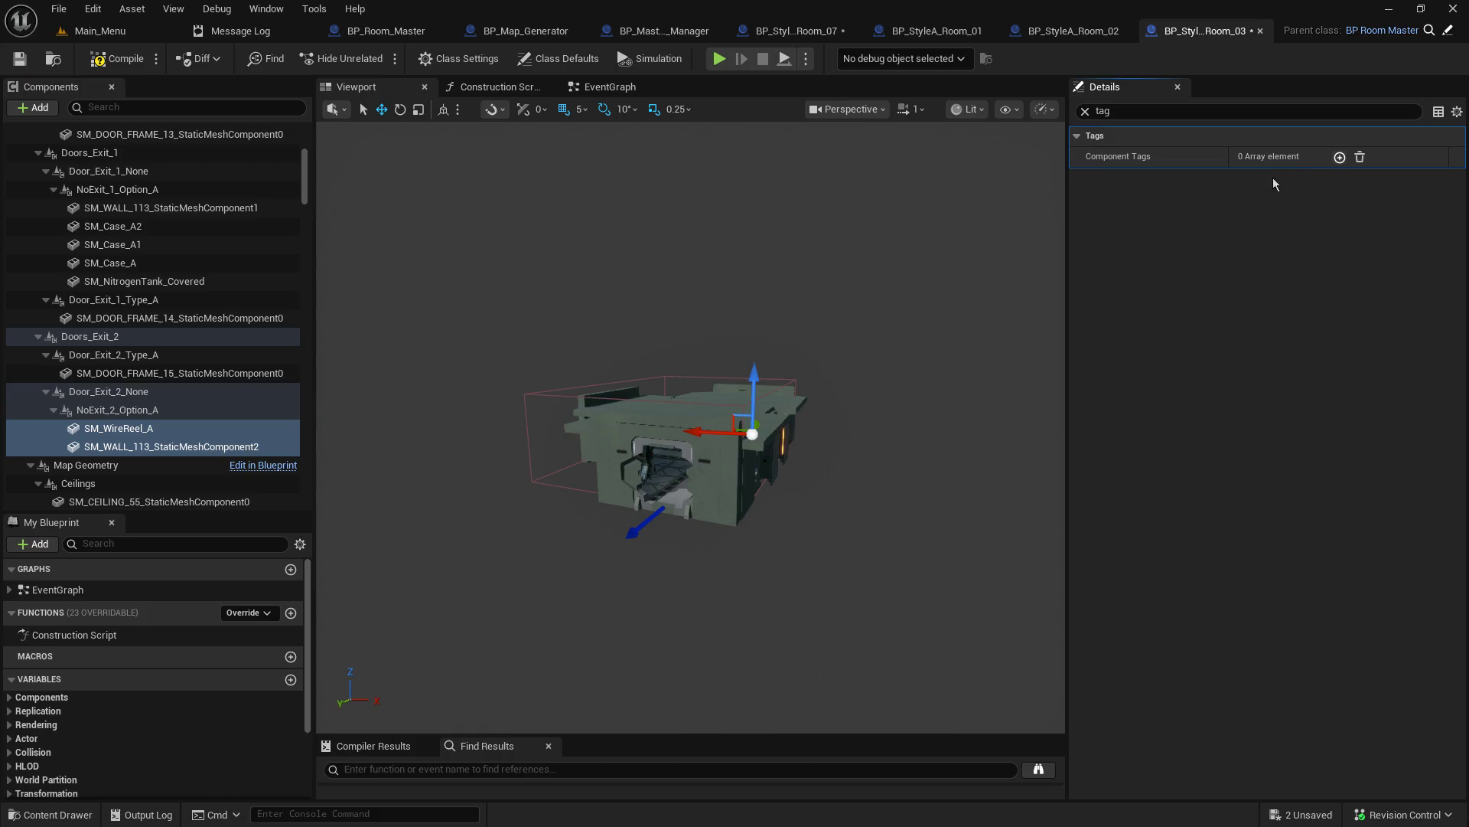
pyautogui.click(1251, 177)
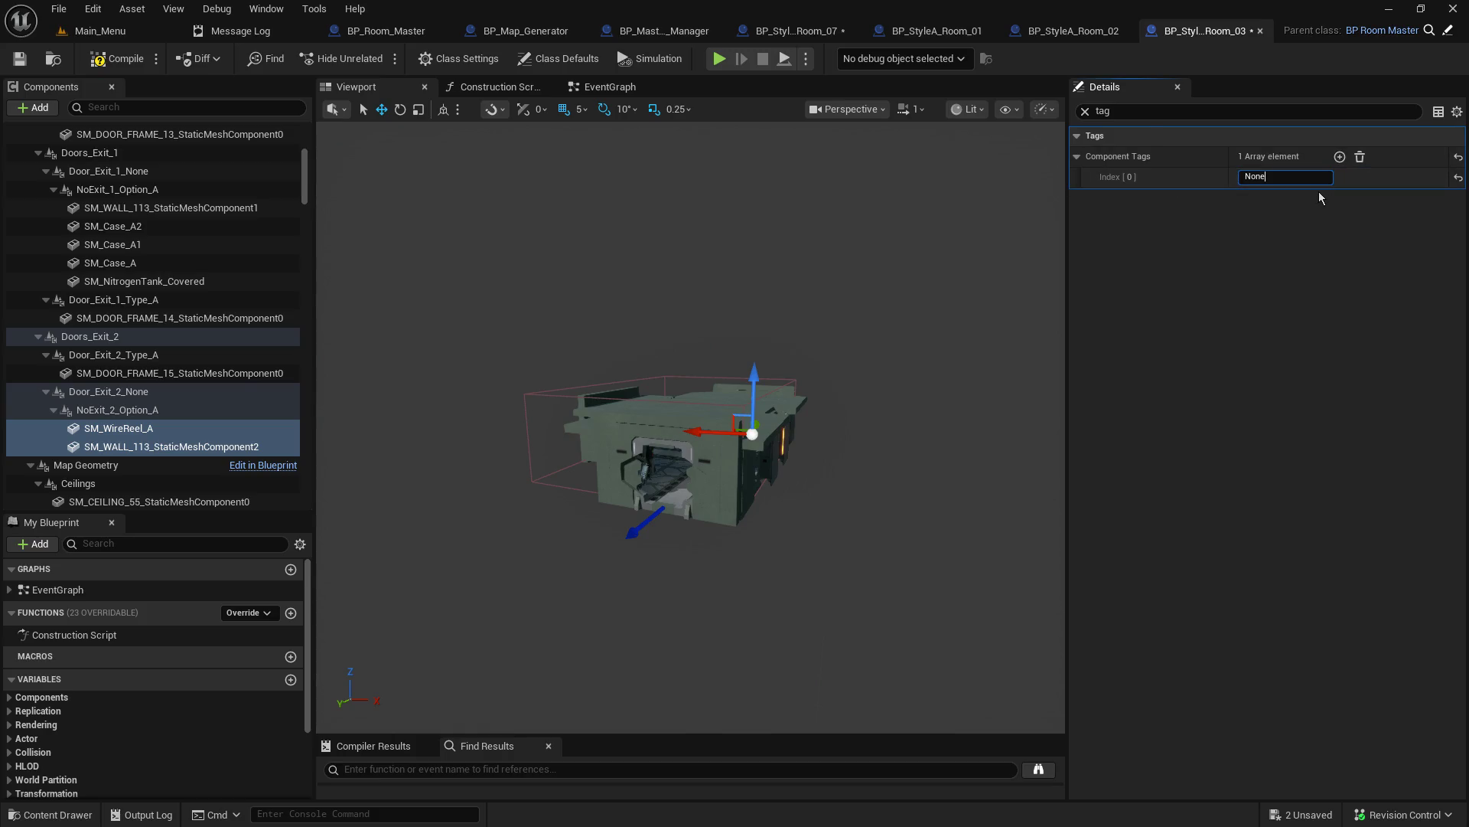
pyautogui.press('Return')
pyautogui.click(113, 244)
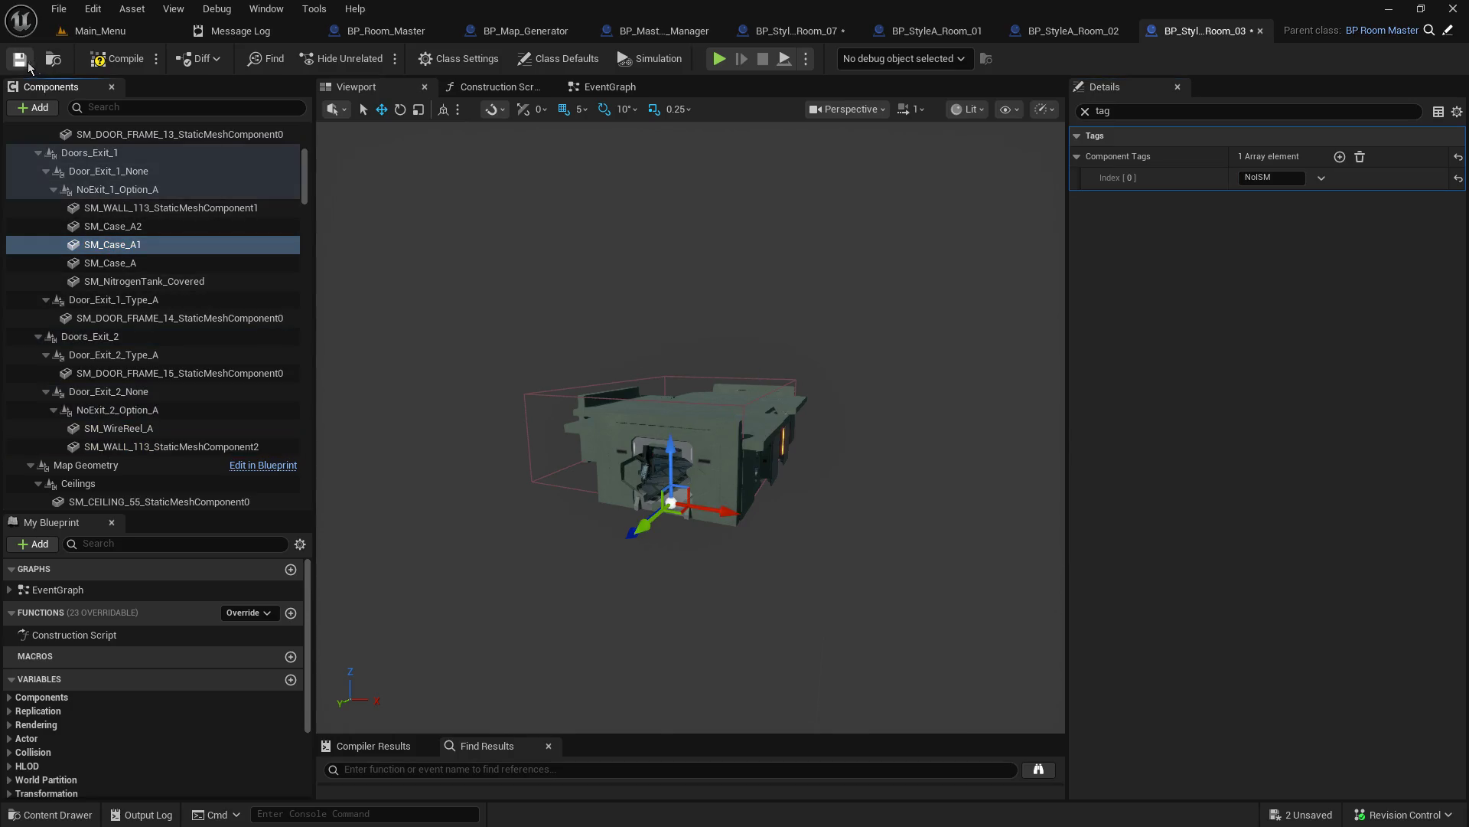
pyautogui.click(23, 64)
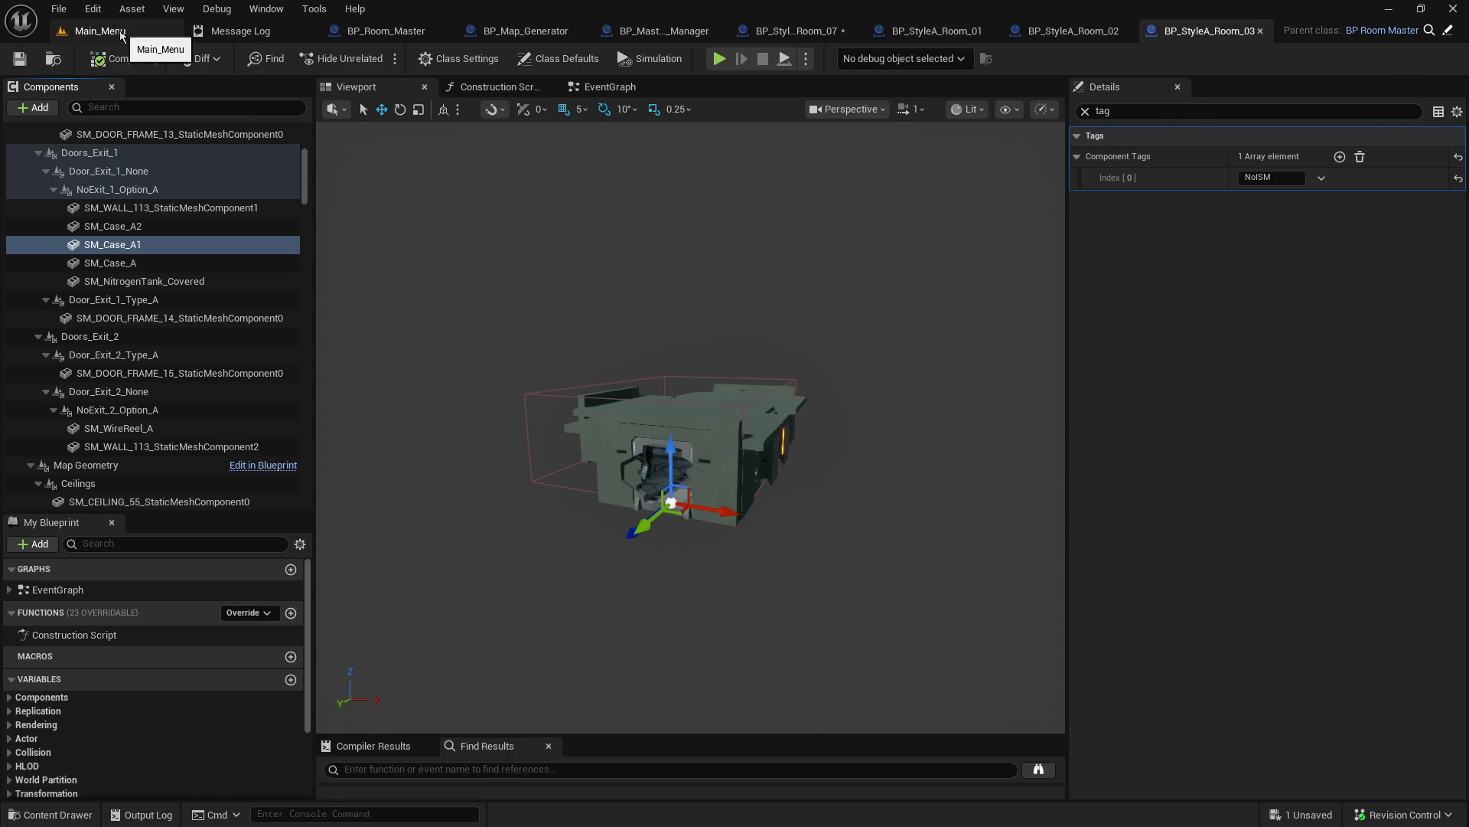
pyautogui.click(123, 32)
# Step: Open BP_StyleA_Room_04 in its viewport and select the SM_WALL_118 no-exit wall
pyautogui.click(698, 520)
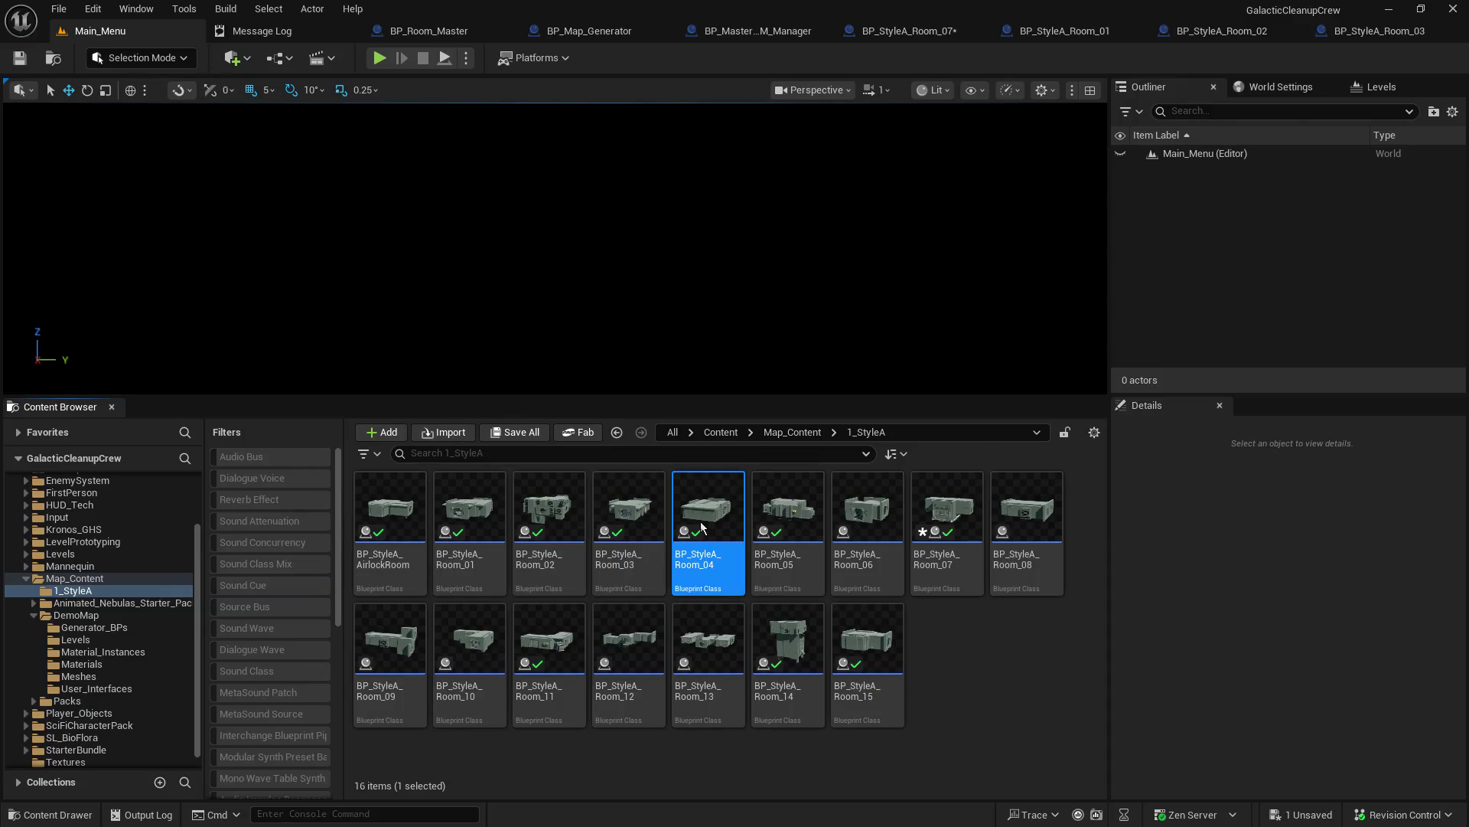
pyautogui.doubleClick(701, 526)
pyautogui.click(379, 79)
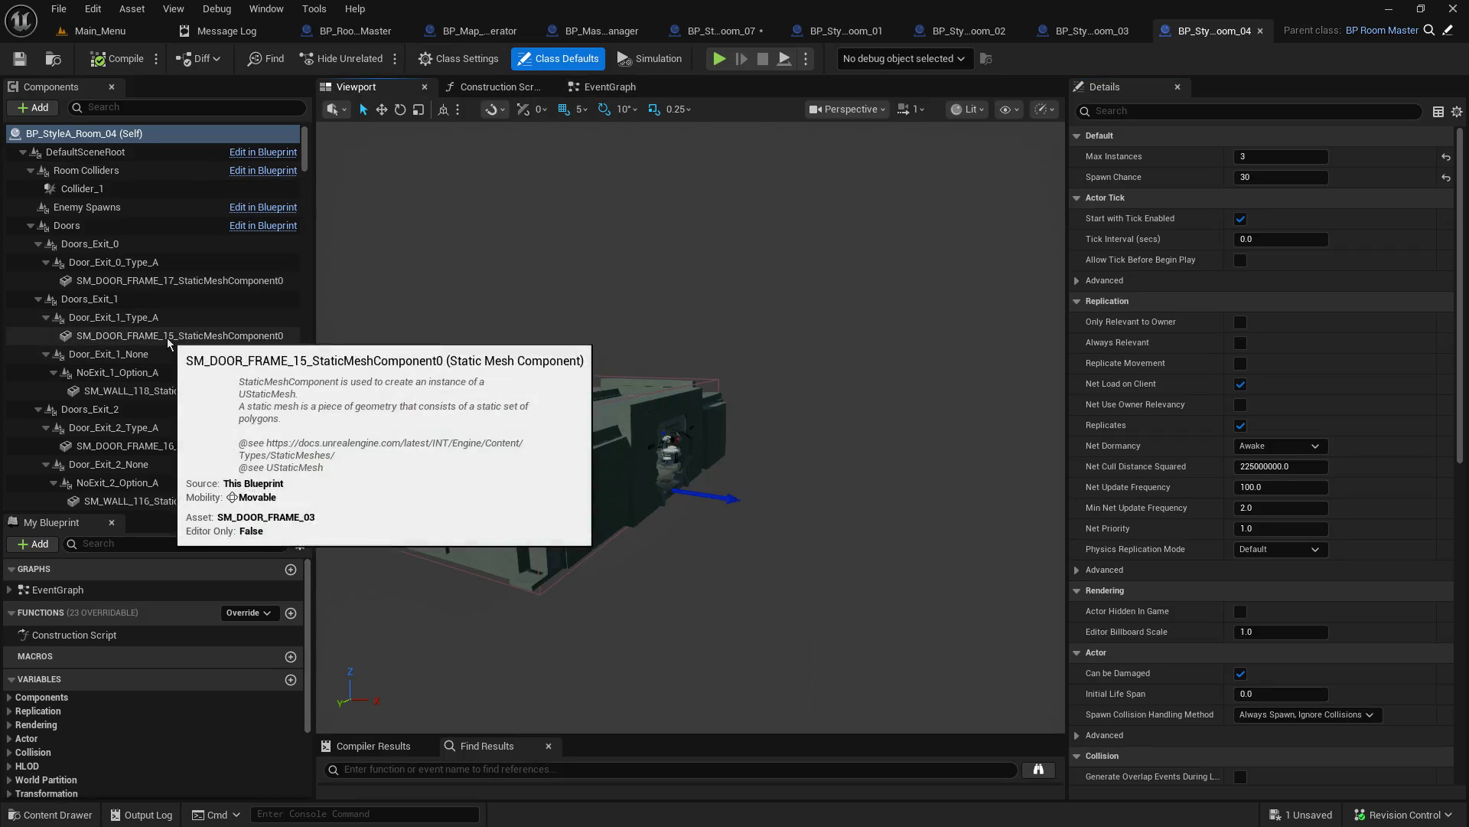
pyautogui.click(156, 374)
pyautogui.click(169, 390)
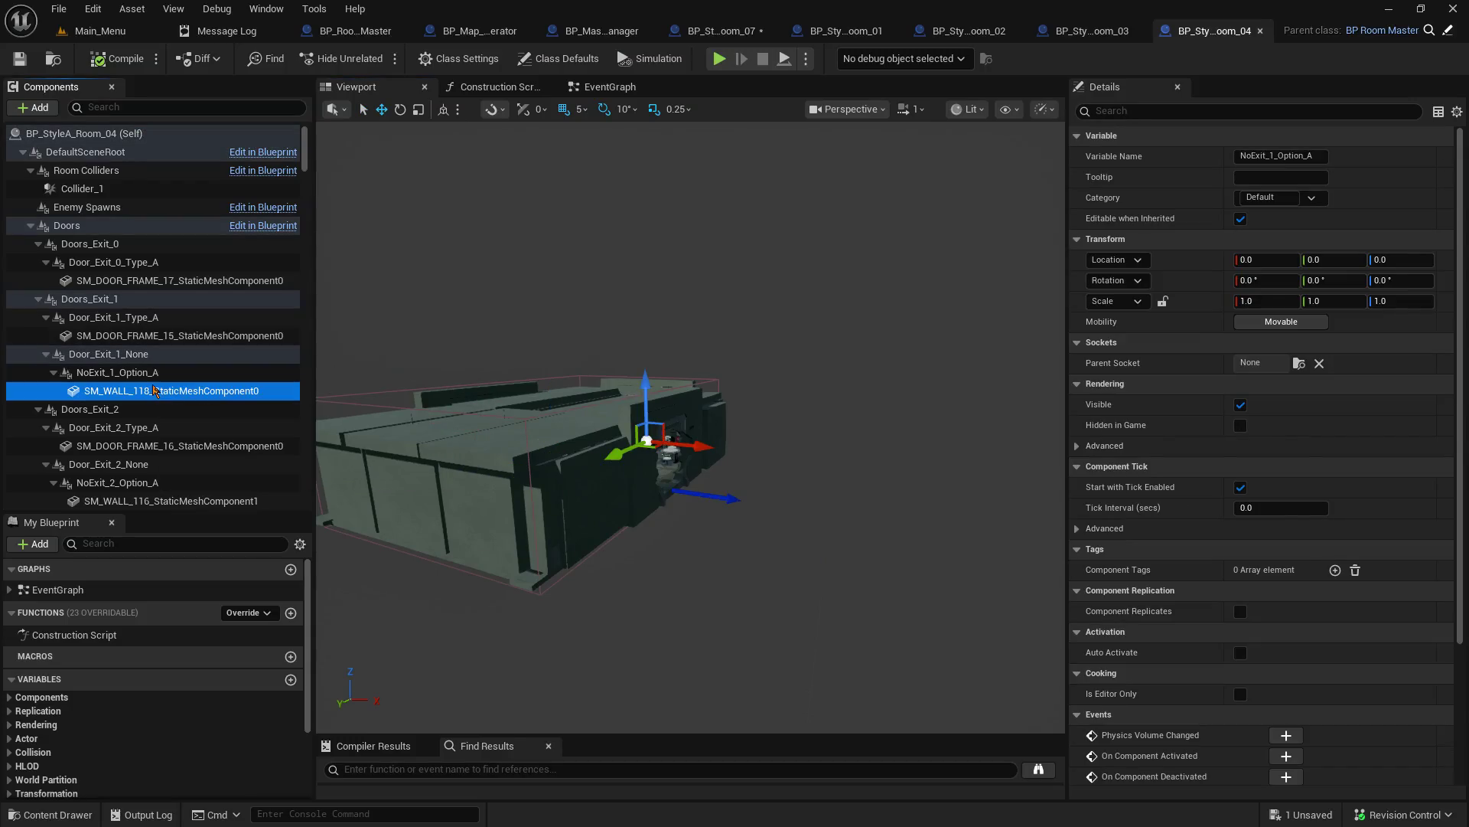
# Step: Add a NoISM component tag to SM_WALL_118
pyautogui.click(1193, 109)
pyautogui.write('tag')
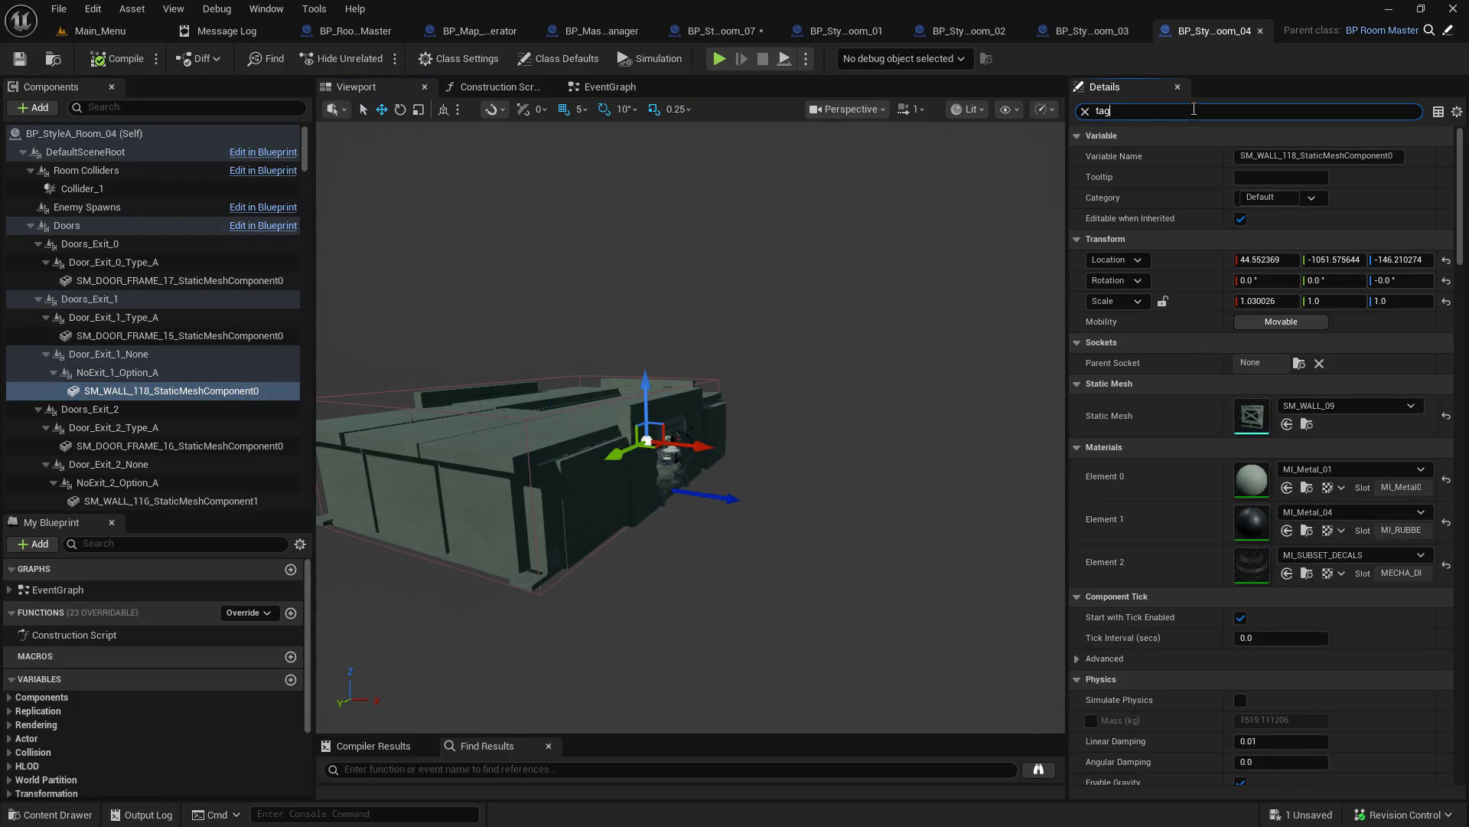
pyautogui.click(1293, 167)
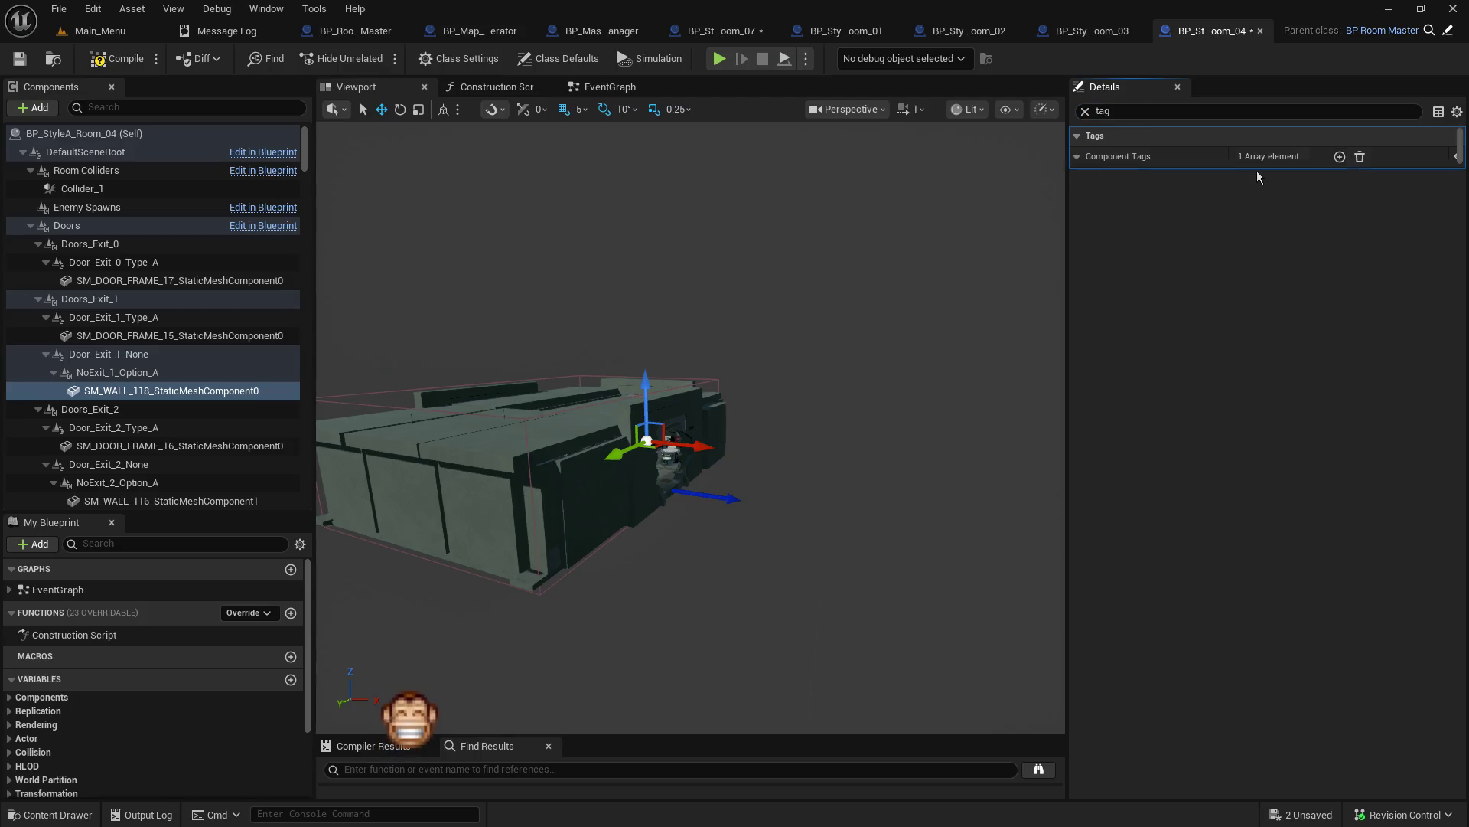
pyautogui.click(1256, 178)
pyautogui.write('NoSM')
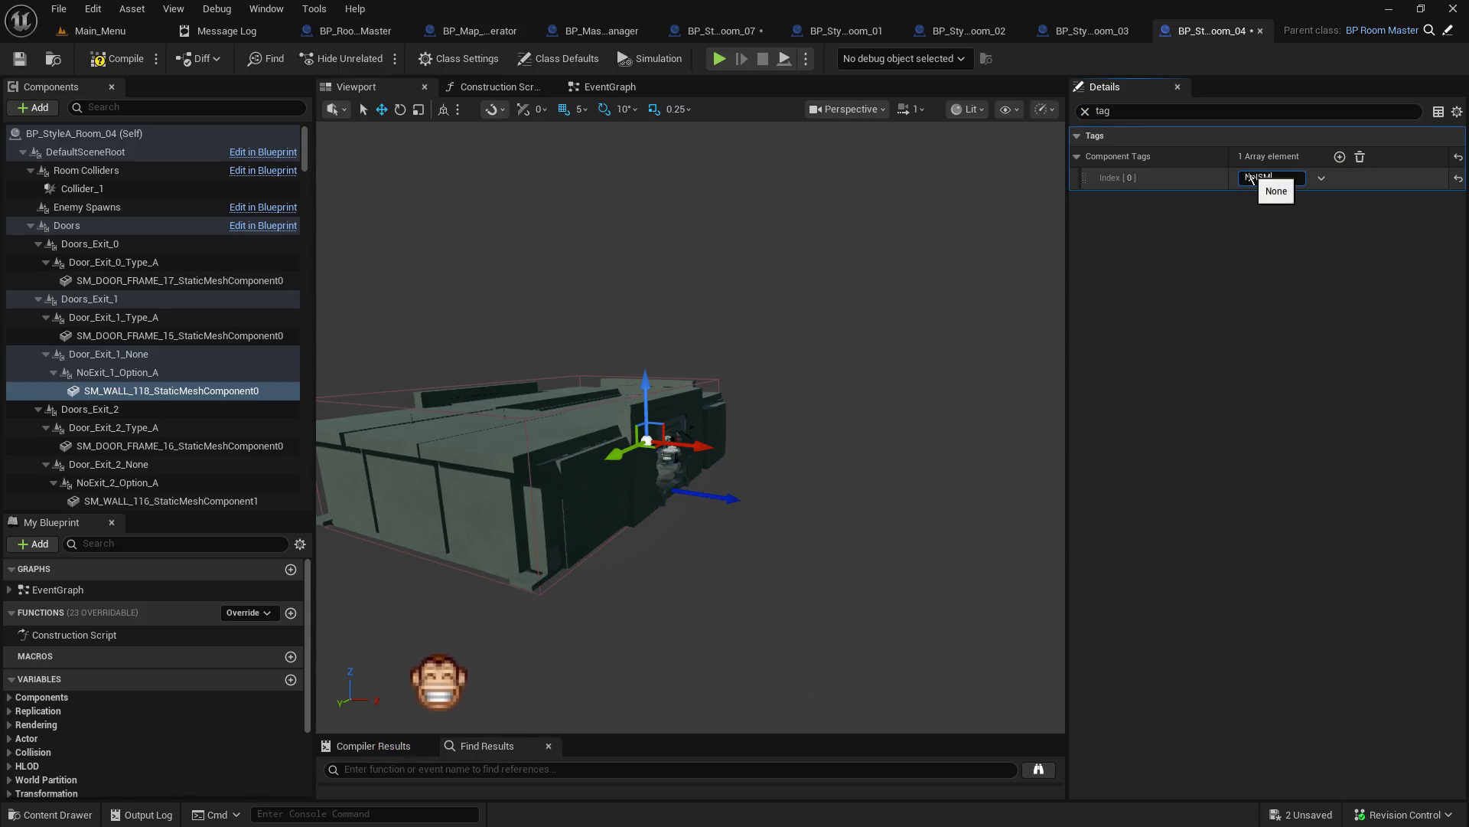
pyautogui.press('Return')
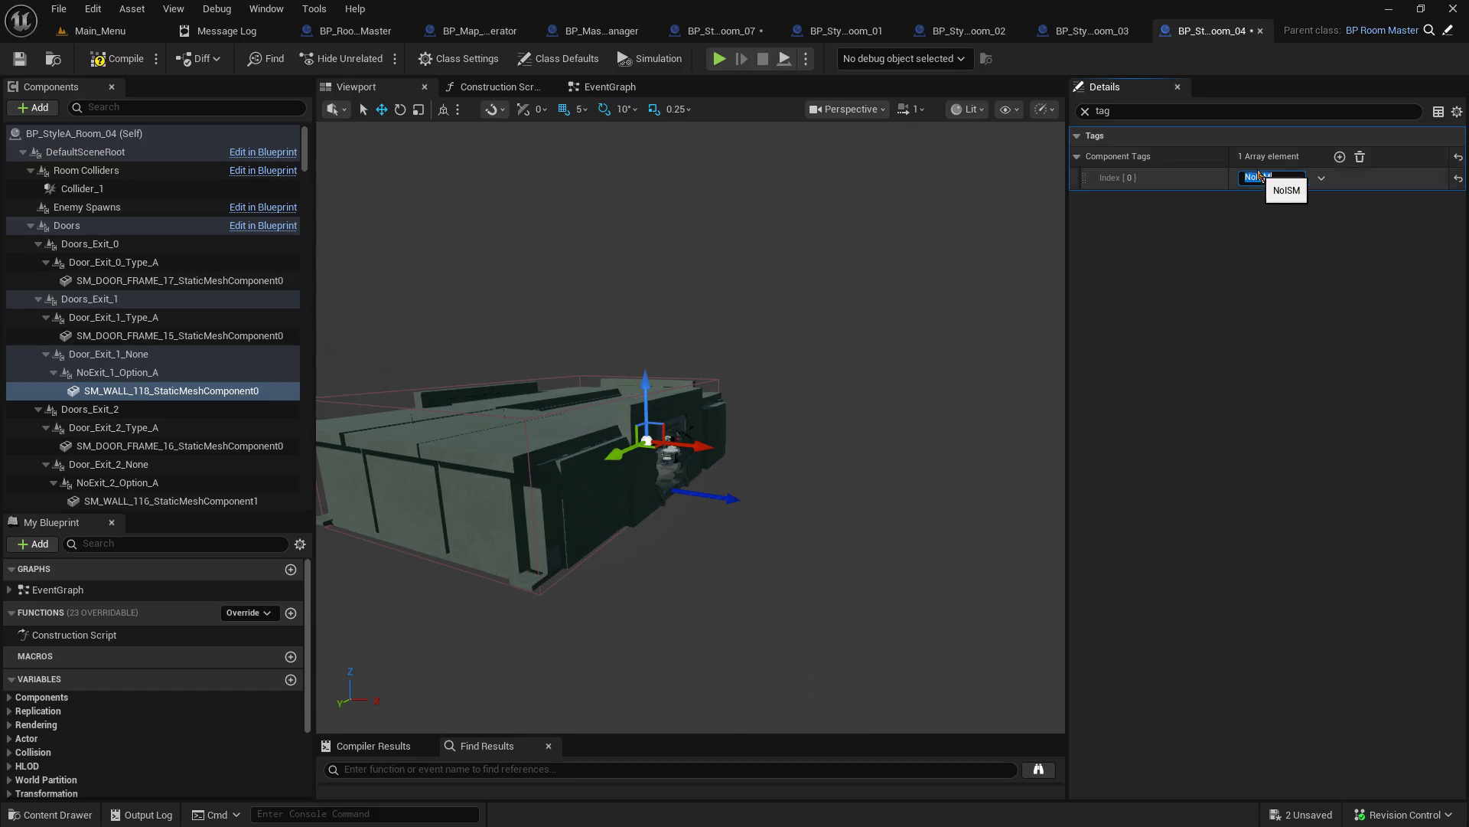
pyautogui.click(1235, 260)
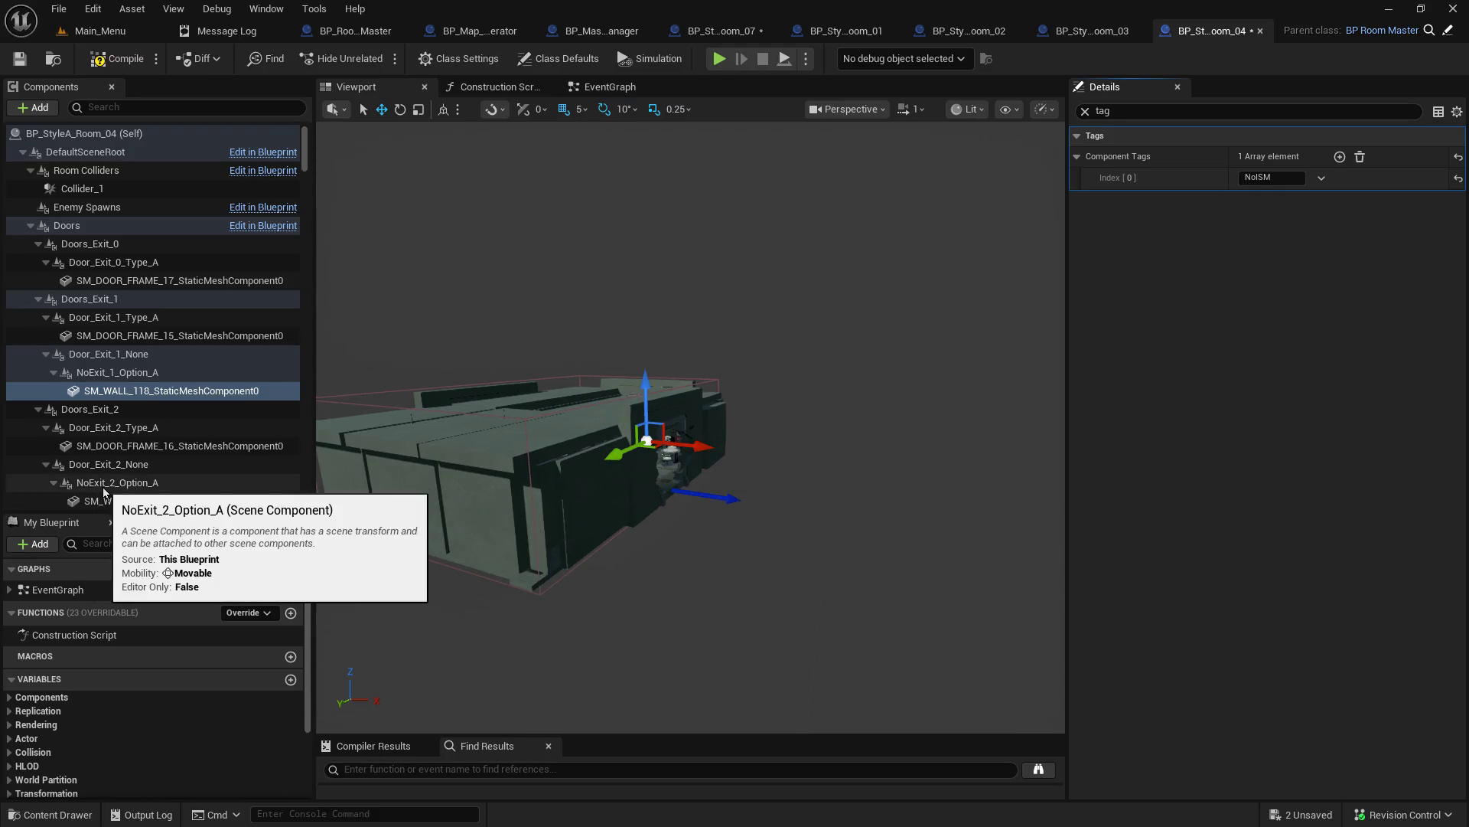
# Step: Add a NoISM component tag to the SM_WALL_116 no-exit wall
pyautogui.moveTo(119, 493)
pyautogui.mouseDown()
pyautogui.moveTo(109, 477)
pyautogui.moveTo(111, 498)
pyautogui.moveTo(174, 461)
pyautogui.moveTo(111, 404)
pyautogui.mouseUp()
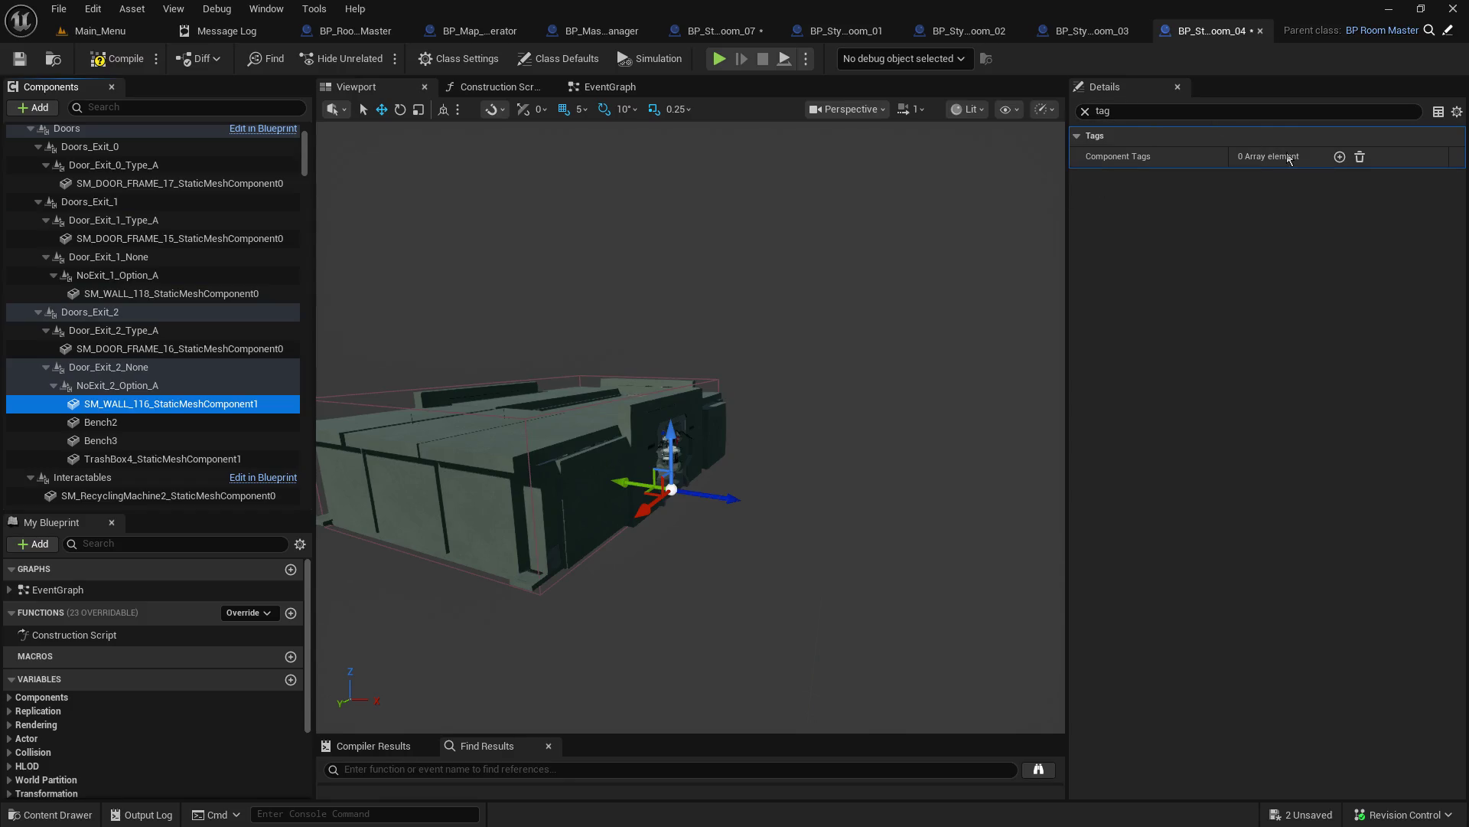
pyautogui.click(1340, 157)
pyautogui.click(1255, 178)
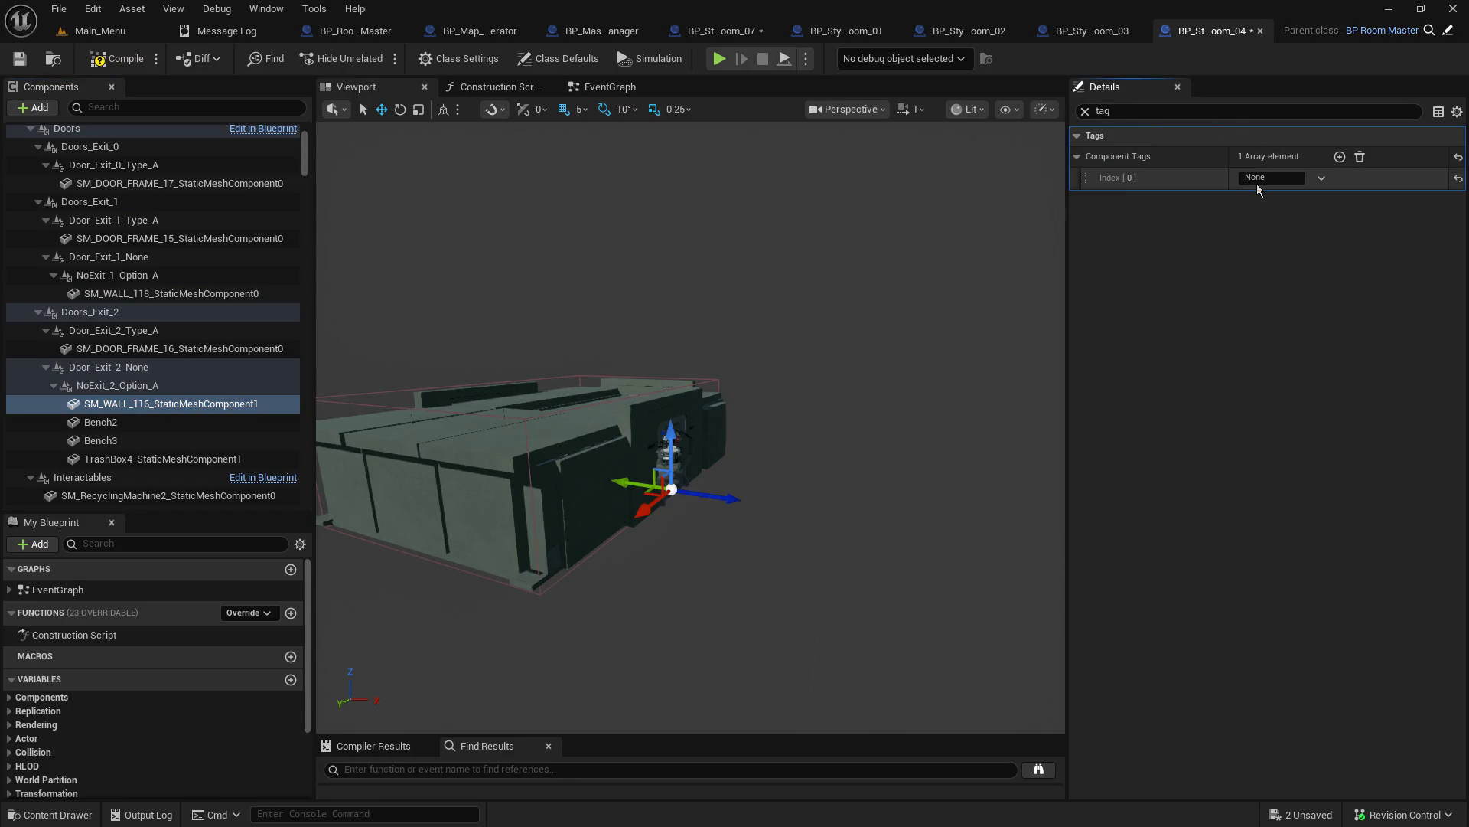
pyautogui.hotkey('ctrl', 'a')
pyautogui.write('NoISM')
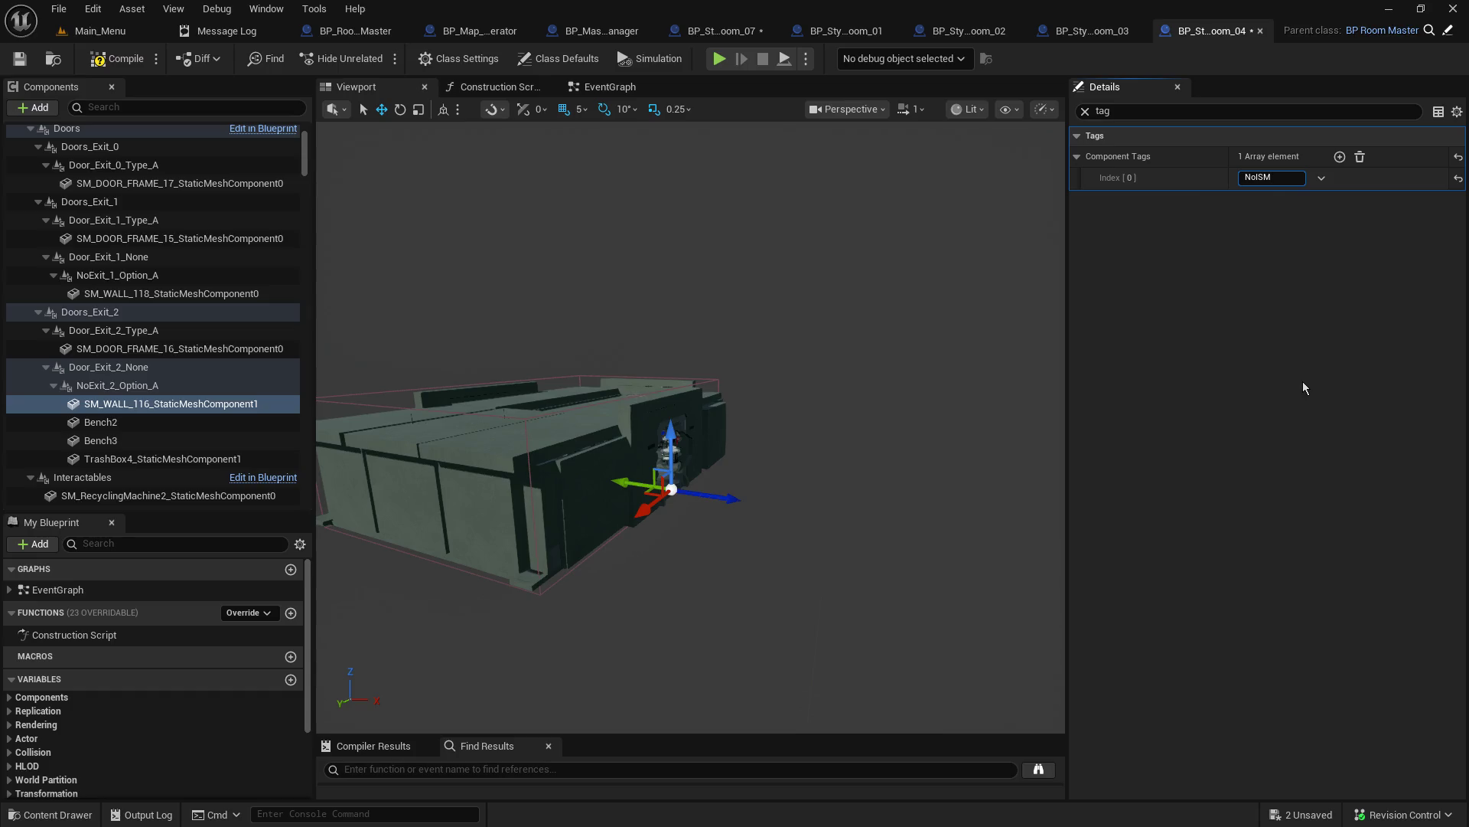
pyautogui.click(1228, 309)
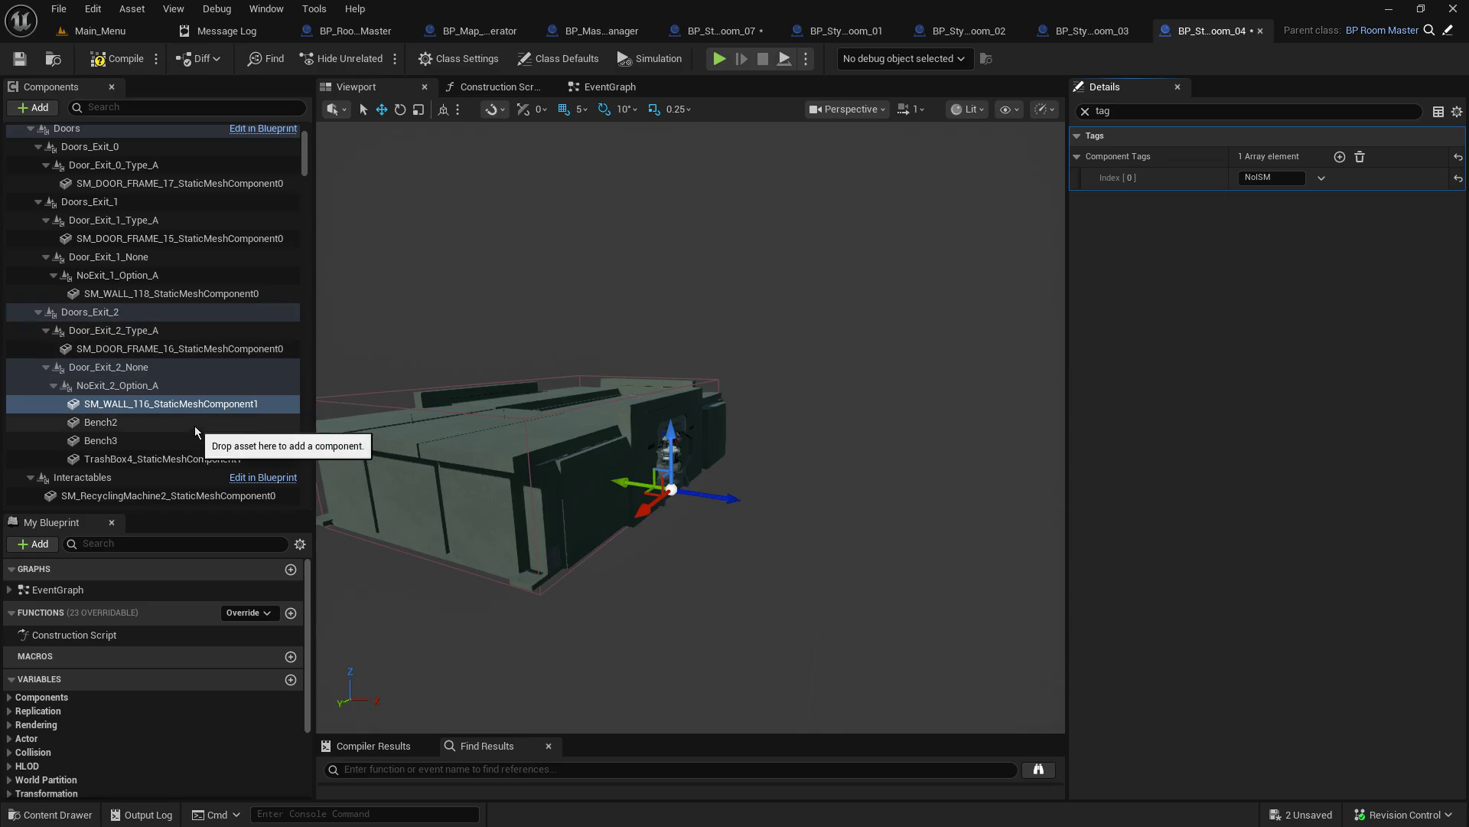
# Step: Save BP_StyleA_Room_04, return to Main_Menu and select BP_StyleA_Room_05
pyautogui.click(164, 293)
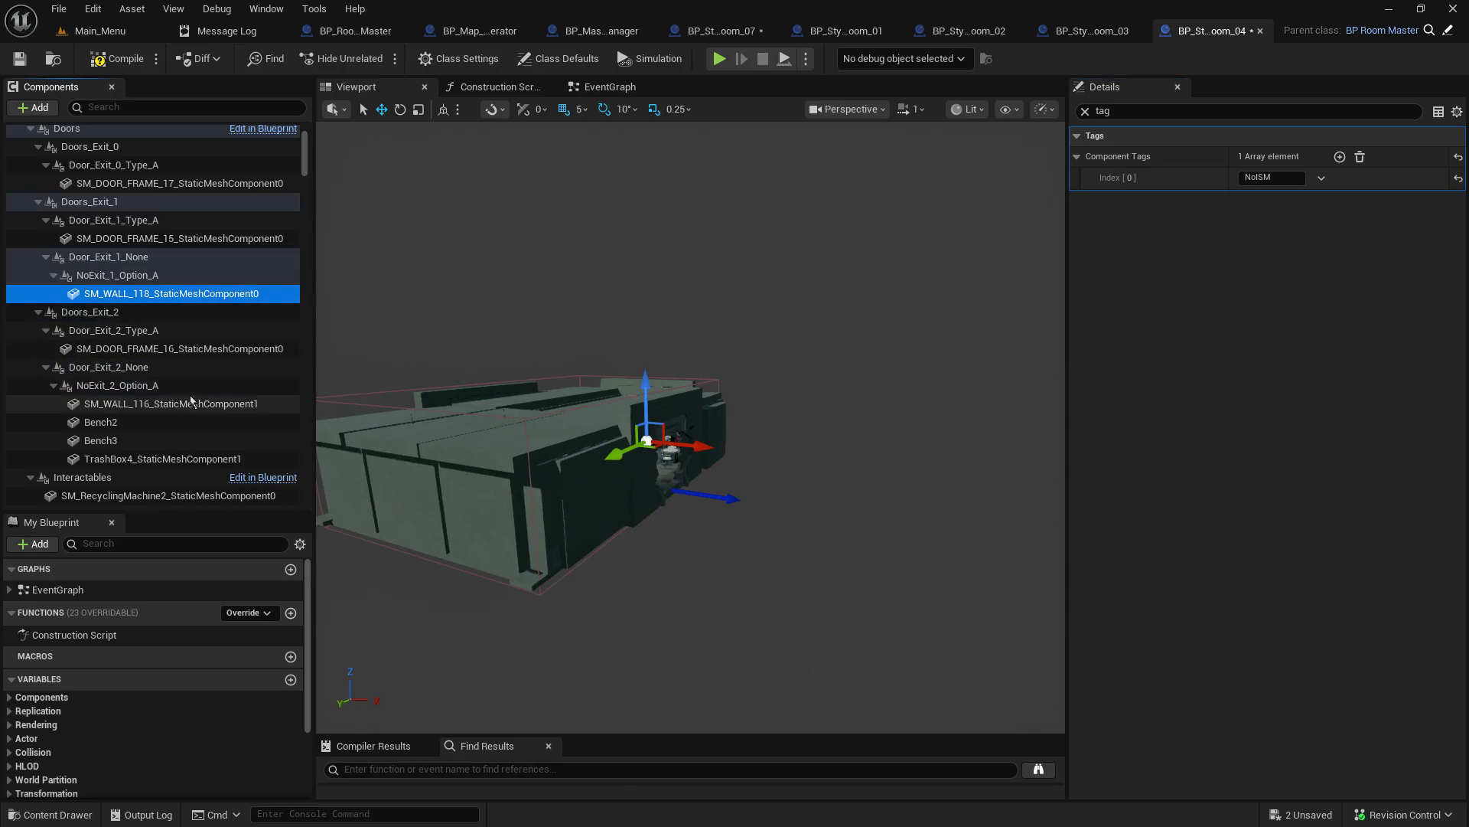
pyautogui.scroll(-3, 191, 401)
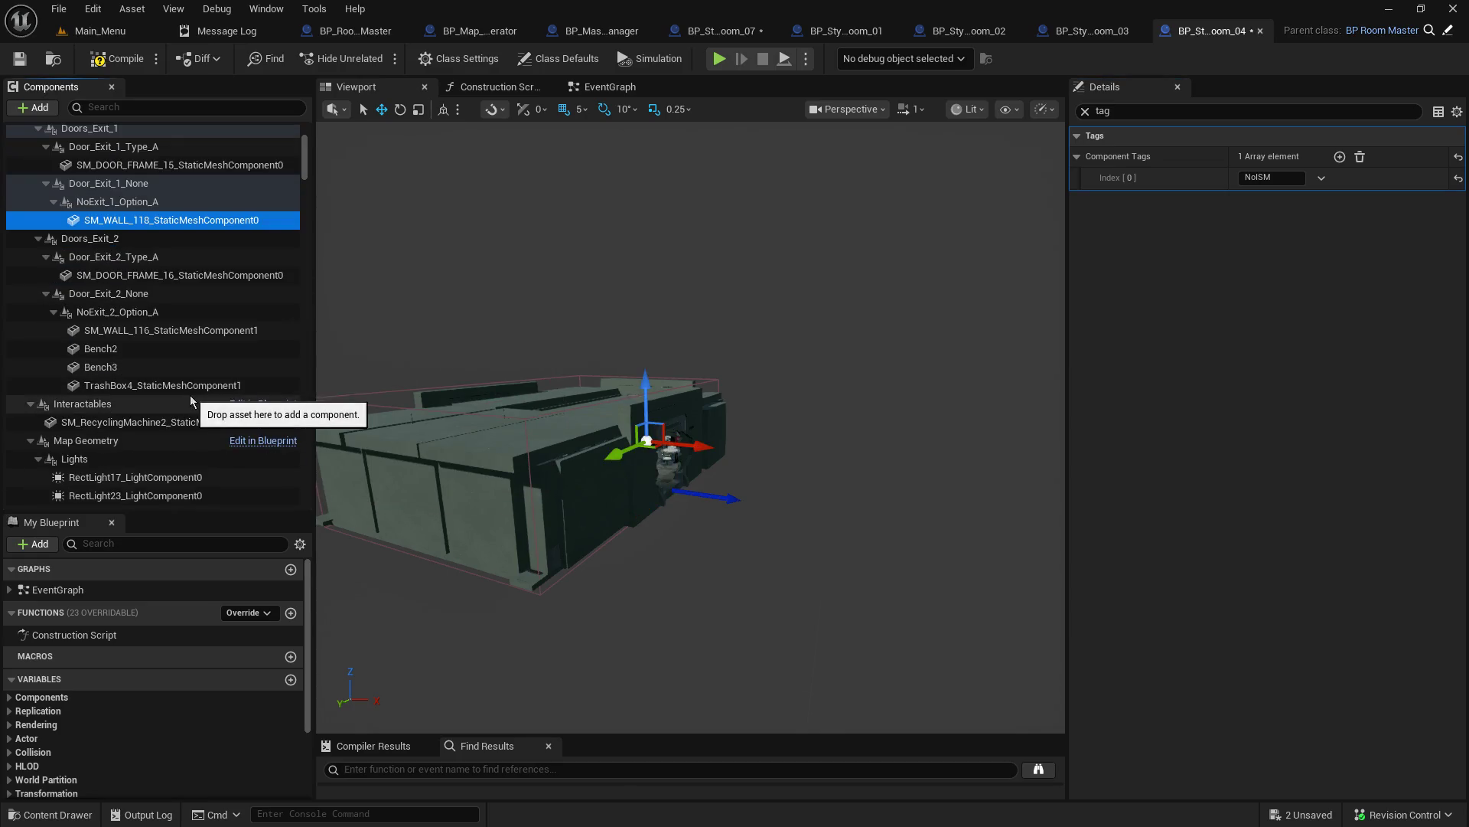
pyautogui.click(19, 59)
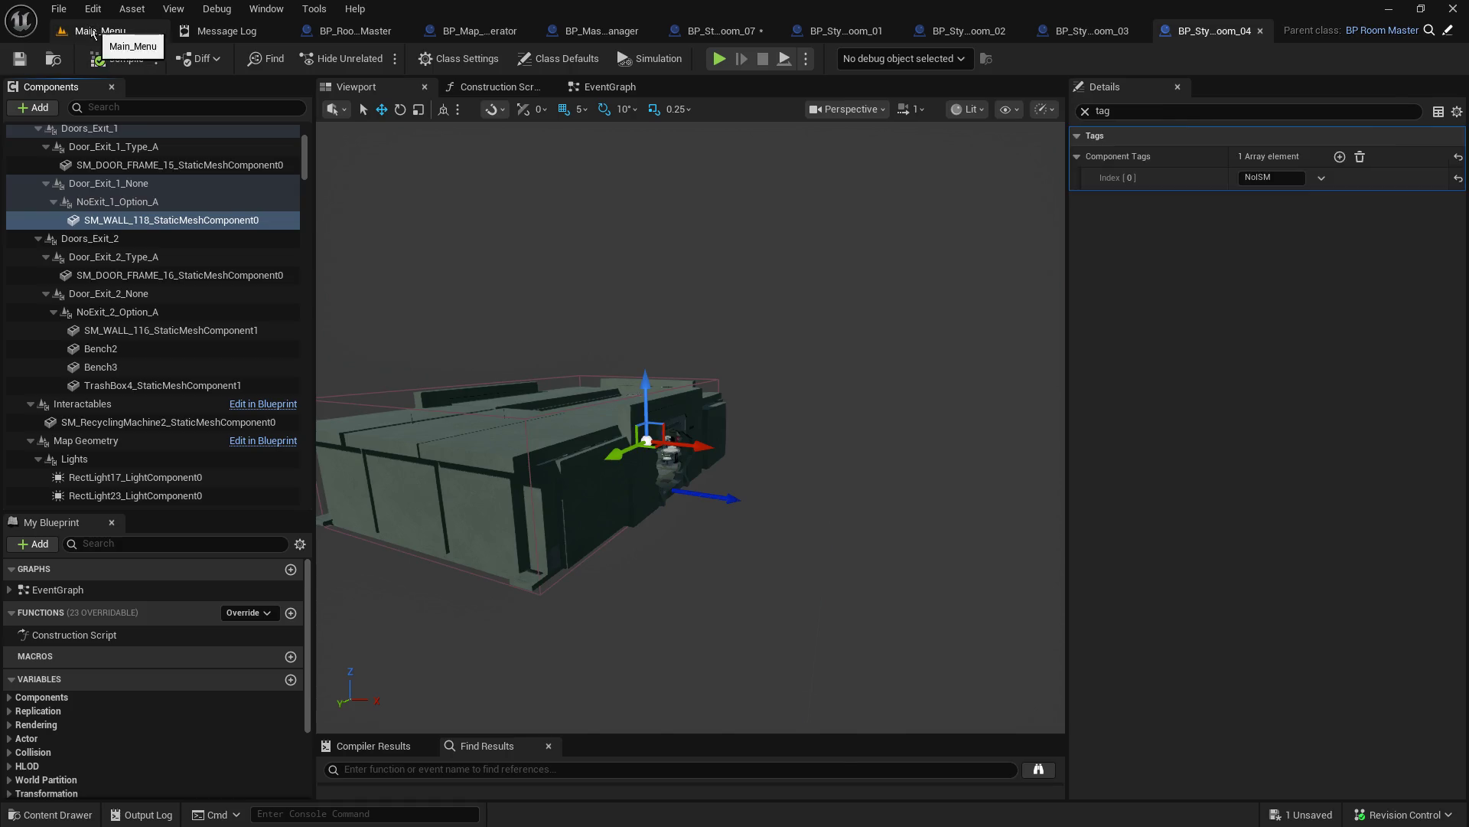
pyautogui.click(98, 32)
pyautogui.click(796, 512)
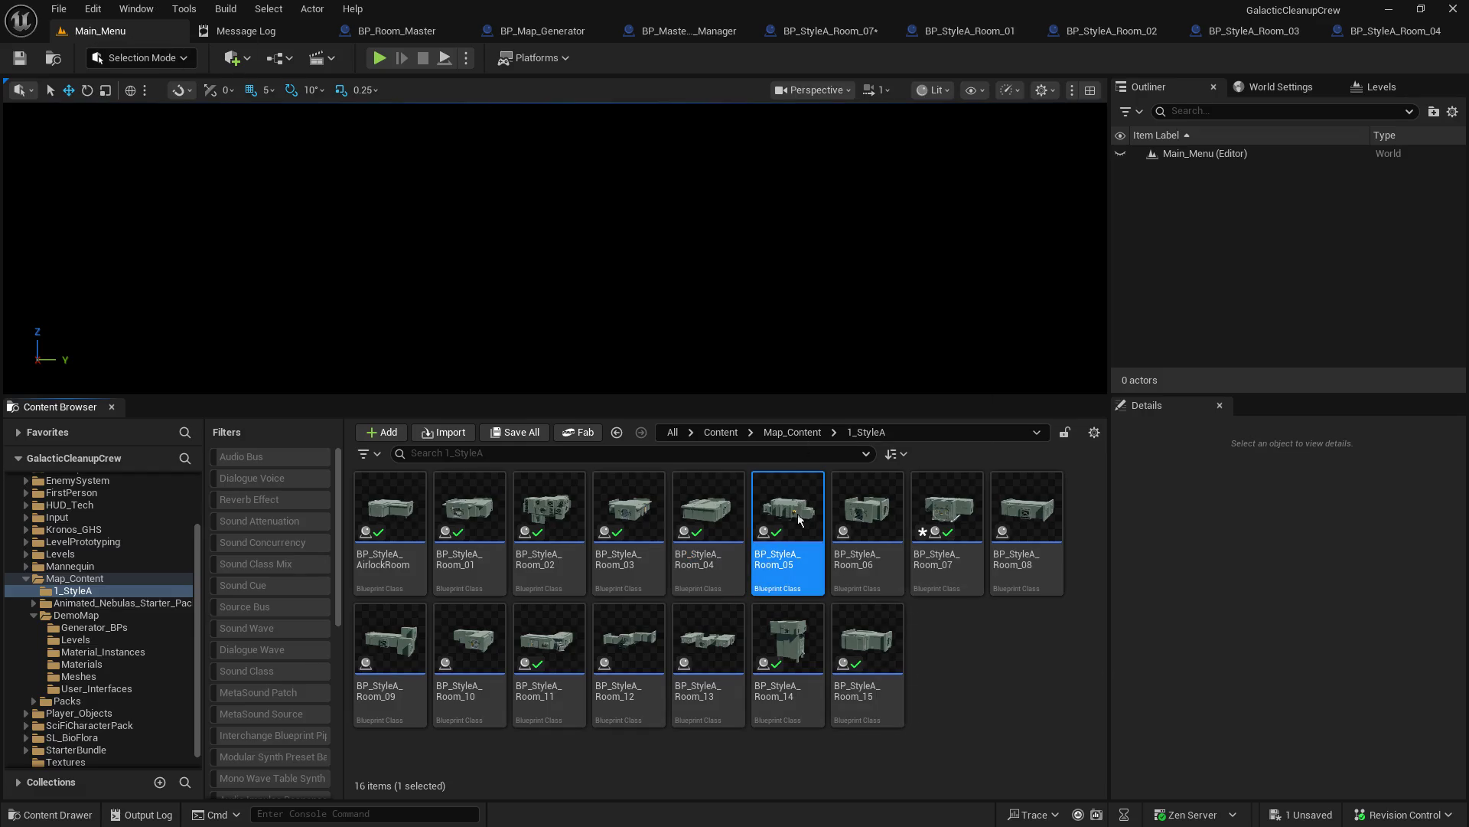
# Step: Open BP_StyleA_Room_05's viewport and filter the Details panel for tag properties
pyautogui.doubleClick(798, 520)
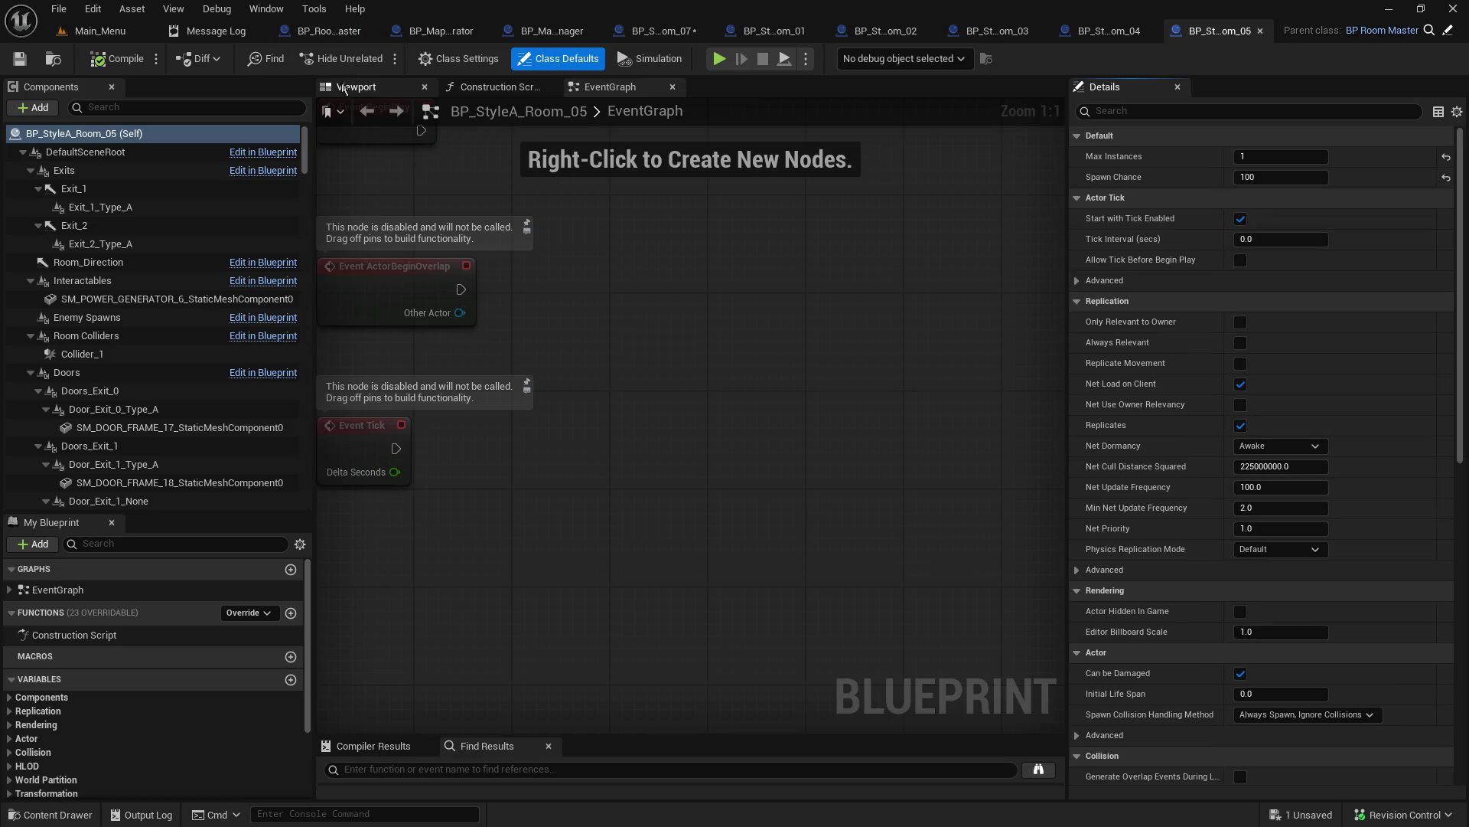
pyautogui.click(343, 90)
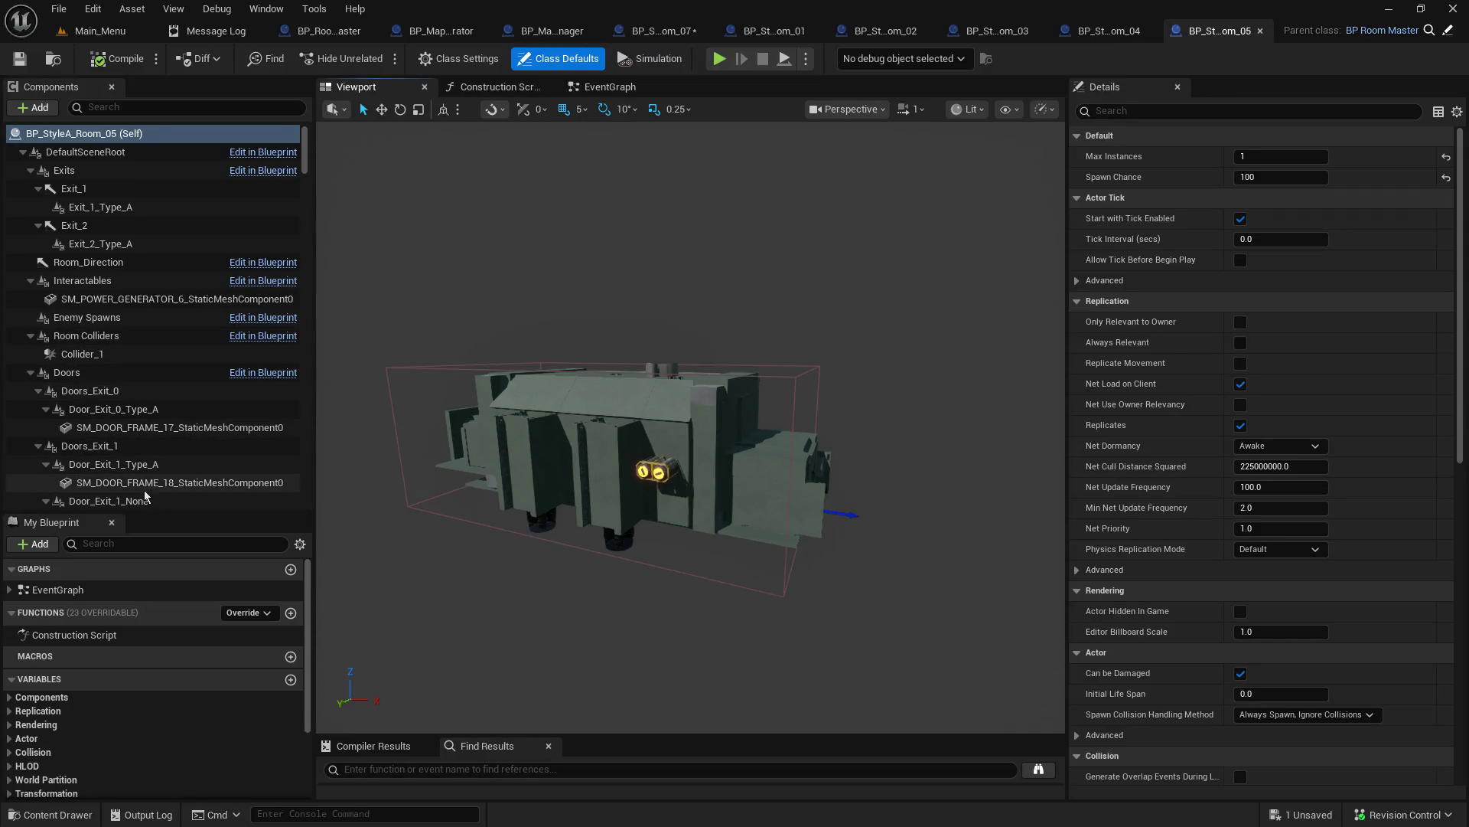
pyautogui.scroll(-3, 176, 448)
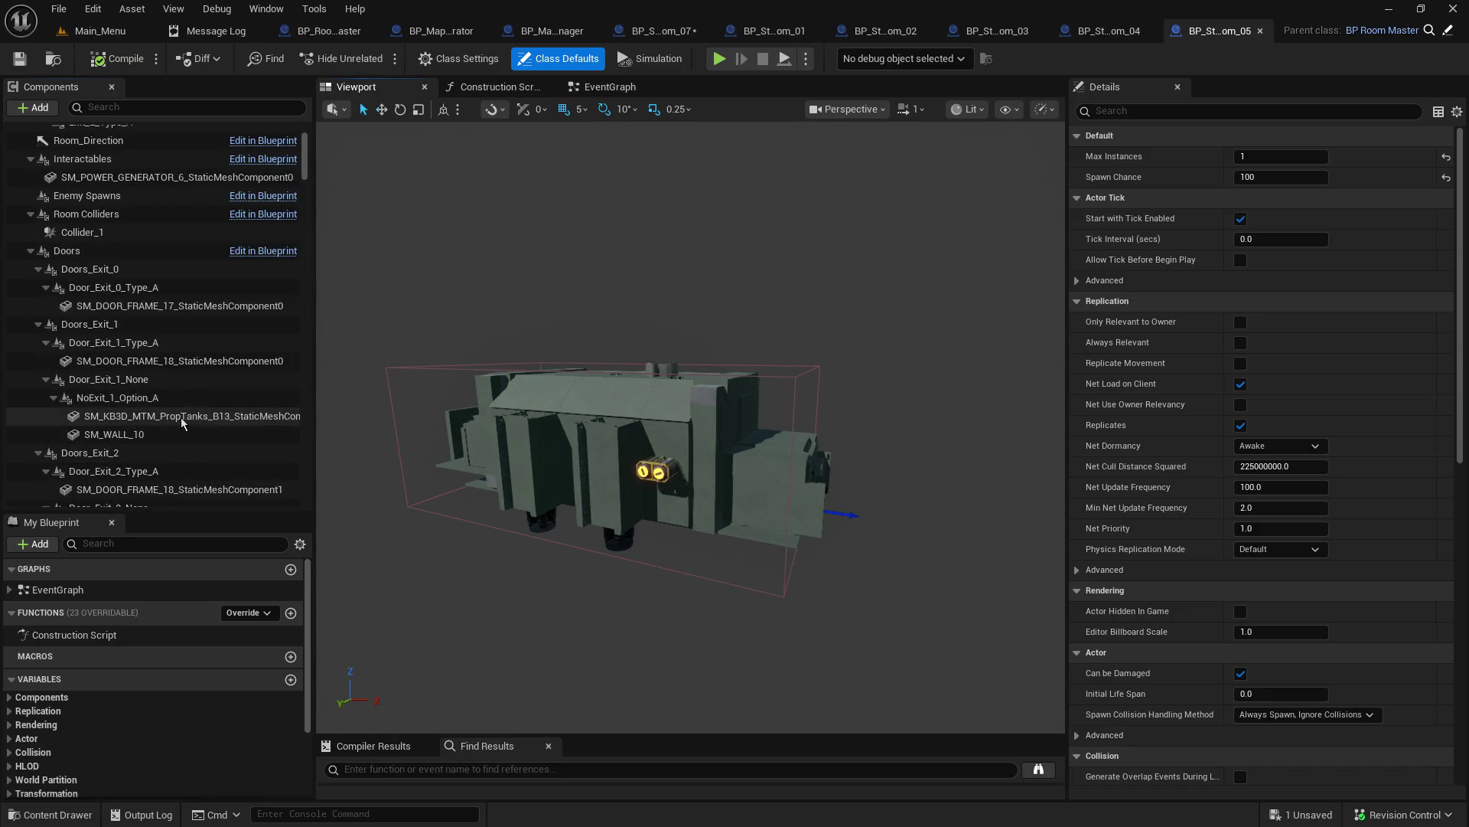
pyautogui.click(176, 416)
pyautogui.keyDown('ctrl'); pyautogui.click(153, 434); pyautogui.keyUp('ctrl')
pyautogui.click(1221, 111)
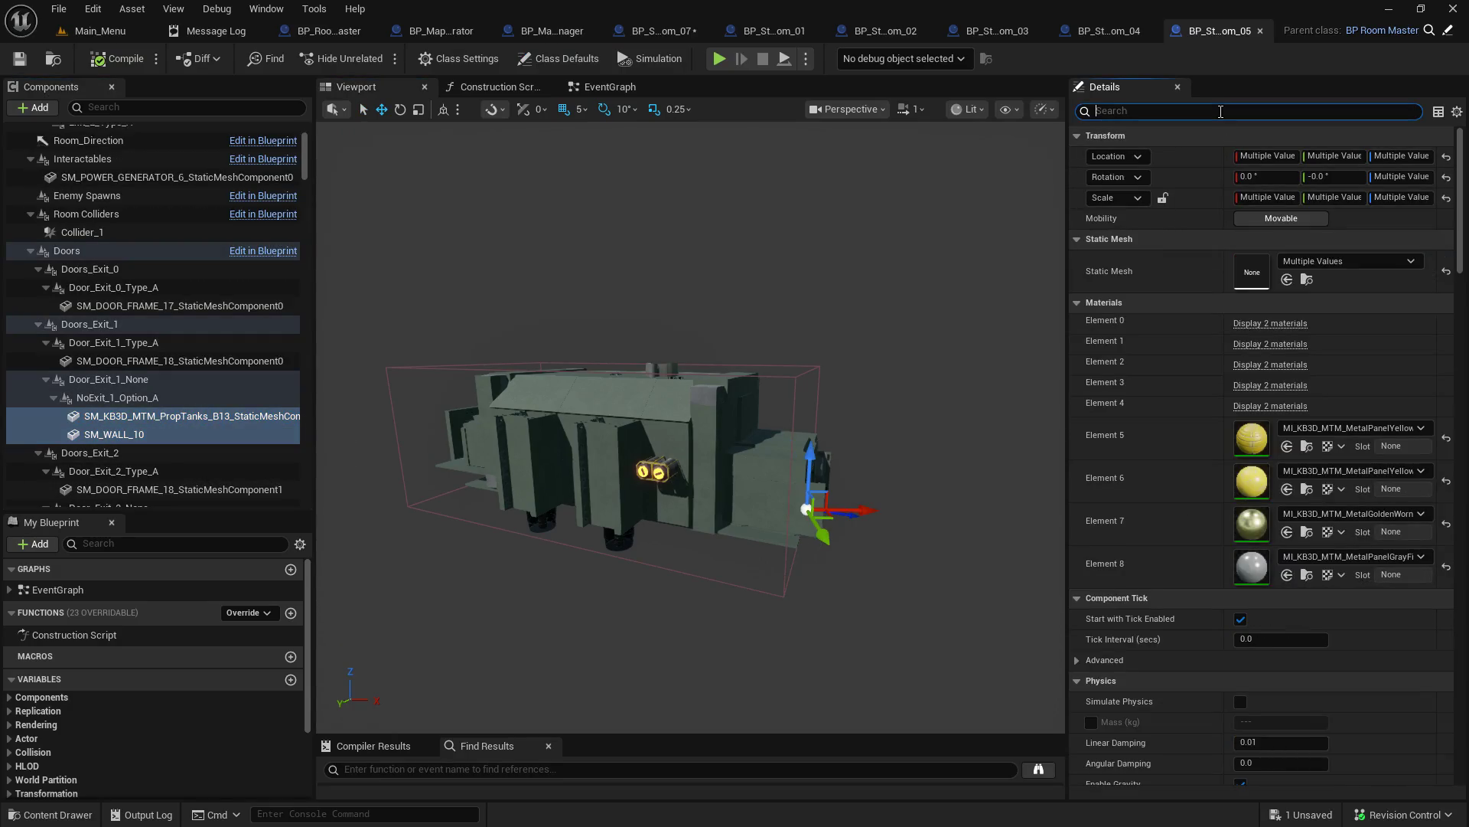
pyautogui.write('tag')
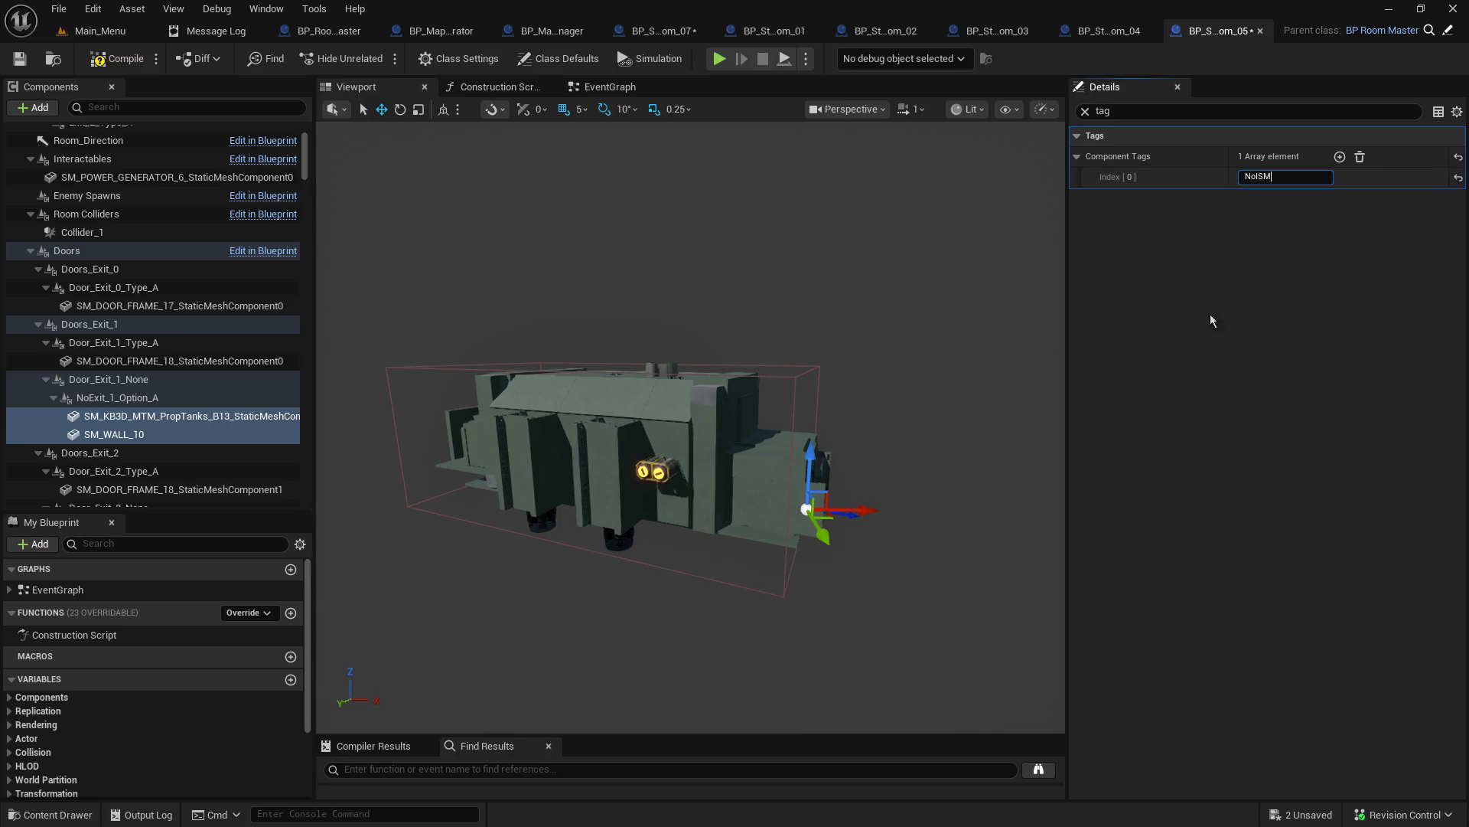
# Step: Tag SM_WALL_167 and SM_FLOOR_257 with NoISM and save the blueprint
pyautogui.scroll(-1, 154, 356)
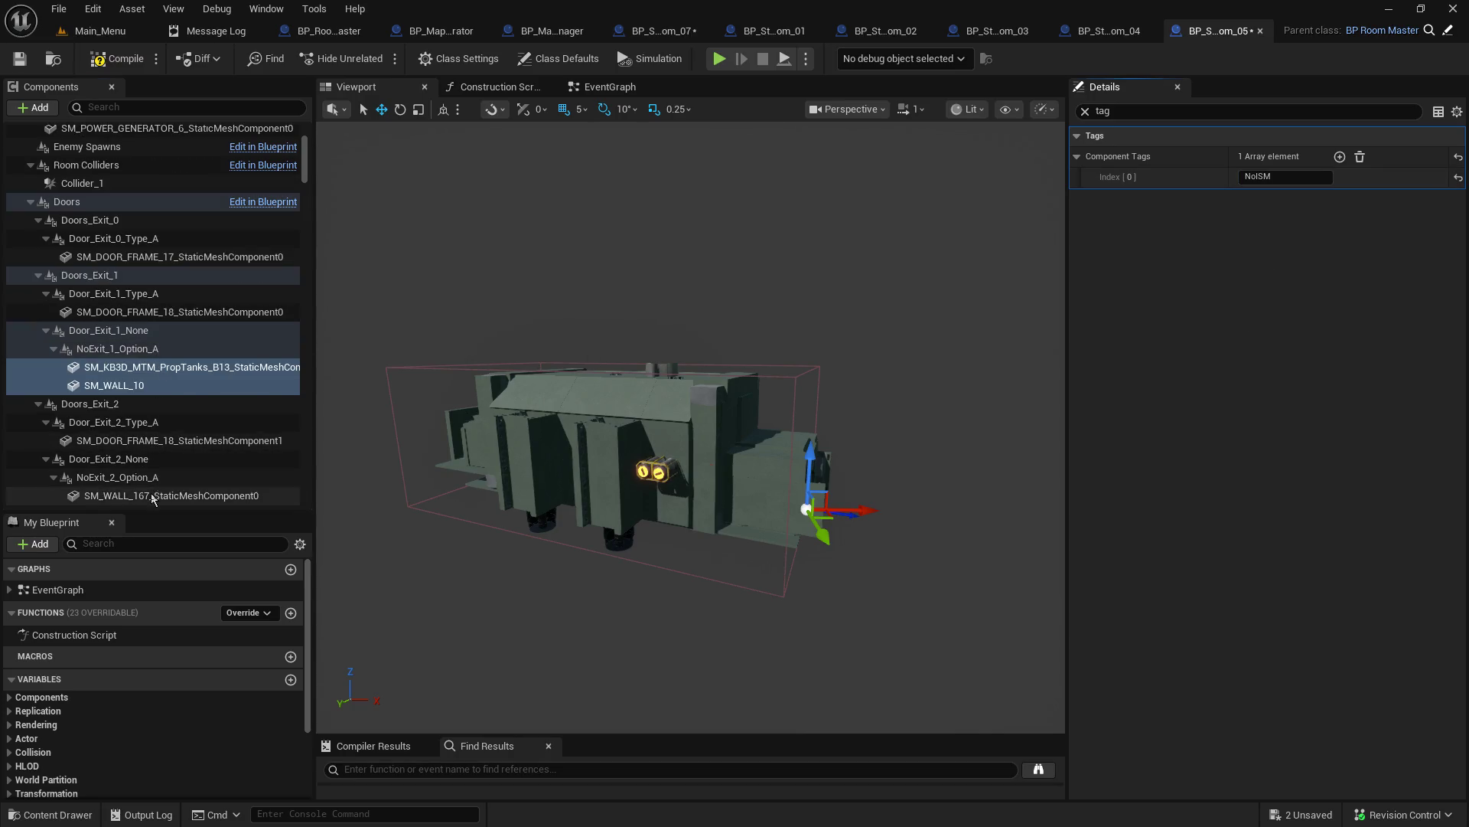
pyautogui.click(176, 496)
pyautogui.scroll(-1, 180, 426)
pyautogui.scroll(-1, 180, 426)
pyautogui.keyDown('ctrl'); pyautogui.click(176, 440); pyautogui.keyUp('ctrl')
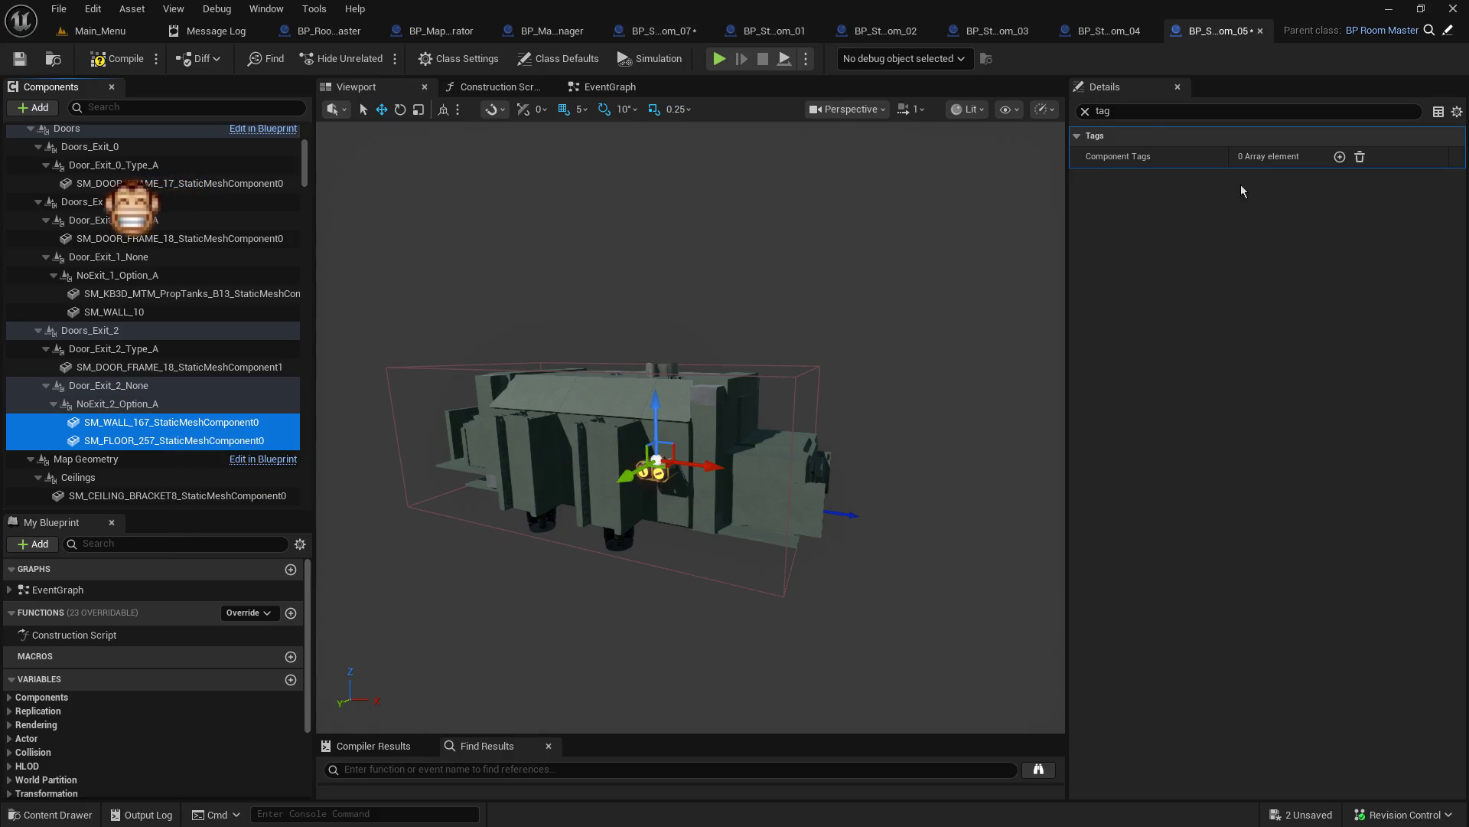
pyautogui.click(1339, 156)
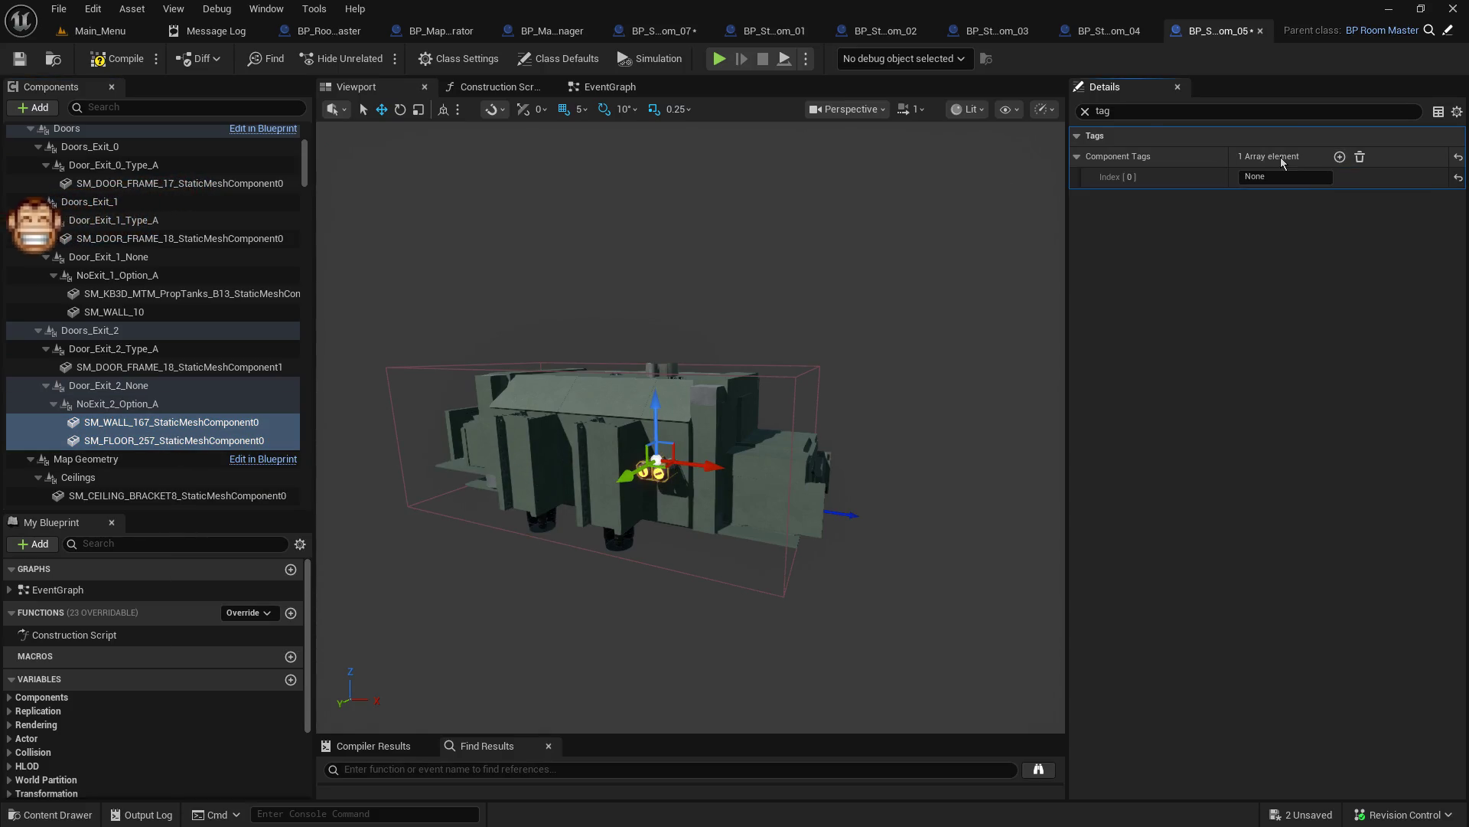
pyautogui.click(1289, 176)
pyautogui.write('NoISM')
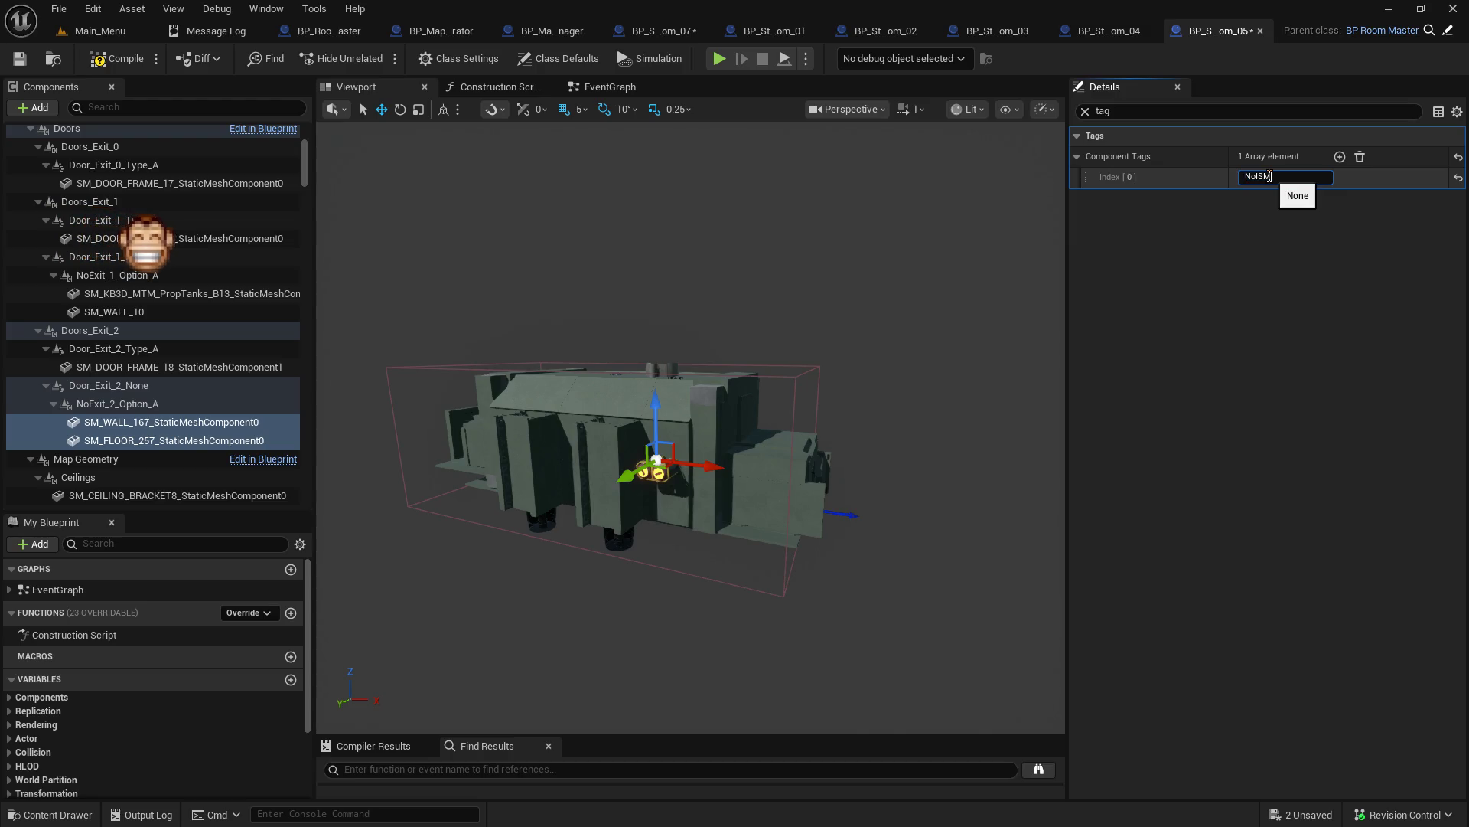
pyautogui.press('Return')
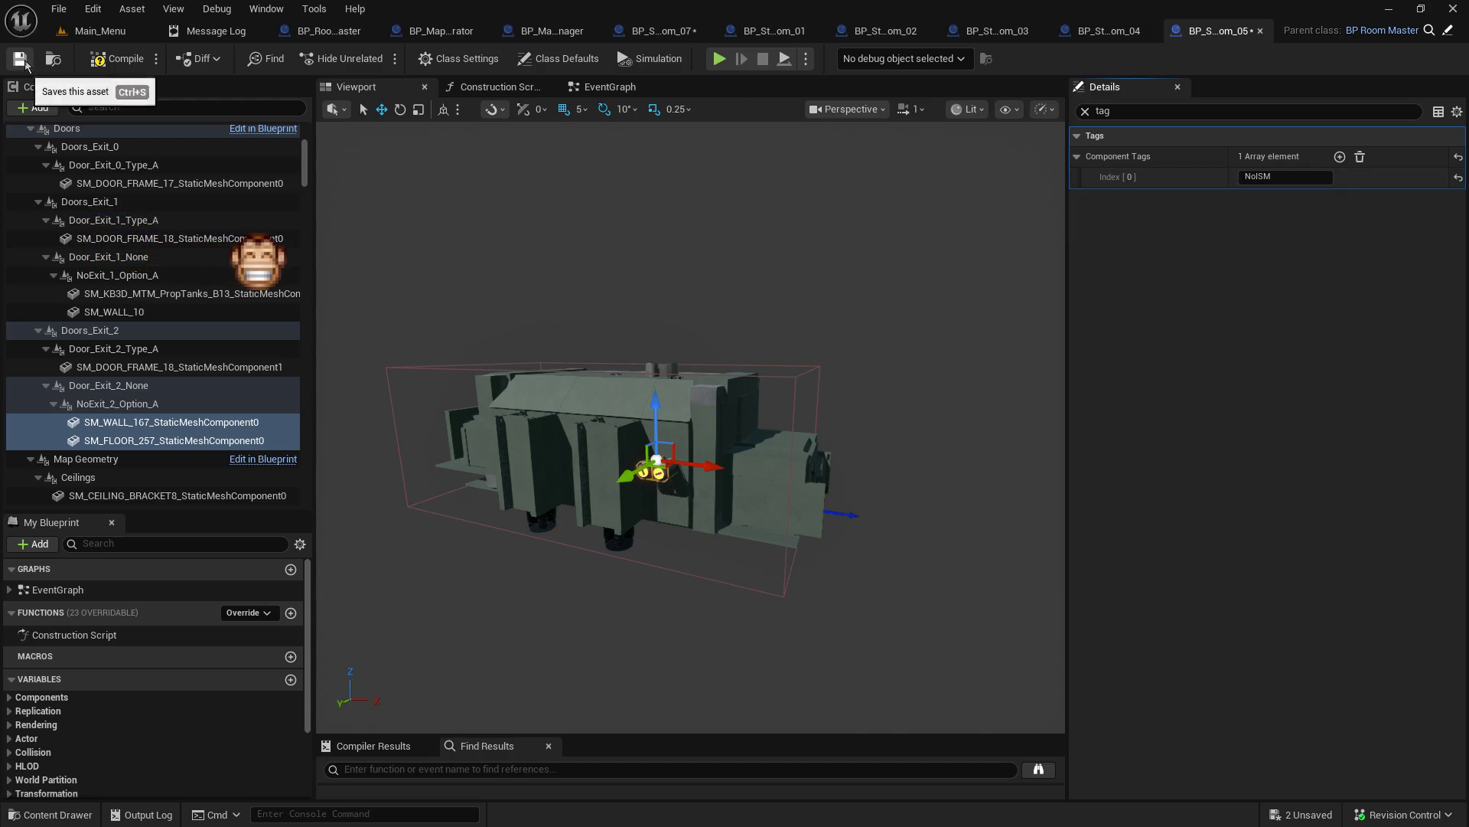
pyautogui.click(113, 63)
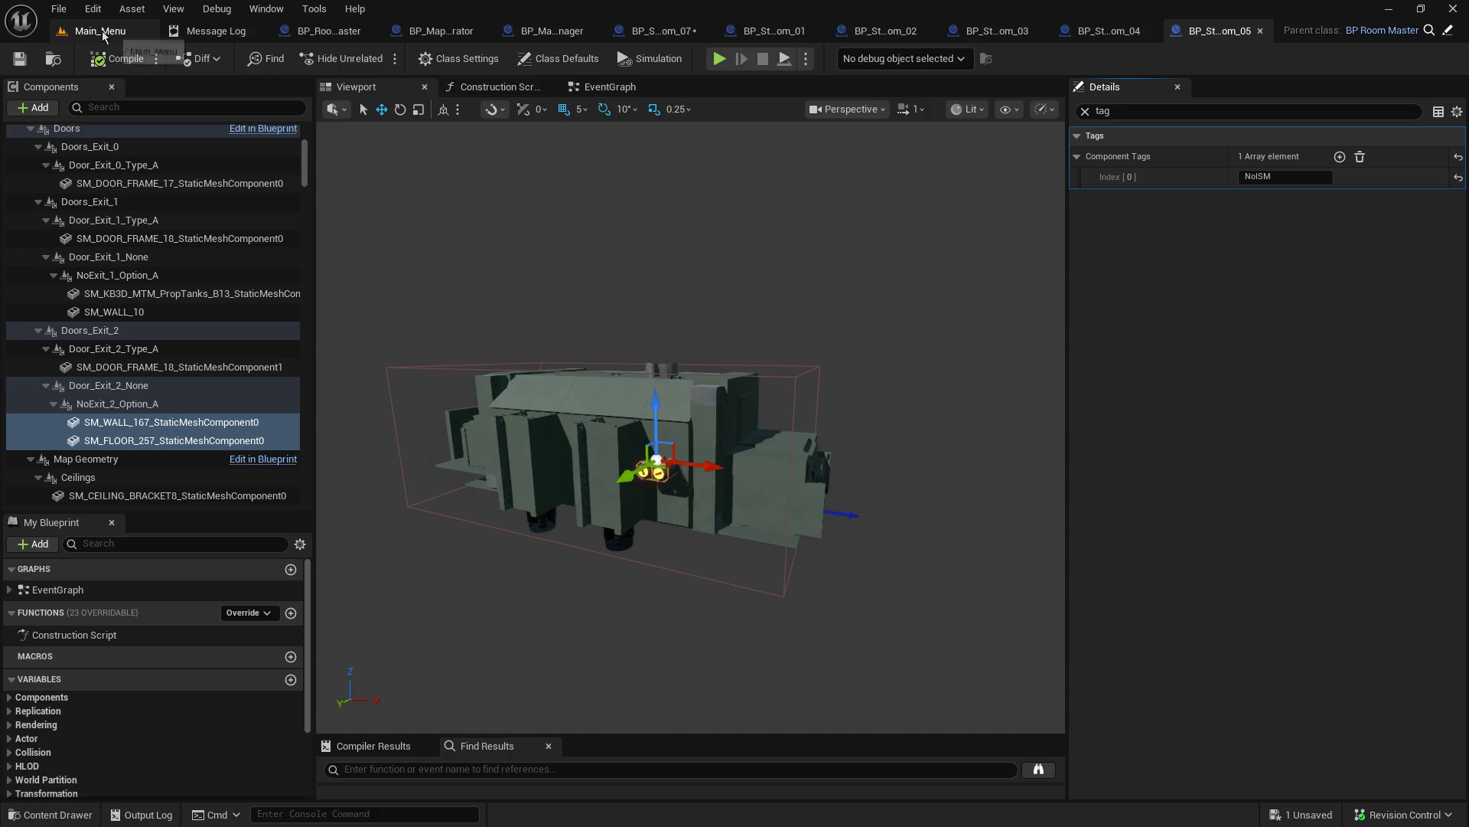
# Step: Switch to Main_Menu, make the level viewport taller, and start play-in-editor with Alt+P
pyautogui.click(102, 30)
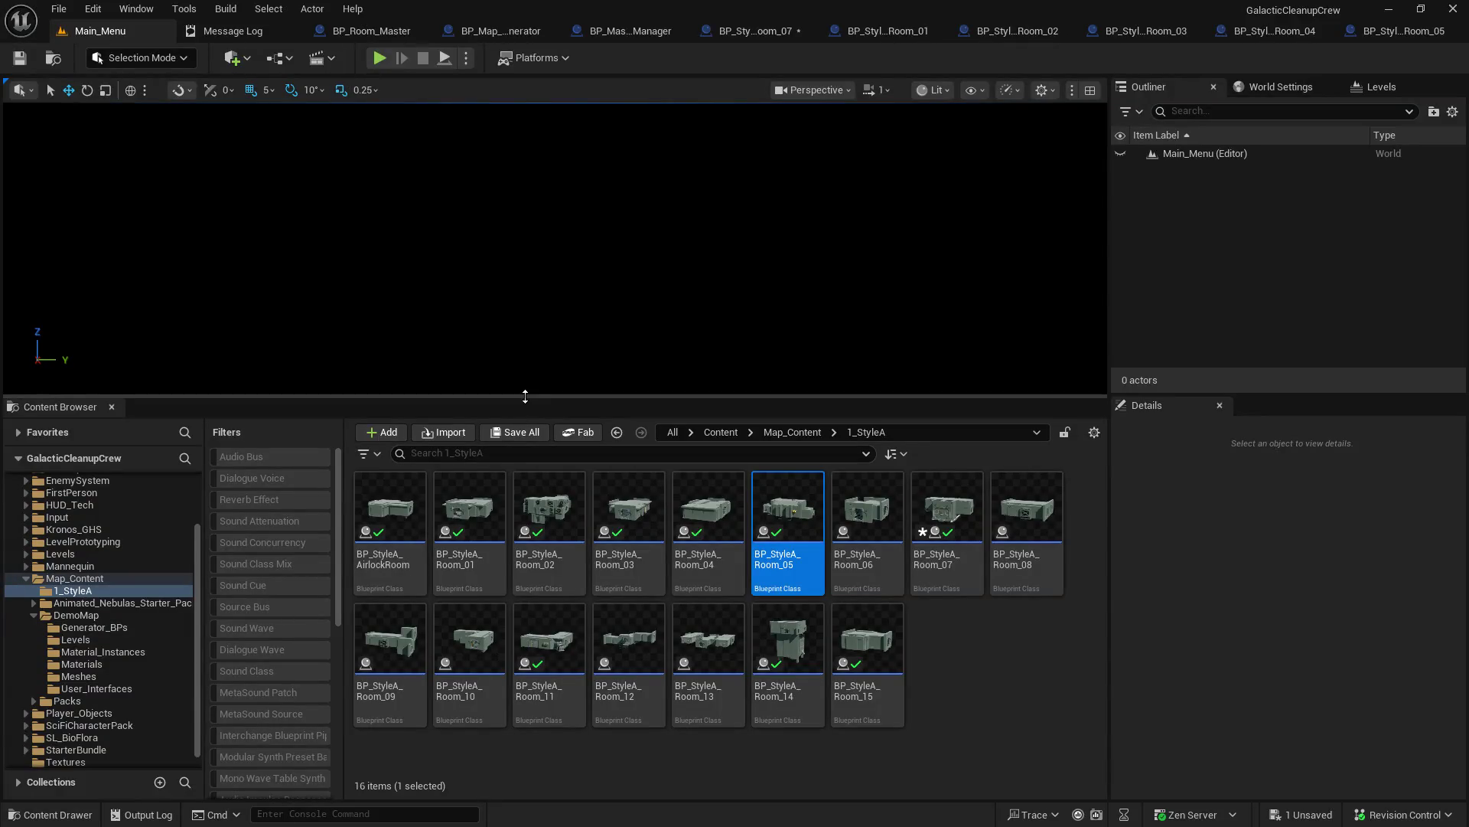
pyautogui.moveTo(522, 395)
pyautogui.mouseDown()
pyautogui.moveTo(549, 429)
pyautogui.moveTo(536, 472)
pyautogui.mouseUp()
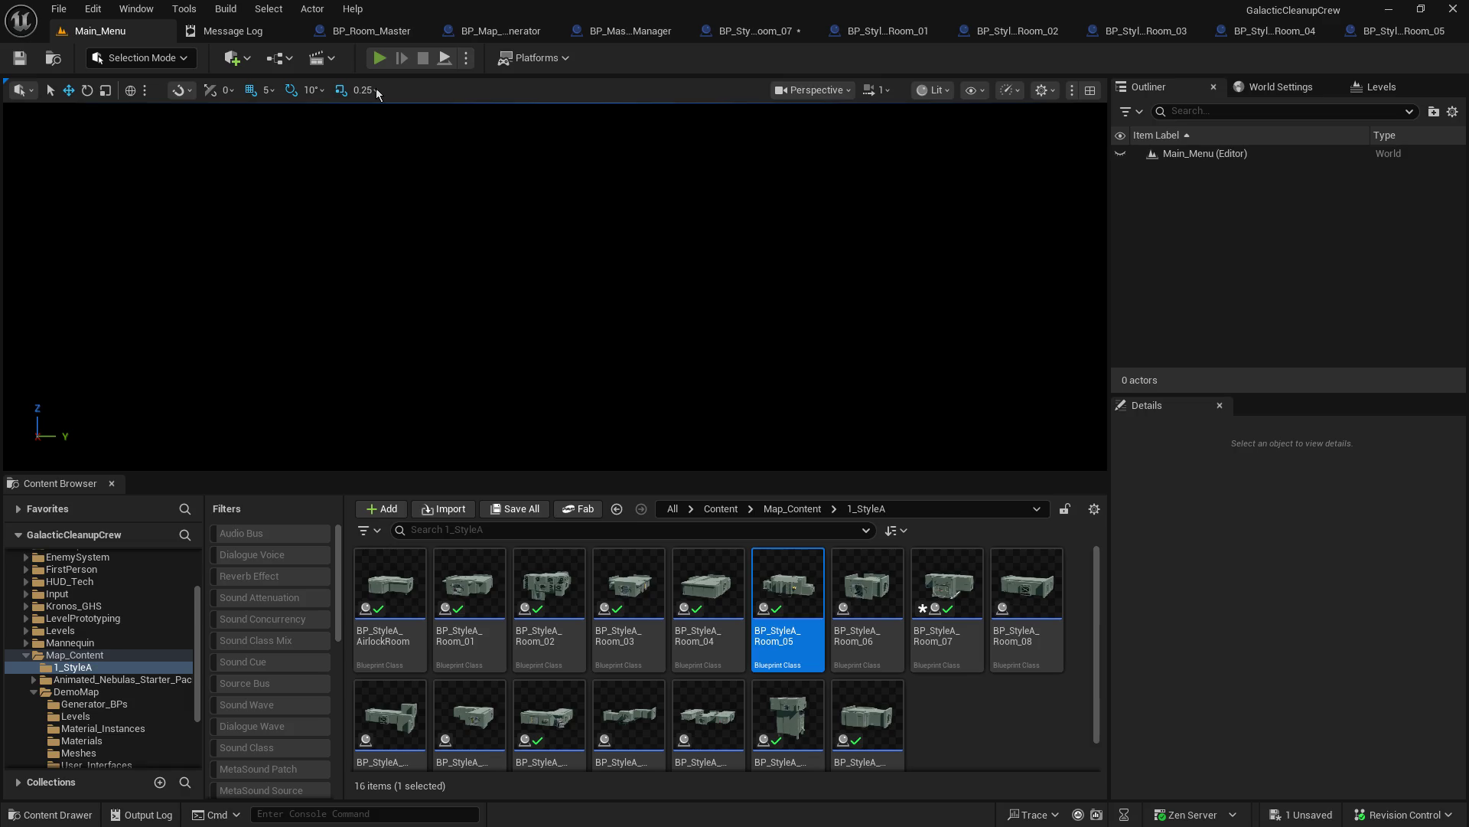
pyautogui.hotkey('alt', 'p')
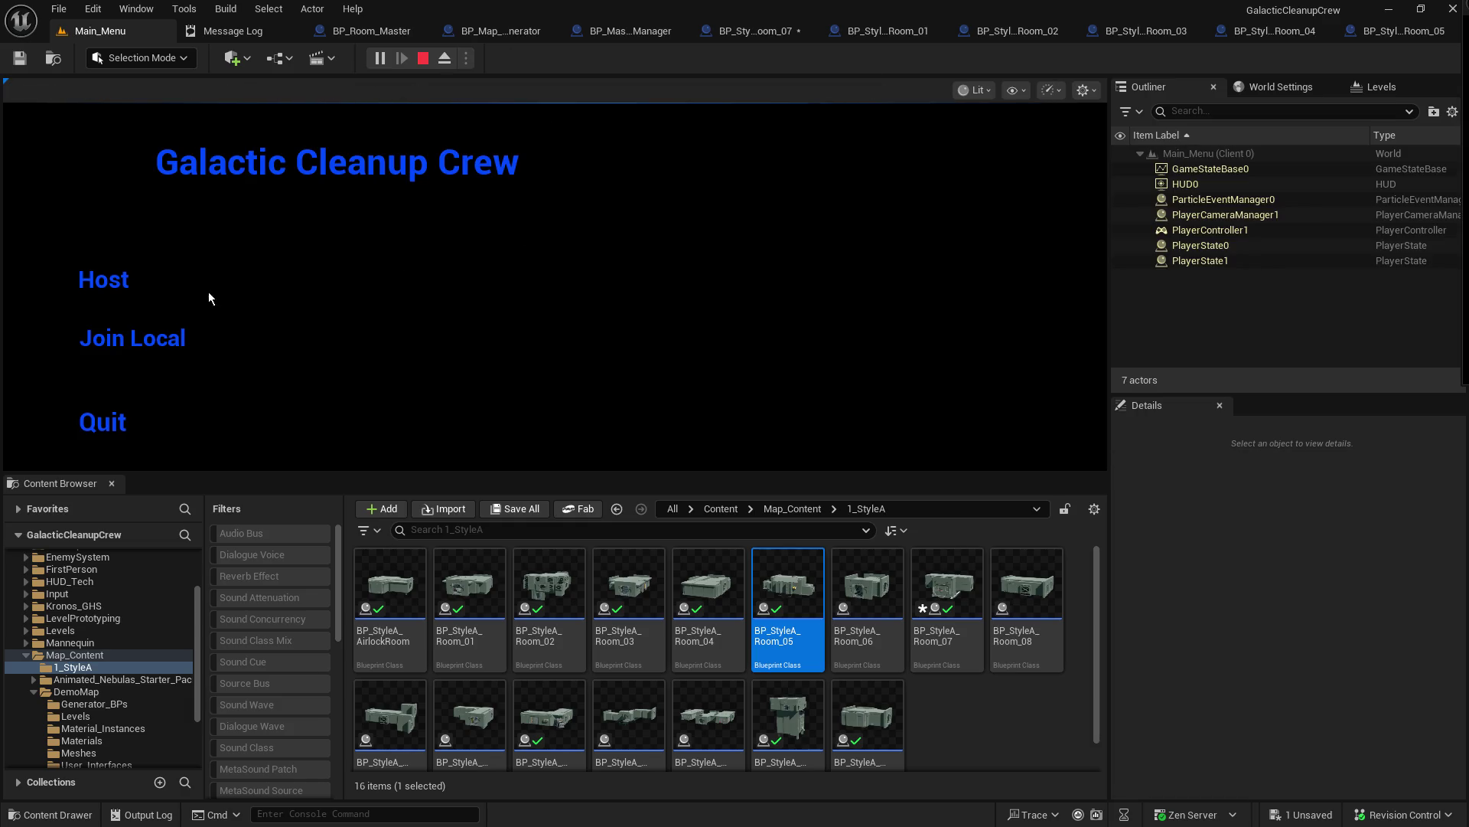
# Step: Host a game from the menu, enlarge the game view, and walk forward into the corridor
pyautogui.click(110, 279)
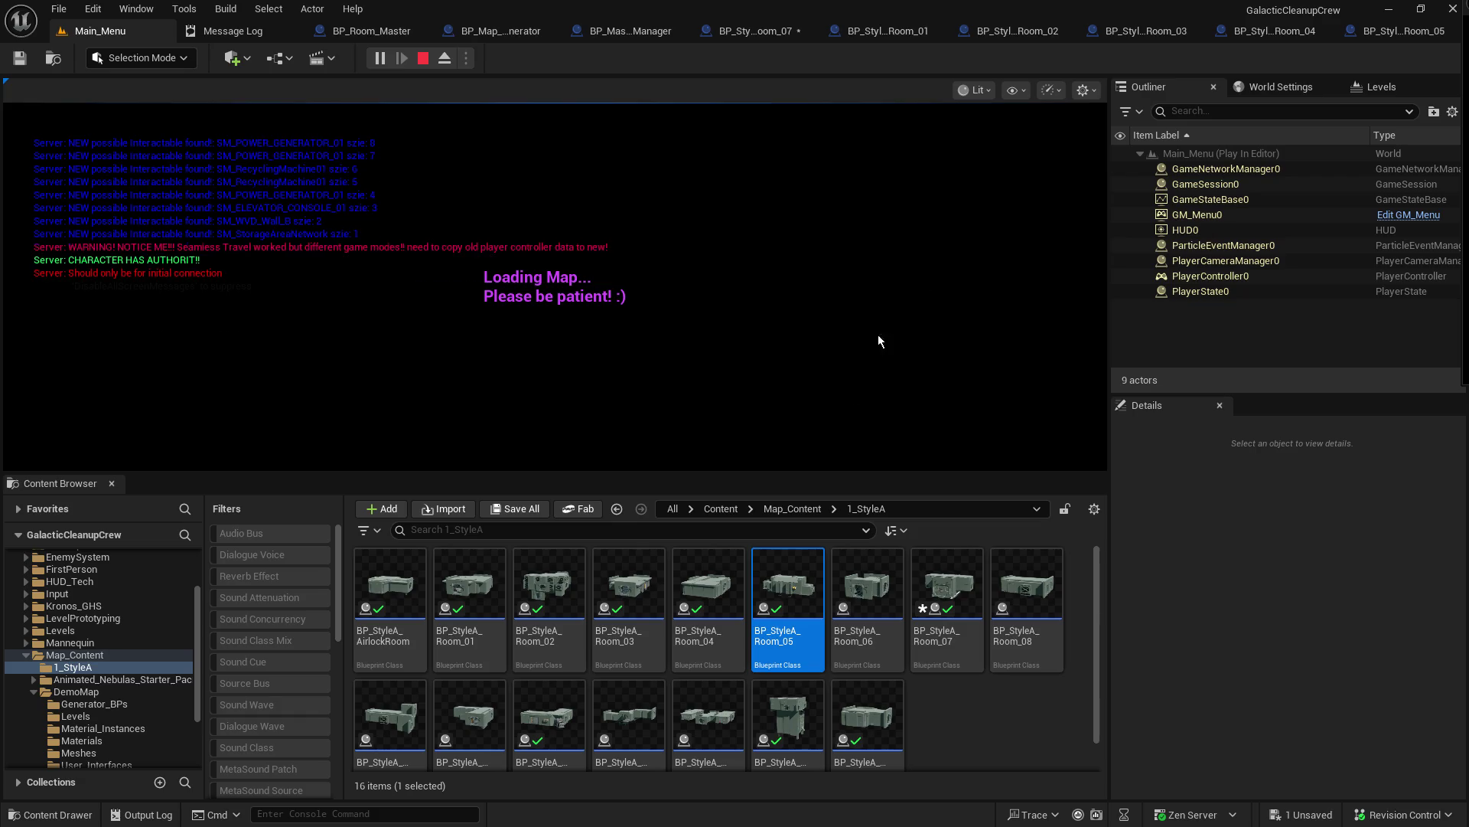
pyautogui.moveTo(828, 474)
pyautogui.mouseDown()
pyautogui.moveTo(828, 574)
pyautogui.moveTo(829, 475)
pyautogui.moveTo(832, 512)
pyautogui.mouseUp()
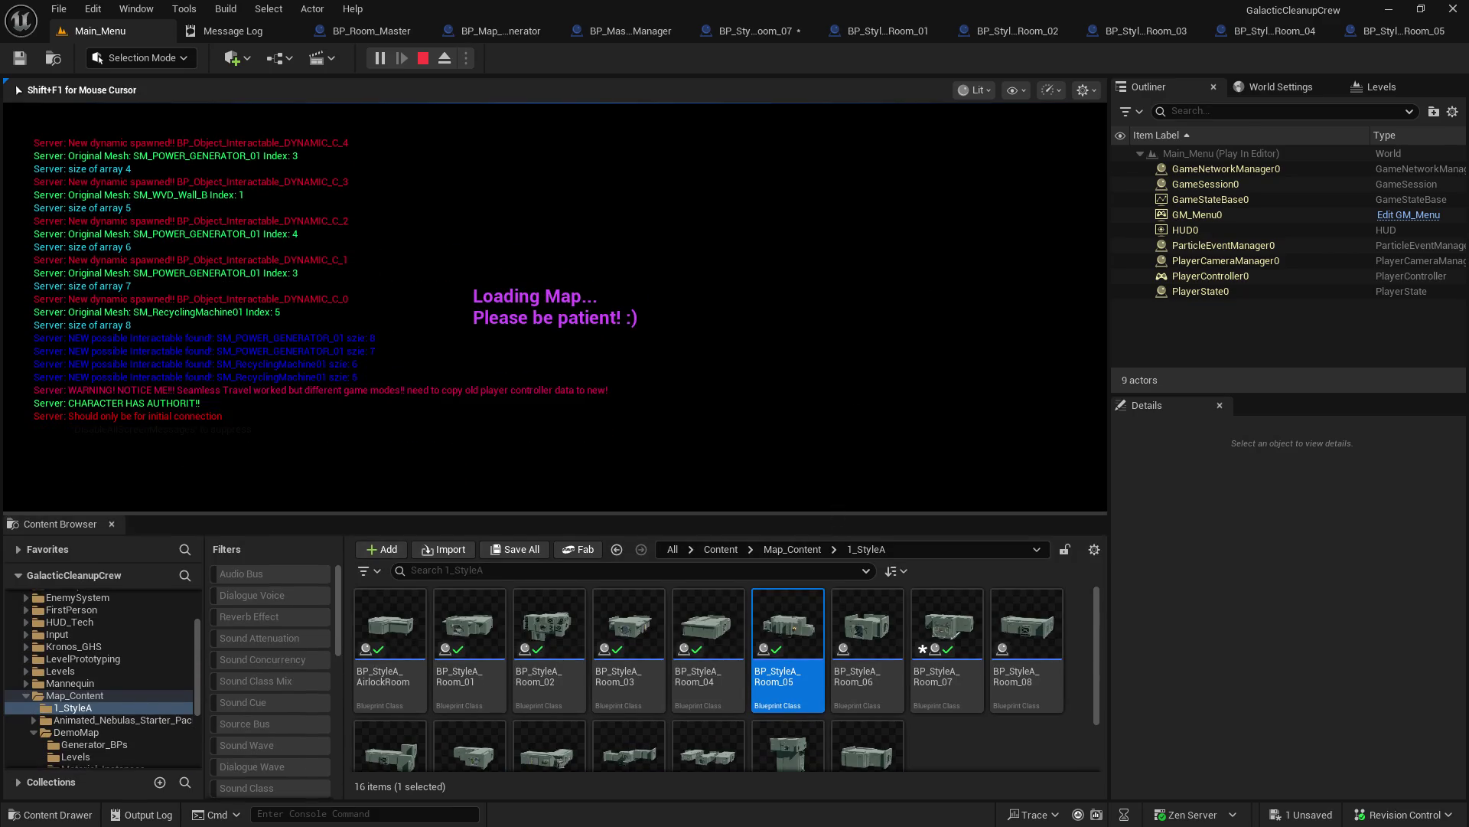
pyautogui.press('w')
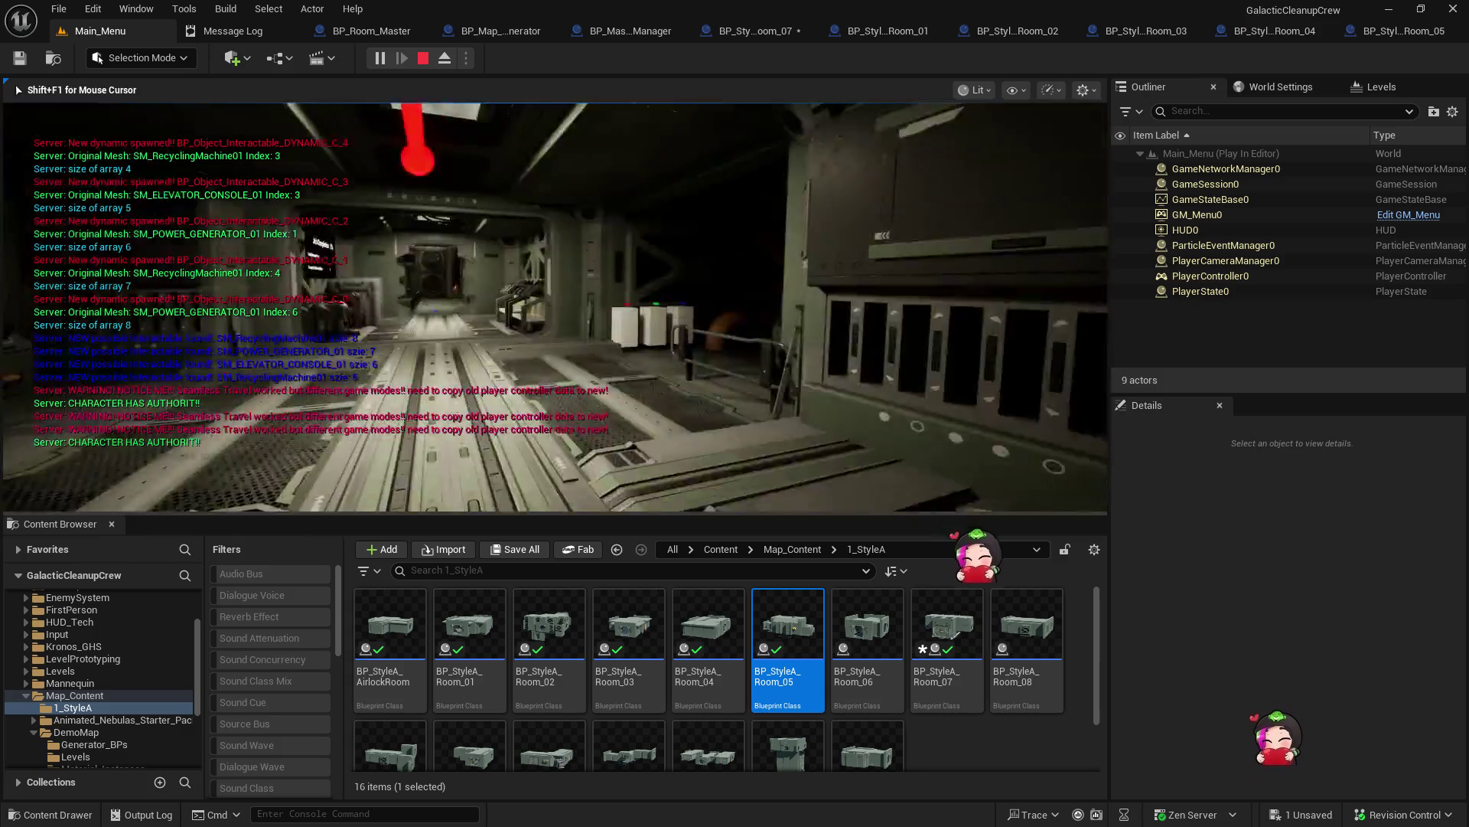
# Step: Walk through the generated corridors past the red canister, then switch to BP_StyleA_Room_02
pyautogui.press('w')
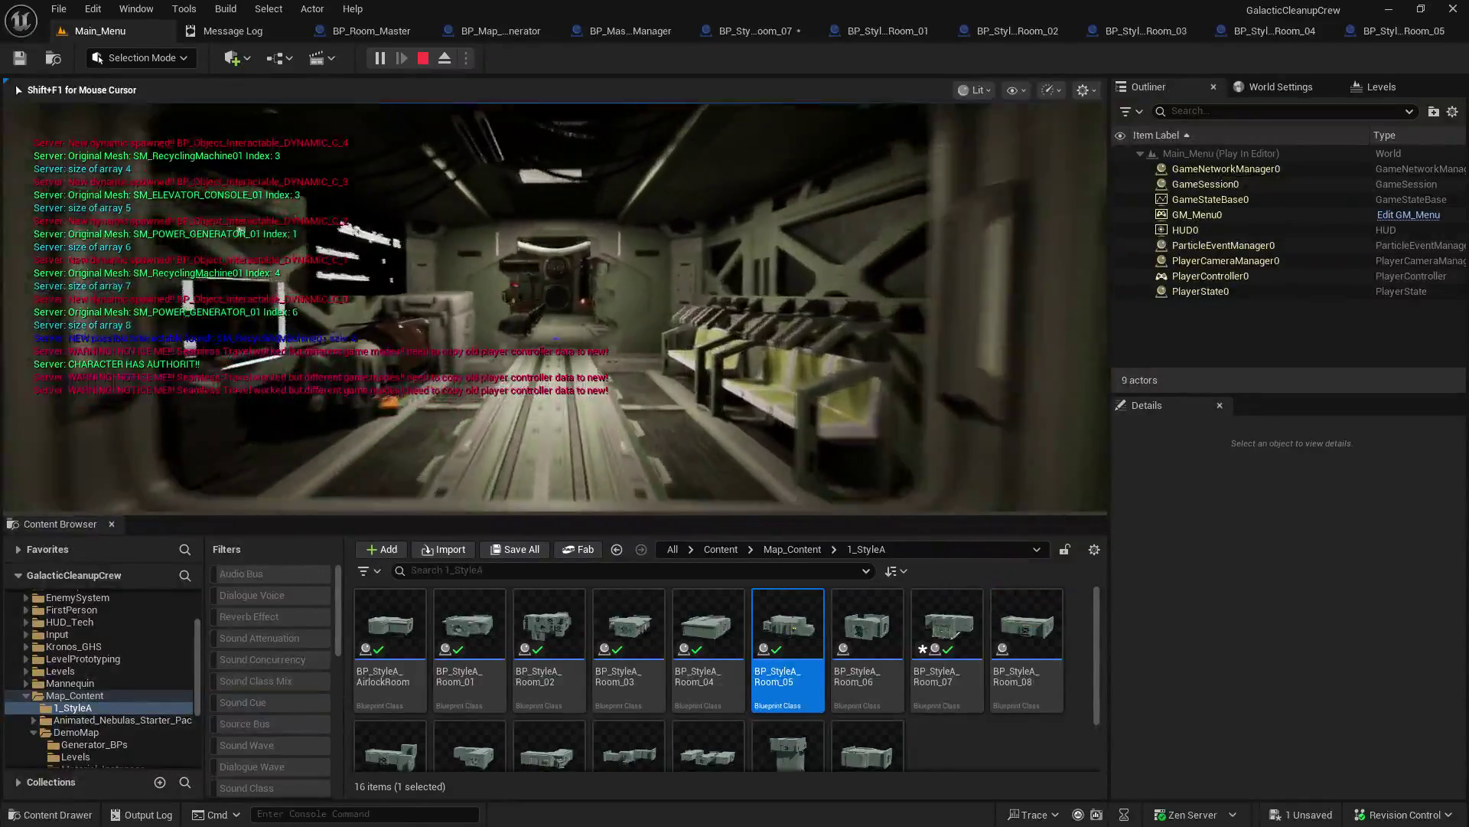
pyautogui.press('w')
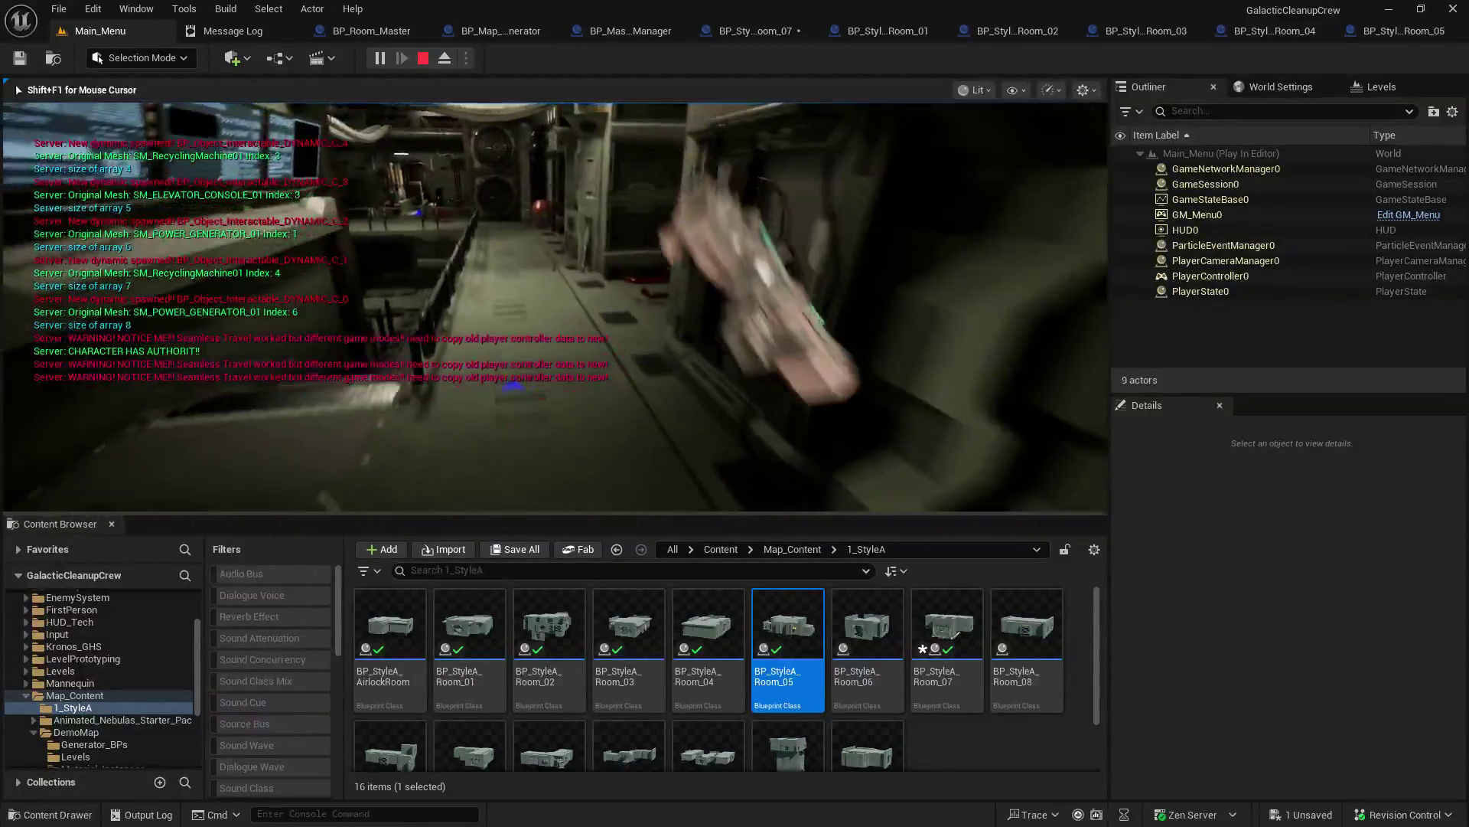
pyautogui.press('w')
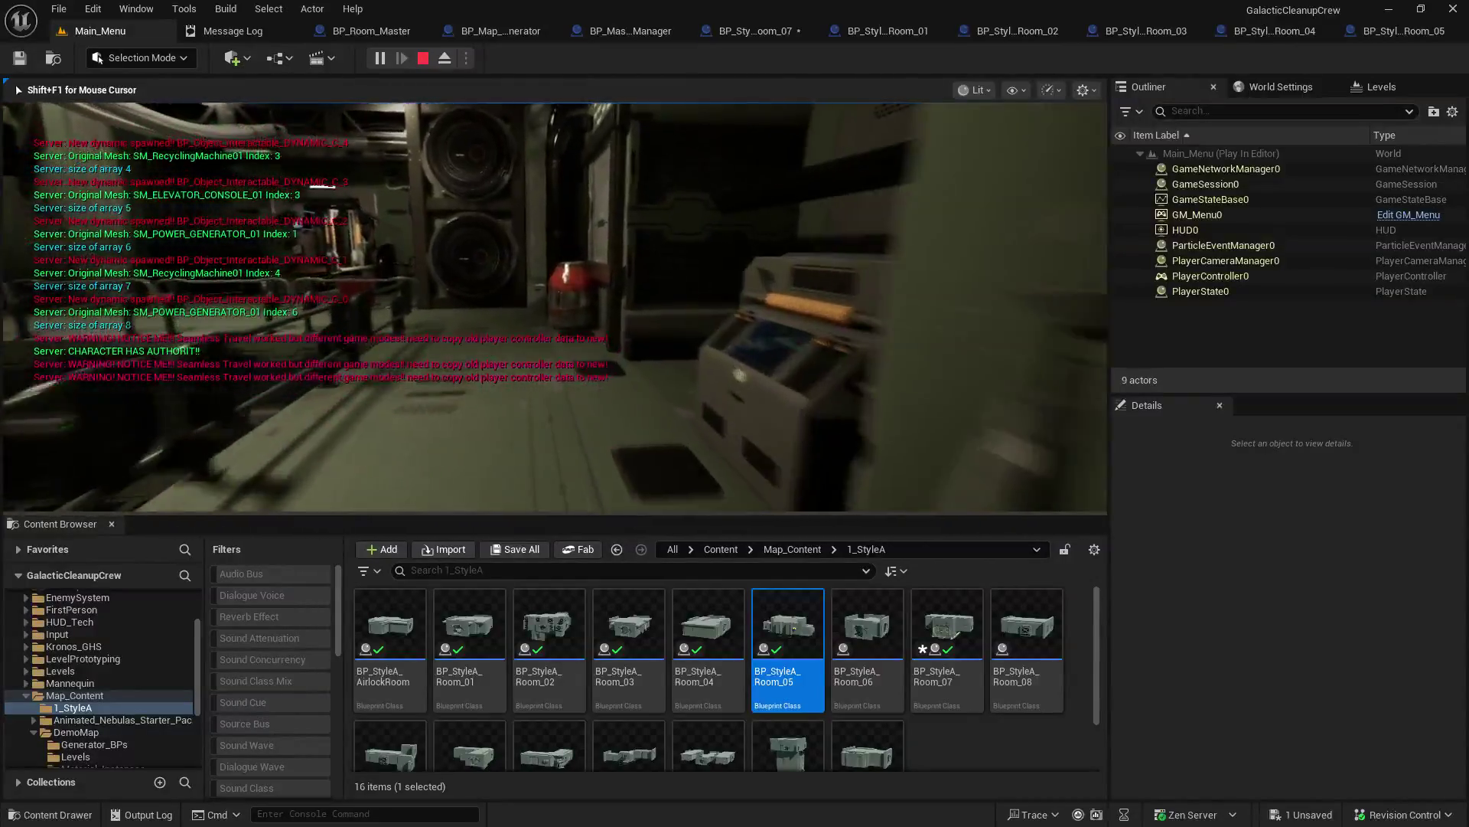
pyautogui.press('w')
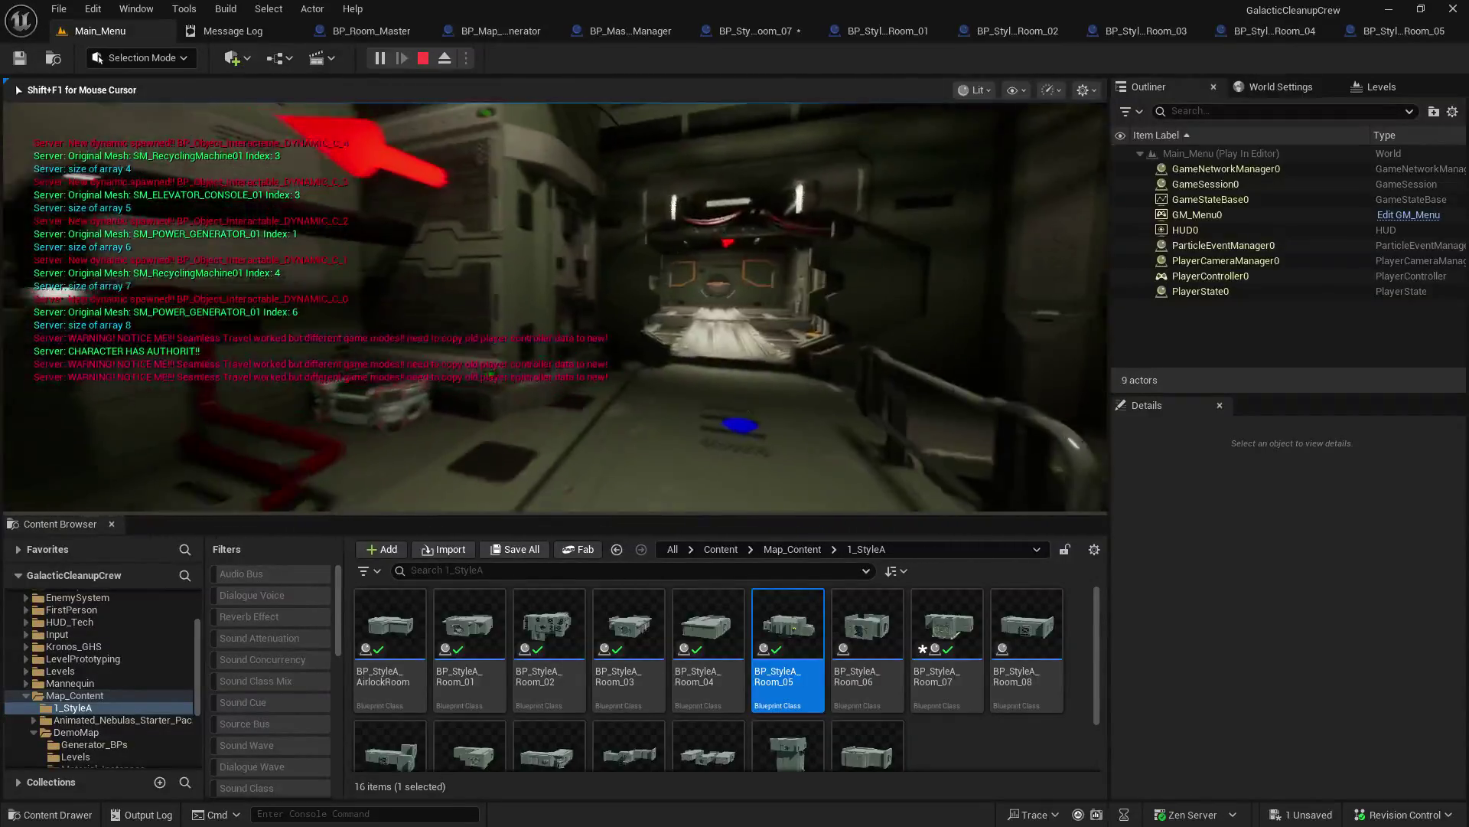
pyautogui.press('w')
pyautogui.press('w')
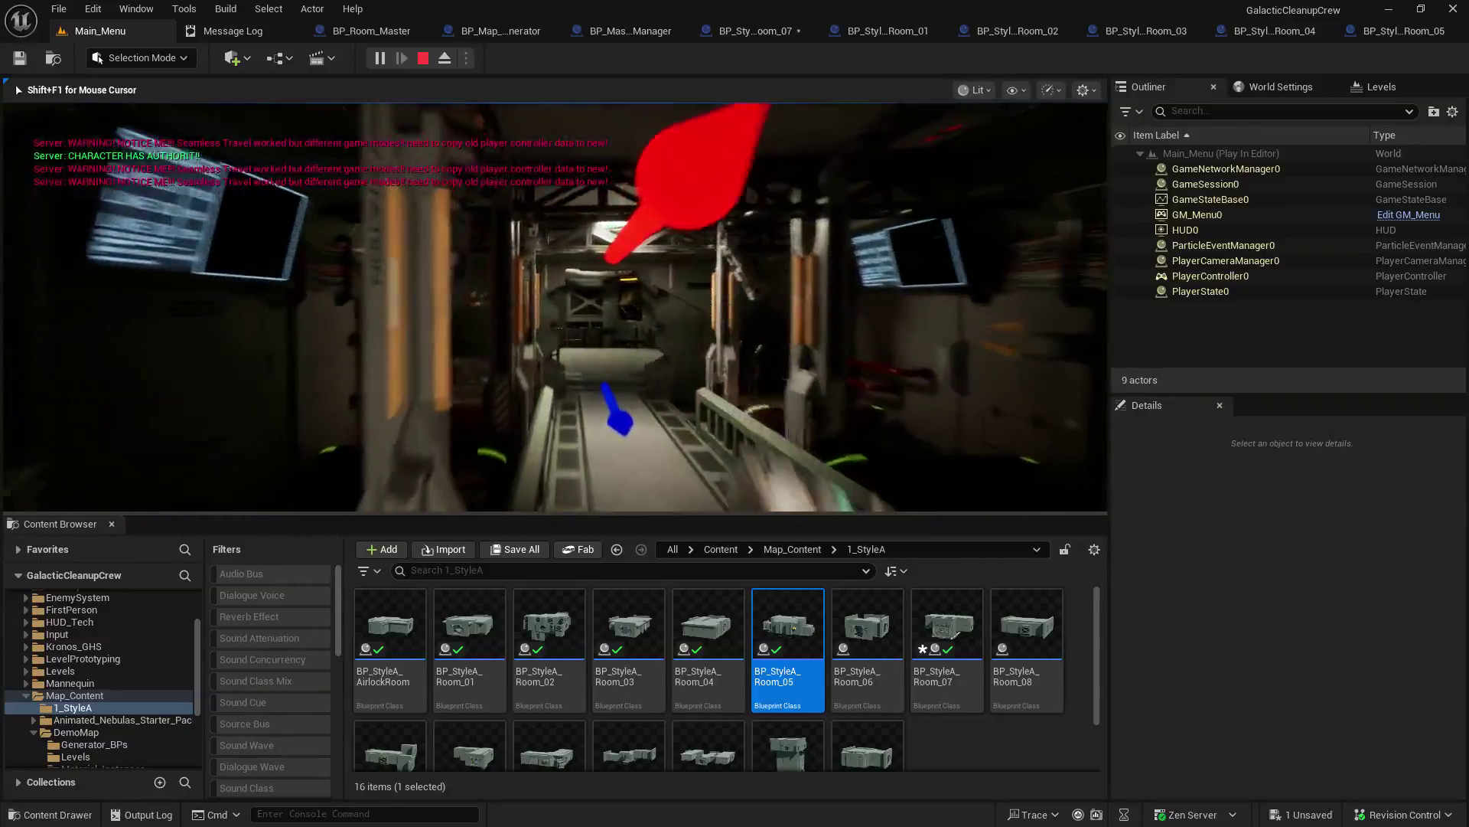
pyautogui.press('w')
pyautogui.press('w')
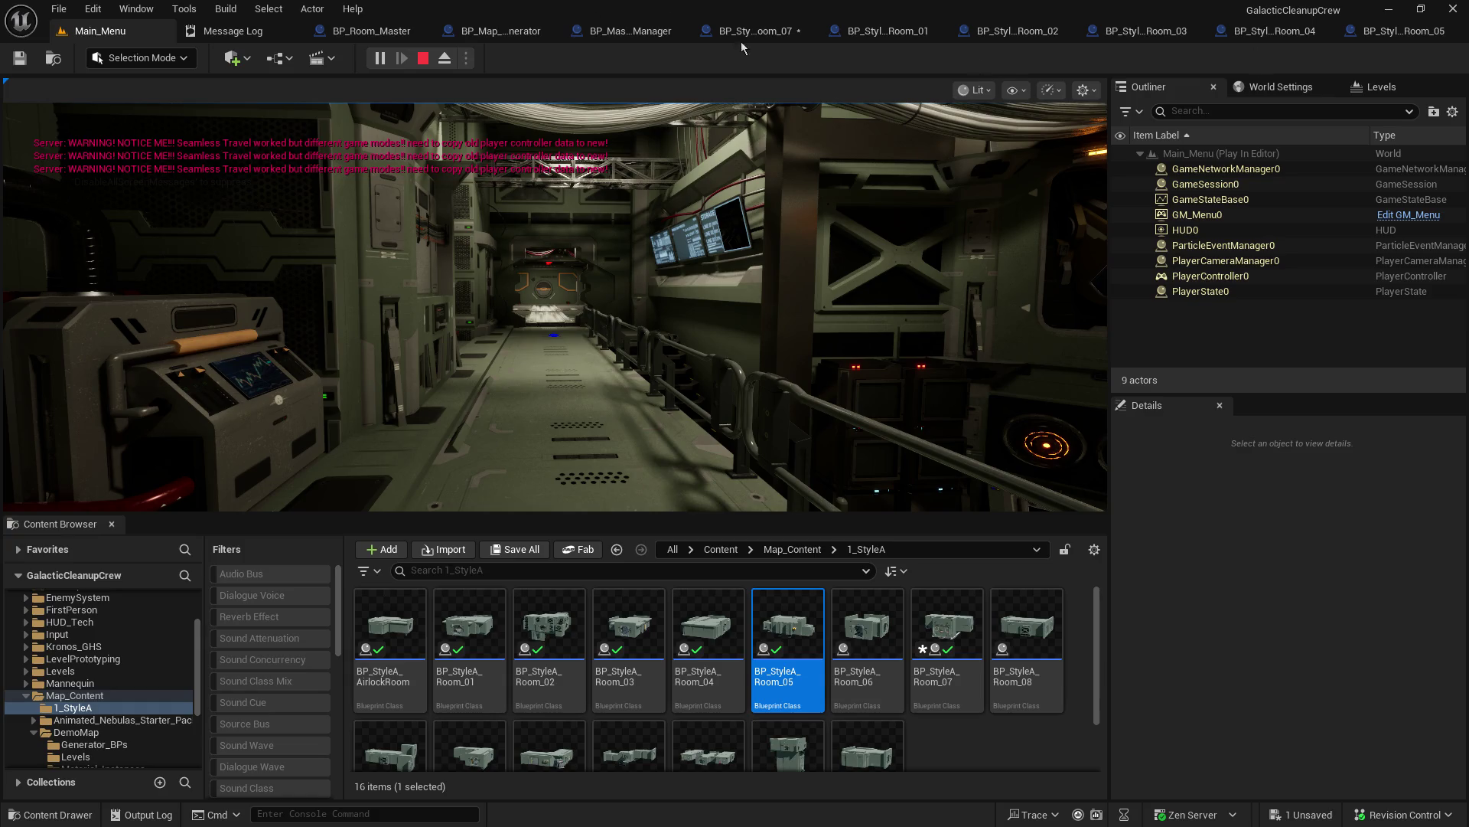
pyautogui.click(1017, 31)
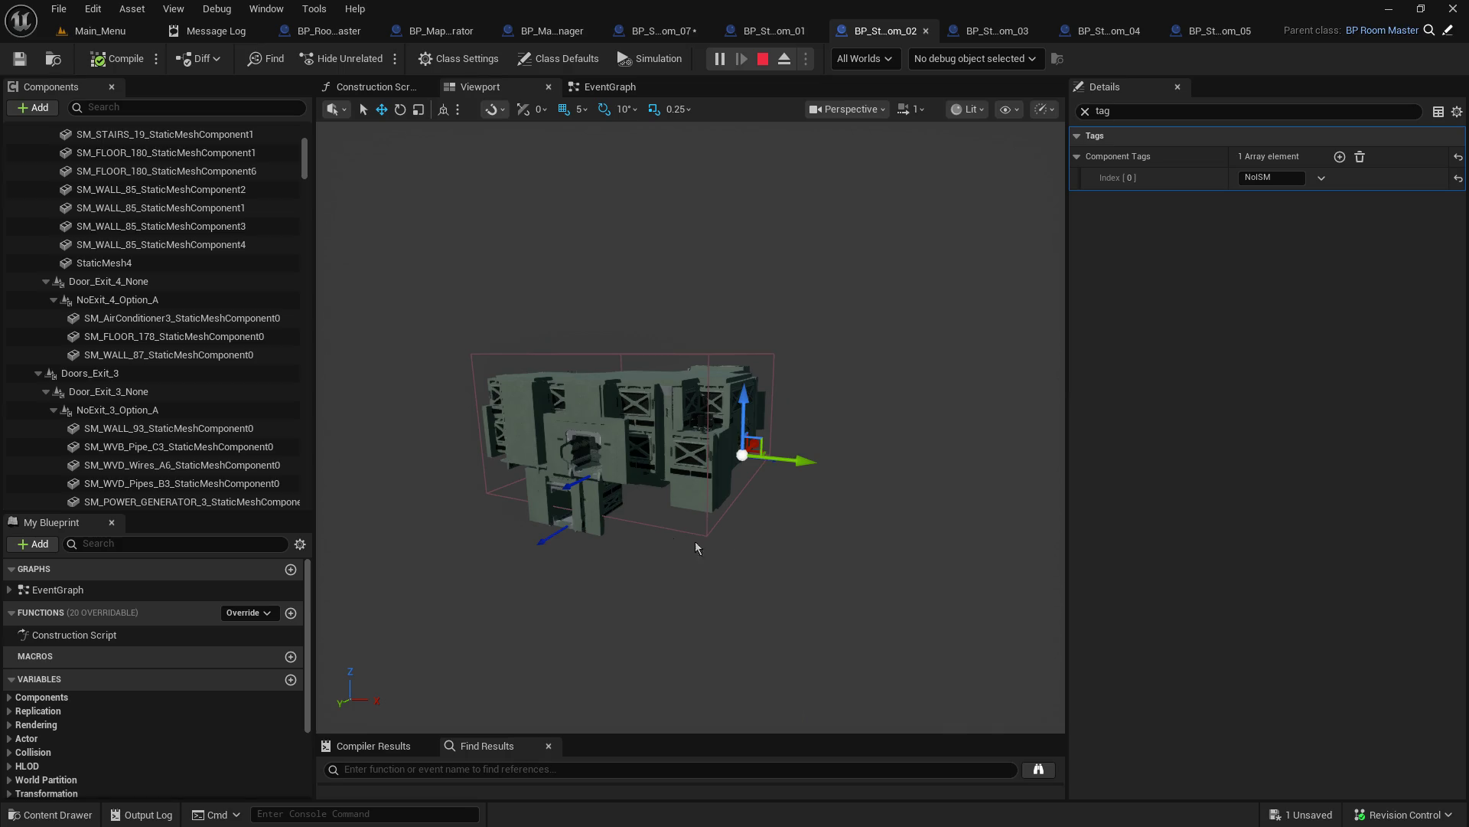
# Step: Zoom into BP_StyleA_Room_02 to inspect its stairs, reactor wall and console, then stop playing
pyautogui.scroll(10, 737, 556)
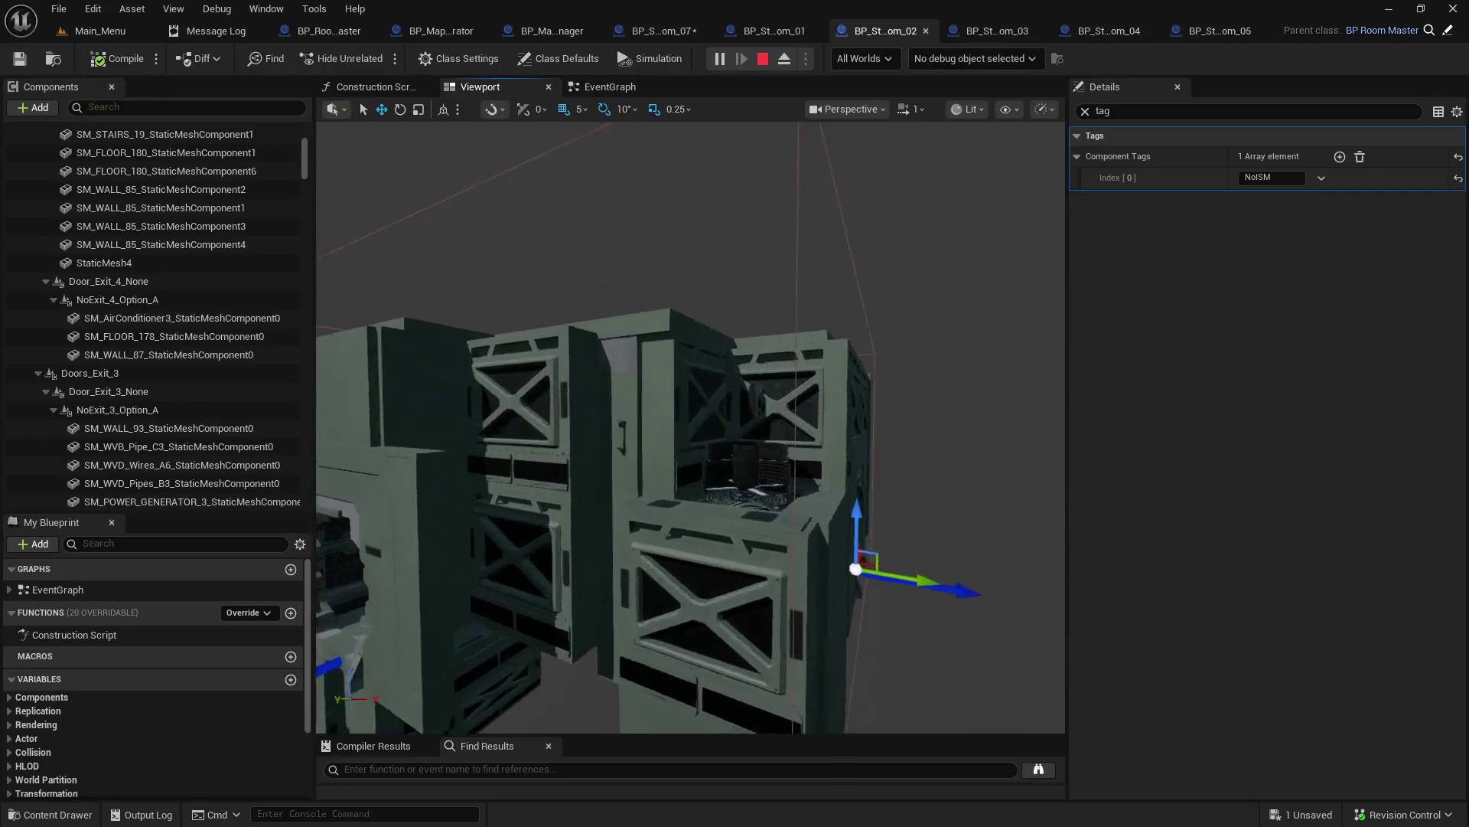
pyautogui.scroll(10, 737, 556)
pyautogui.scroll(8, 690, 427)
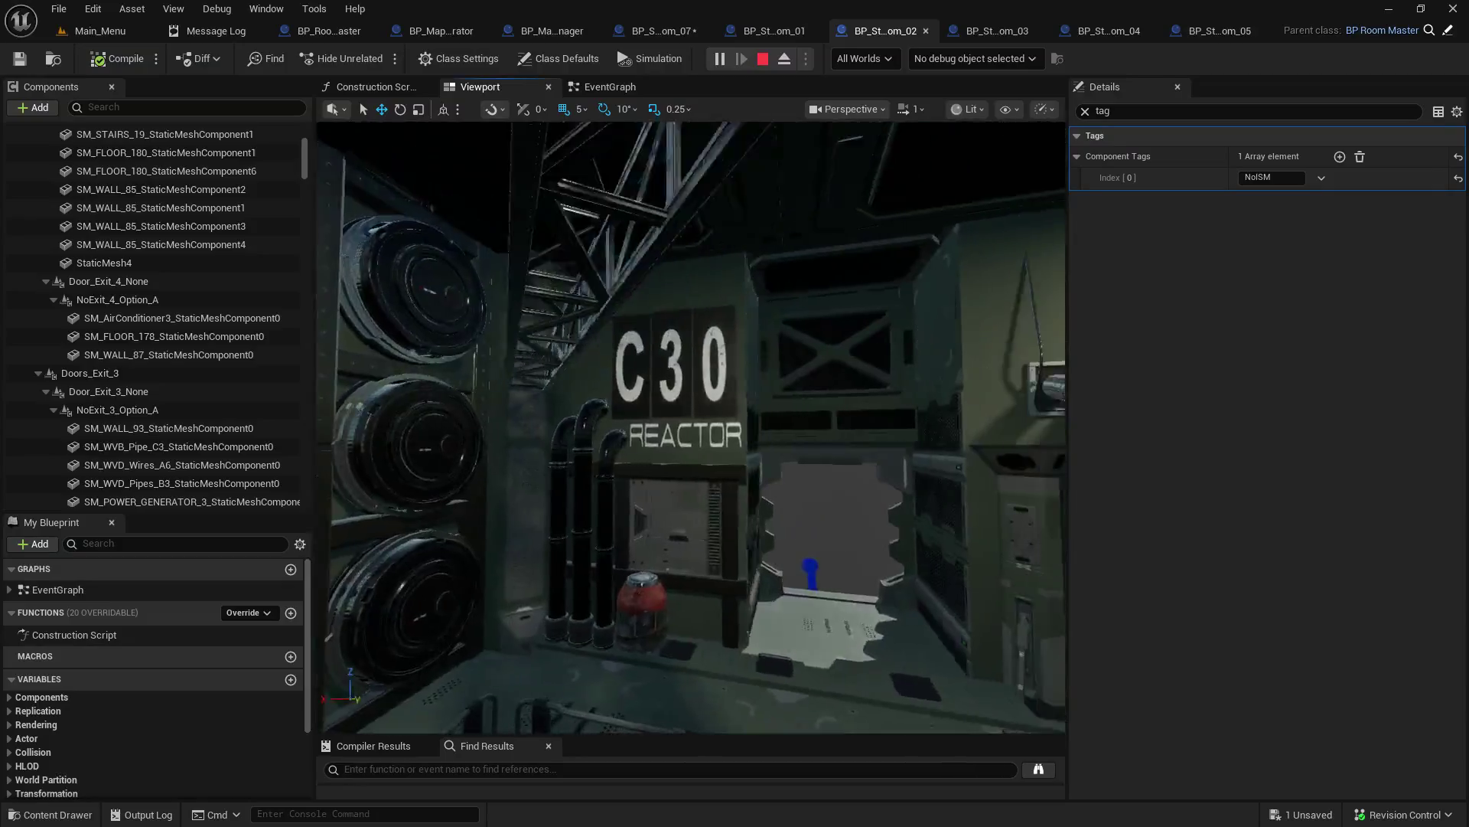
pyautogui.scroll(8, 690, 427)
pyautogui.scroll(2, 690, 427)
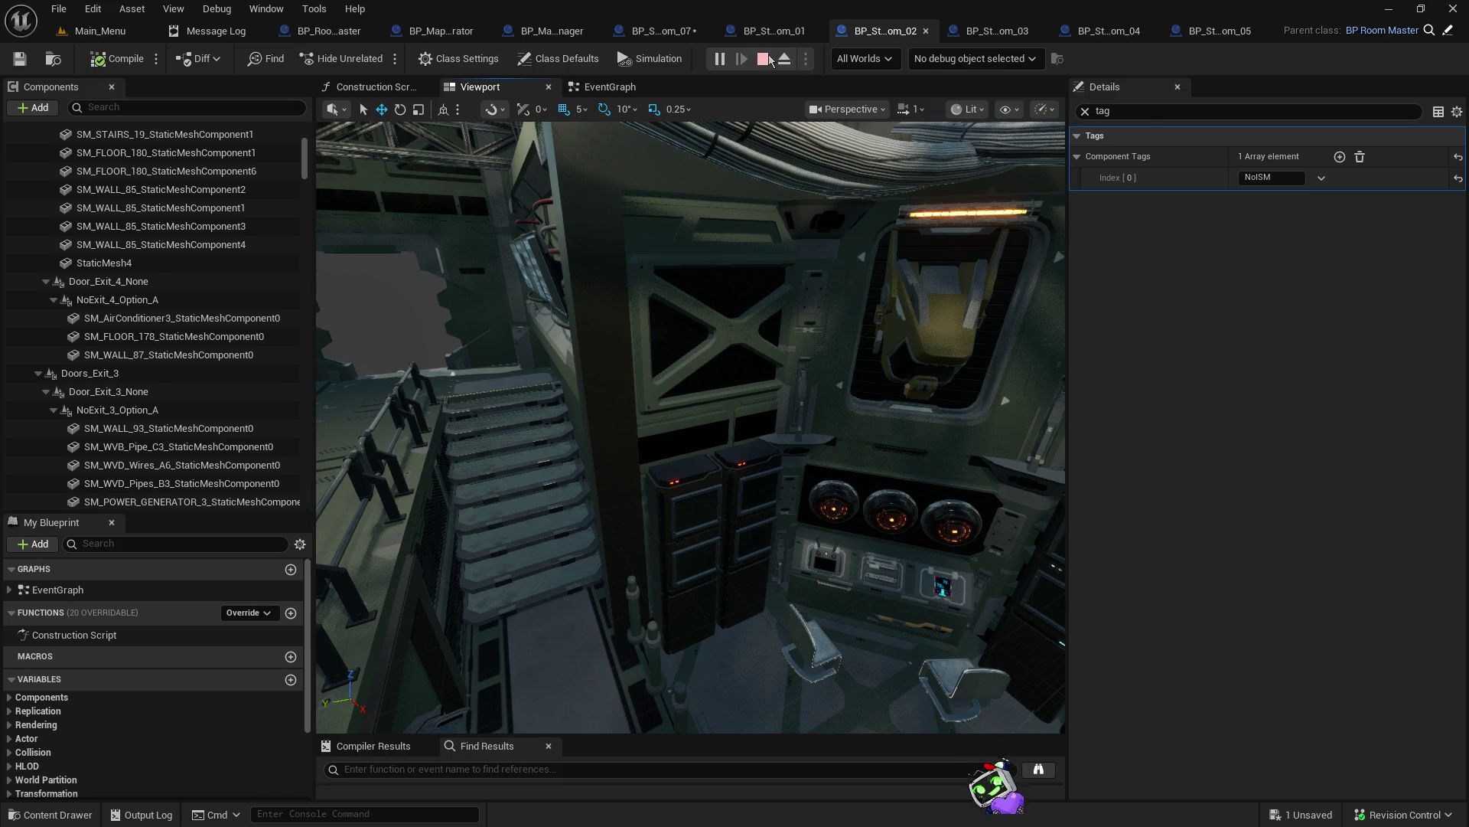
pyautogui.click(768, 58)
# Step: Open the Generator1 level from DemoMap/Levels, saving the modified BP_StyleA_Room_07
pyautogui.click(79, 34)
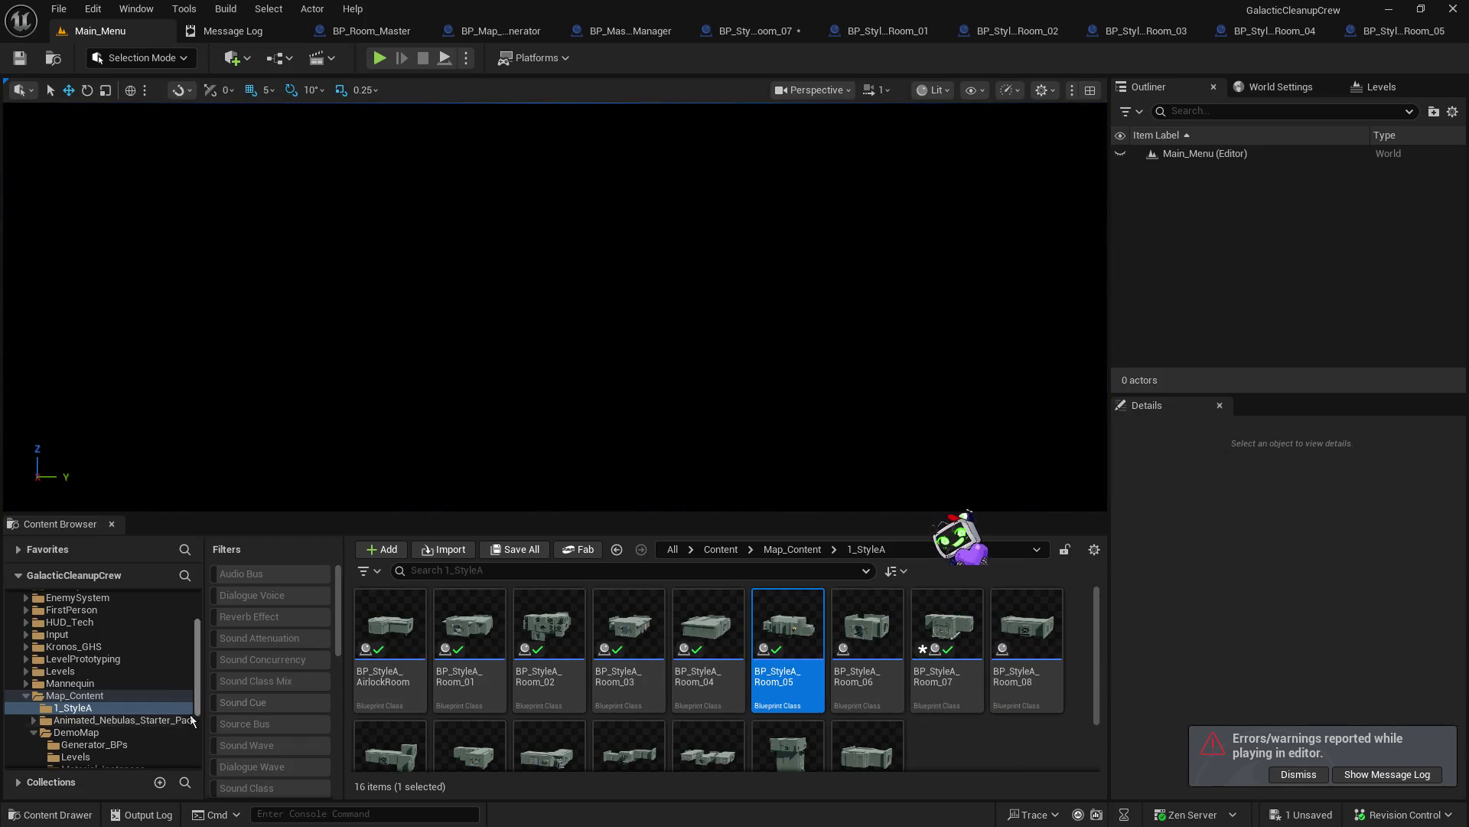
pyautogui.click(105, 758)
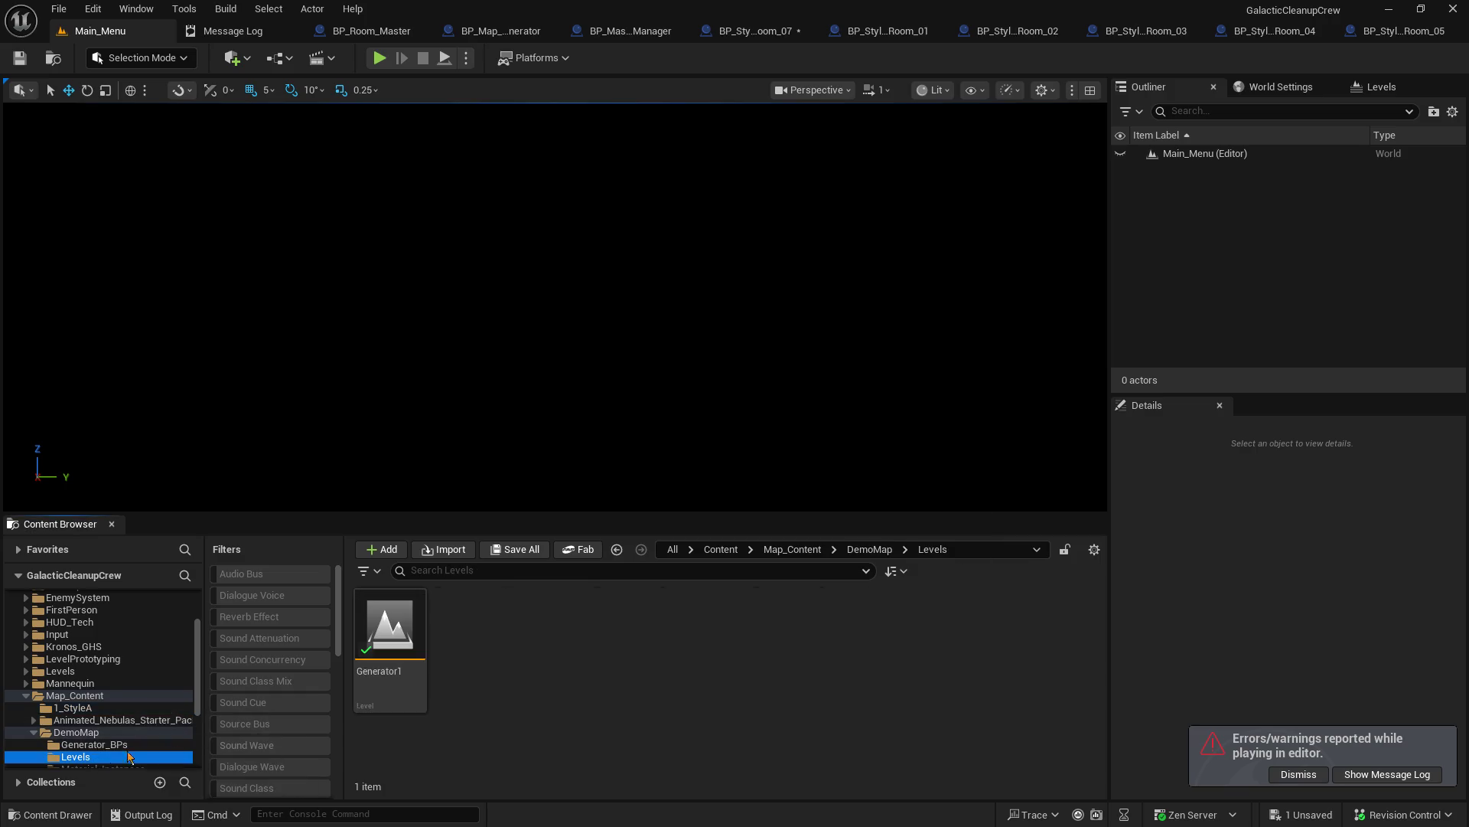
pyautogui.doubleClick(401, 640)
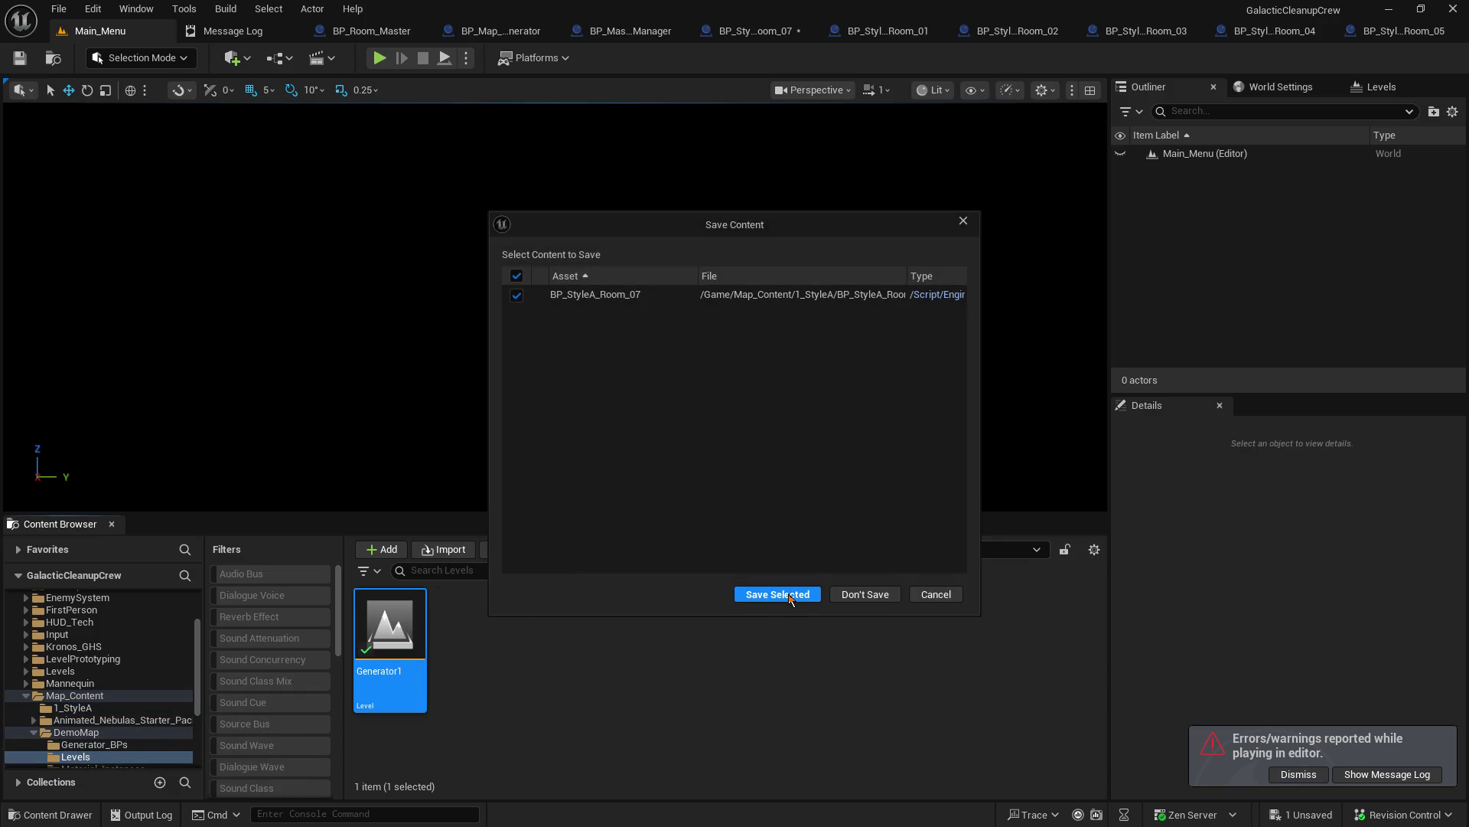
pyautogui.click(788, 594)
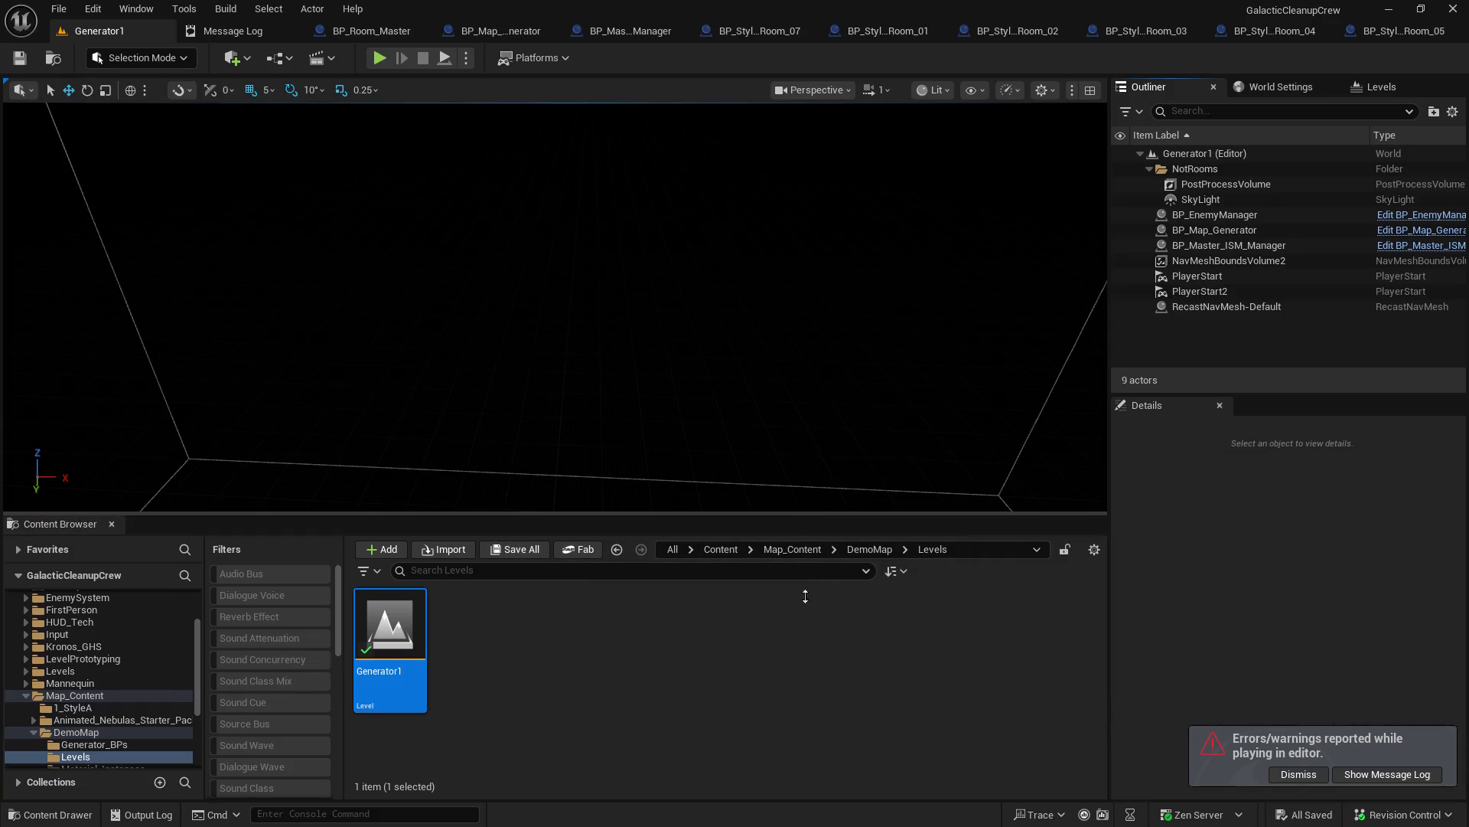
# Step: Play Generator1, view the generated station from above, then end the session
pyautogui.scroll(5, 754, 305)
pyautogui.scroll(-1, 755, 305)
pyautogui.click(444, 62)
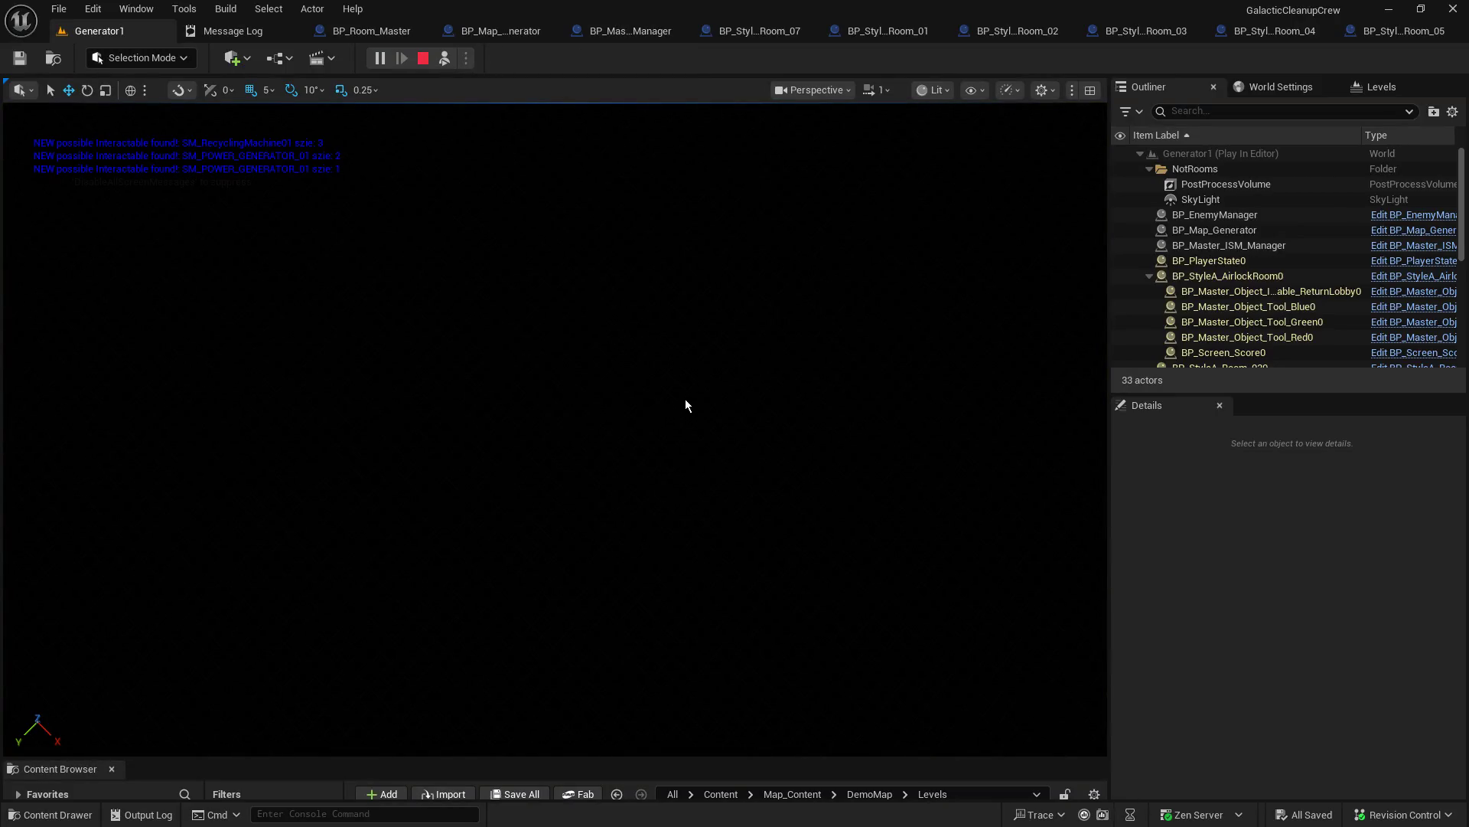
pyautogui.scroll(2, 555, 428)
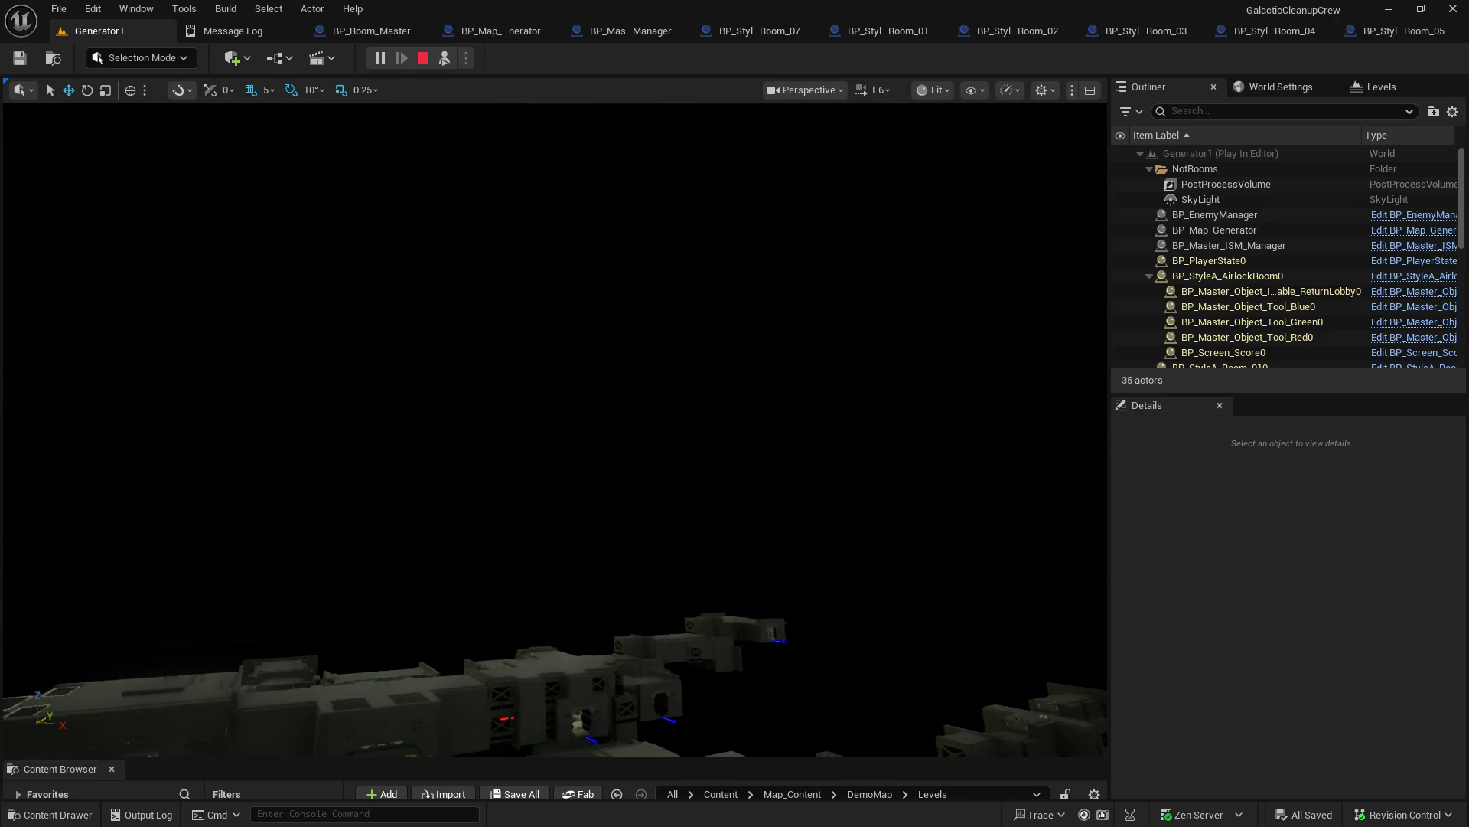
pyautogui.scroll(3, 555, 429)
pyautogui.moveTo(555, 429)
pyautogui.mouseDown()
pyautogui.moveTo(555, 536)
pyautogui.moveTo(678, 536)
pyautogui.mouseUp()
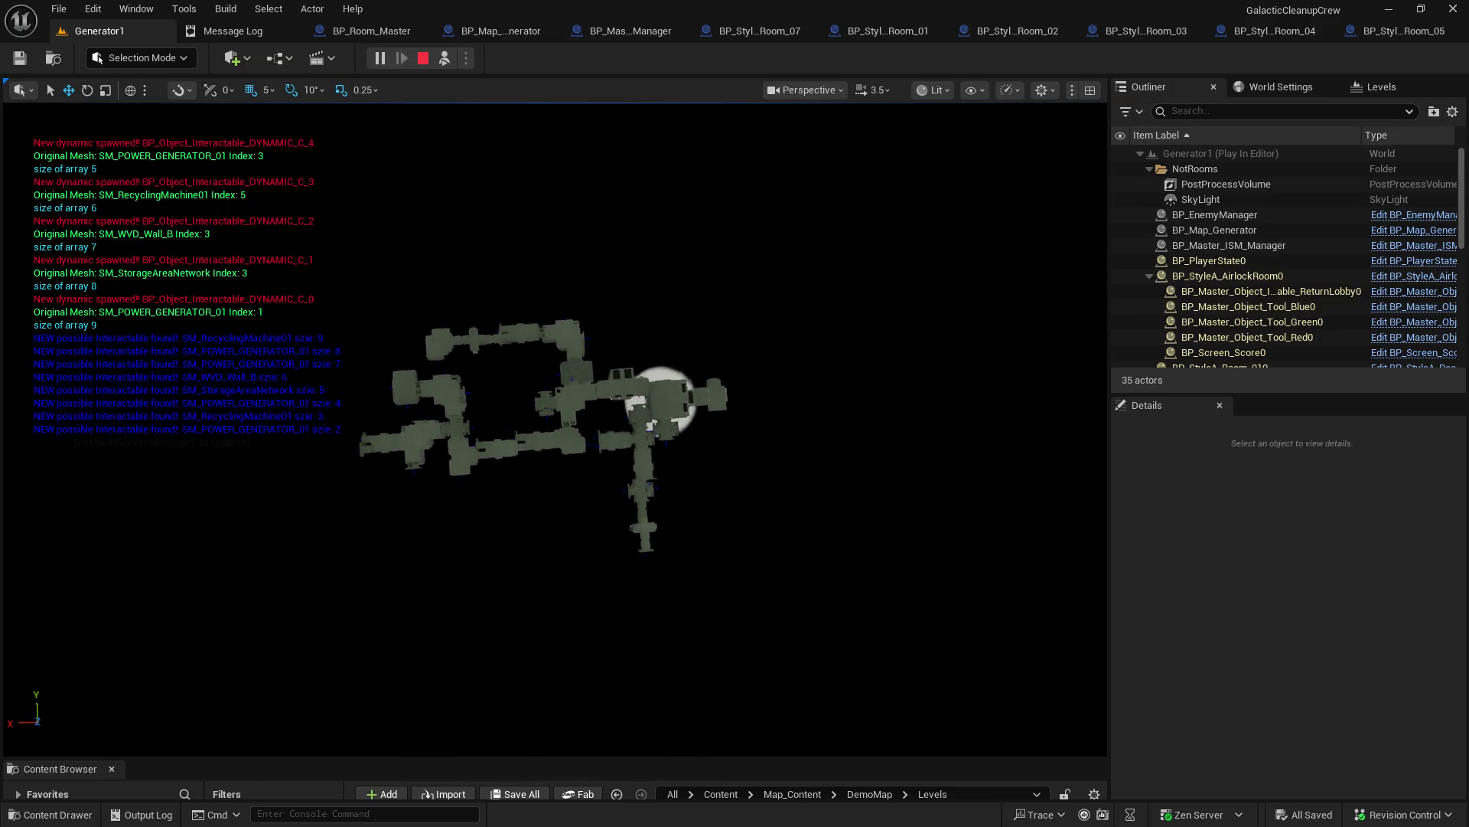
pyautogui.scroll(2, 738, 281)
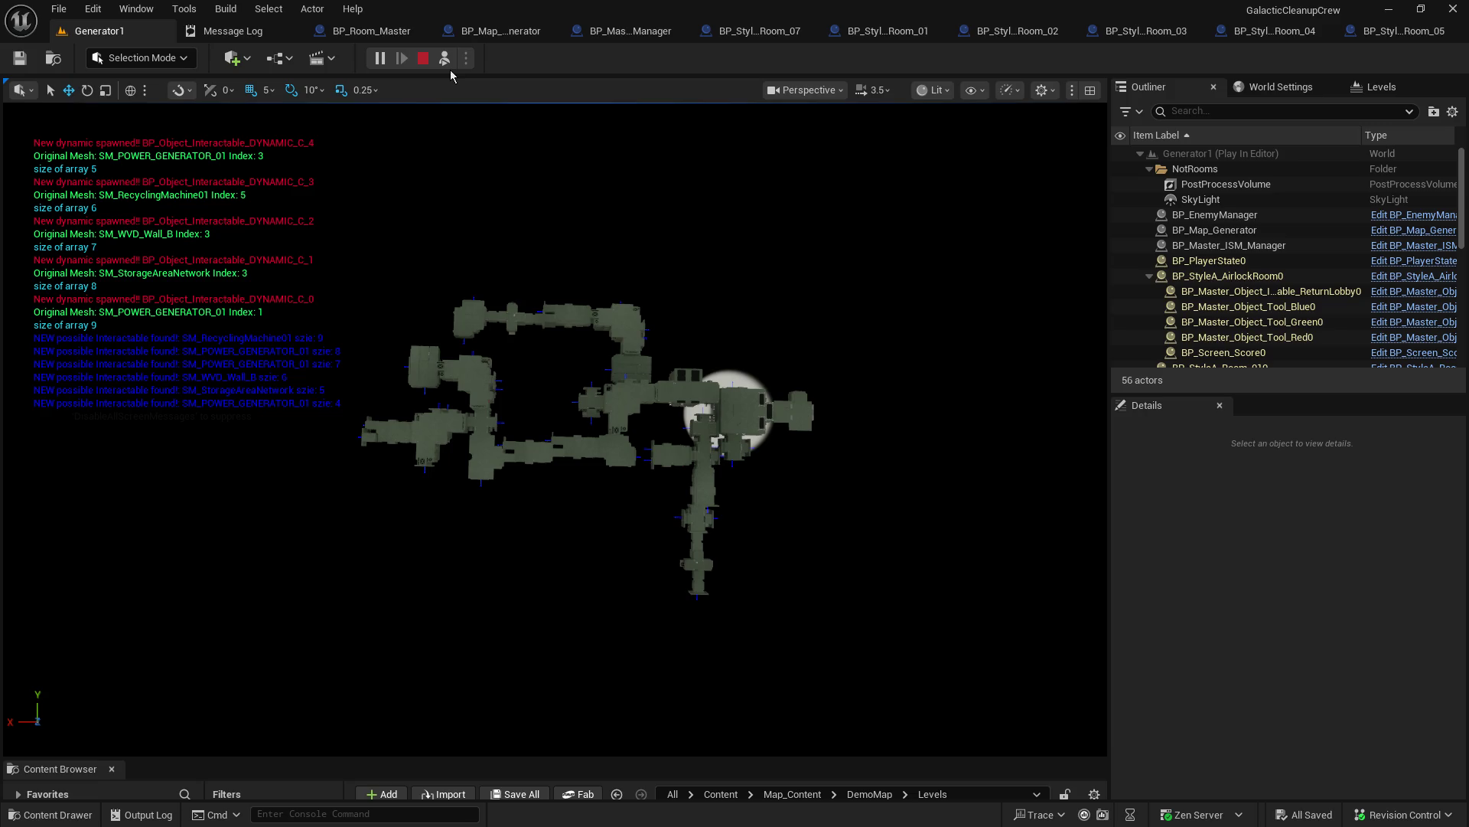
pyautogui.press('Escape')
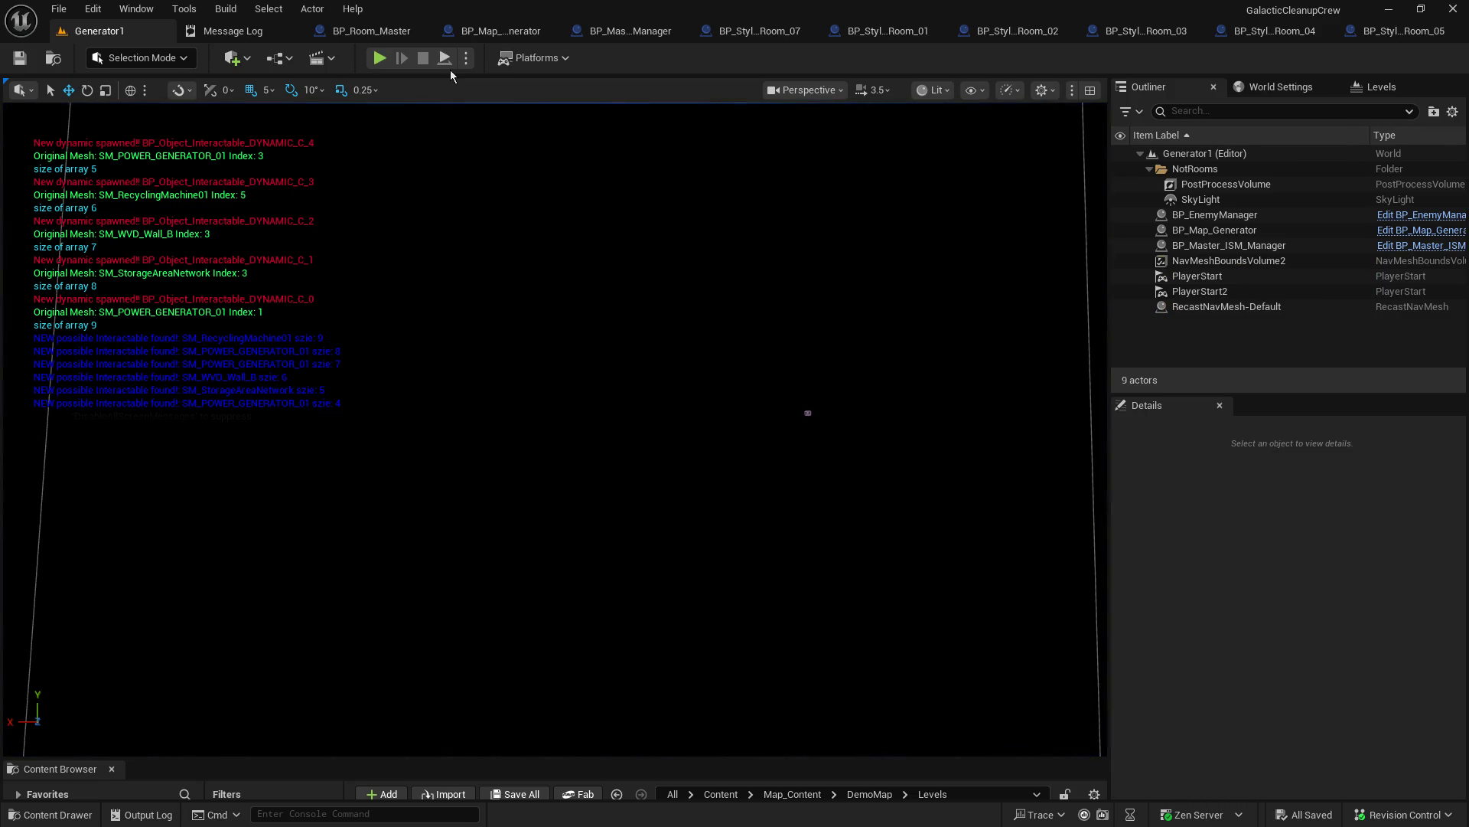
# Step: Run Generator1 again to generate a new 56-actor station, then possess the player
pyautogui.click(444, 59)
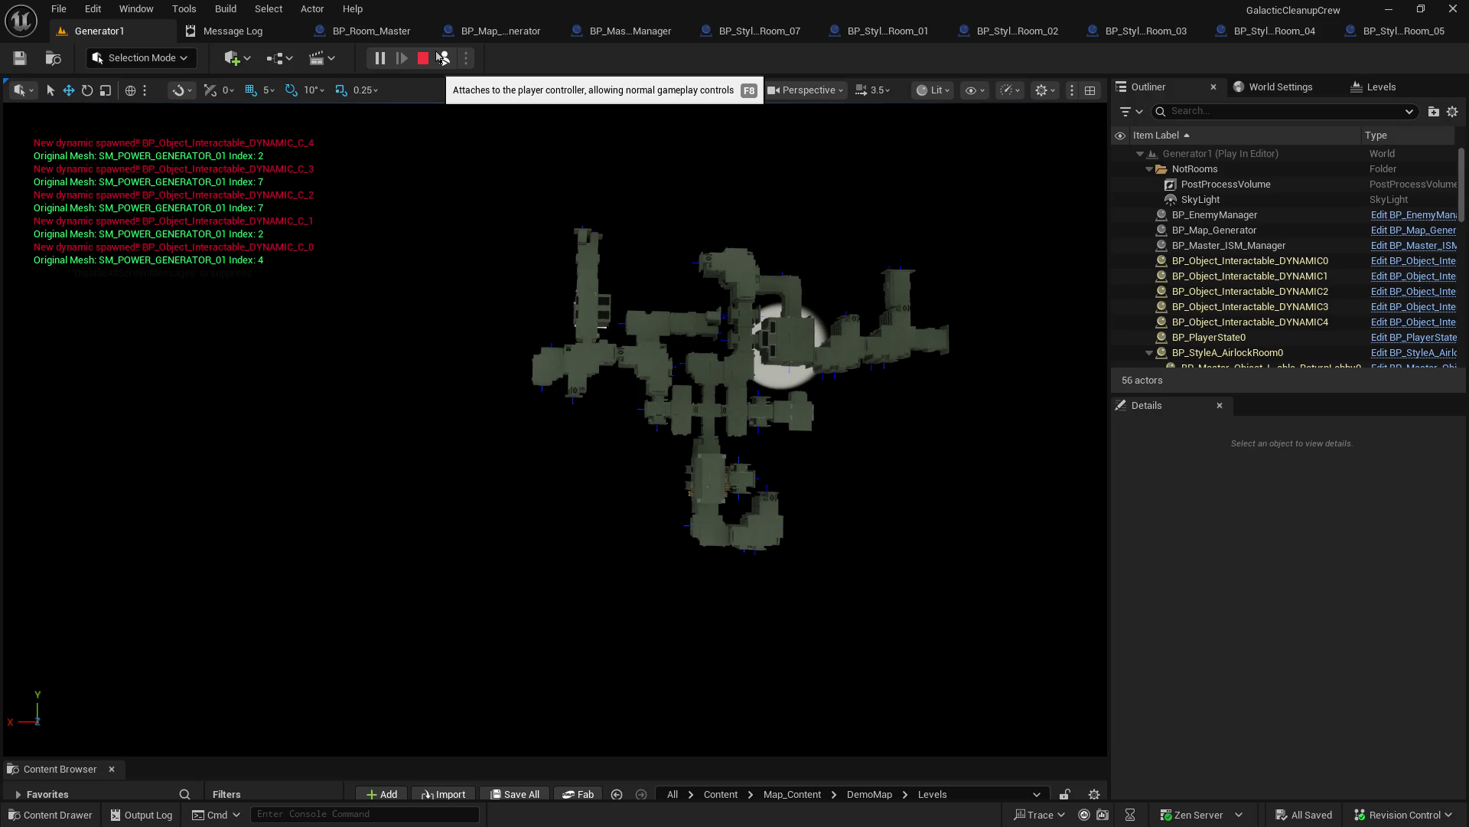
pyautogui.click(441, 58)
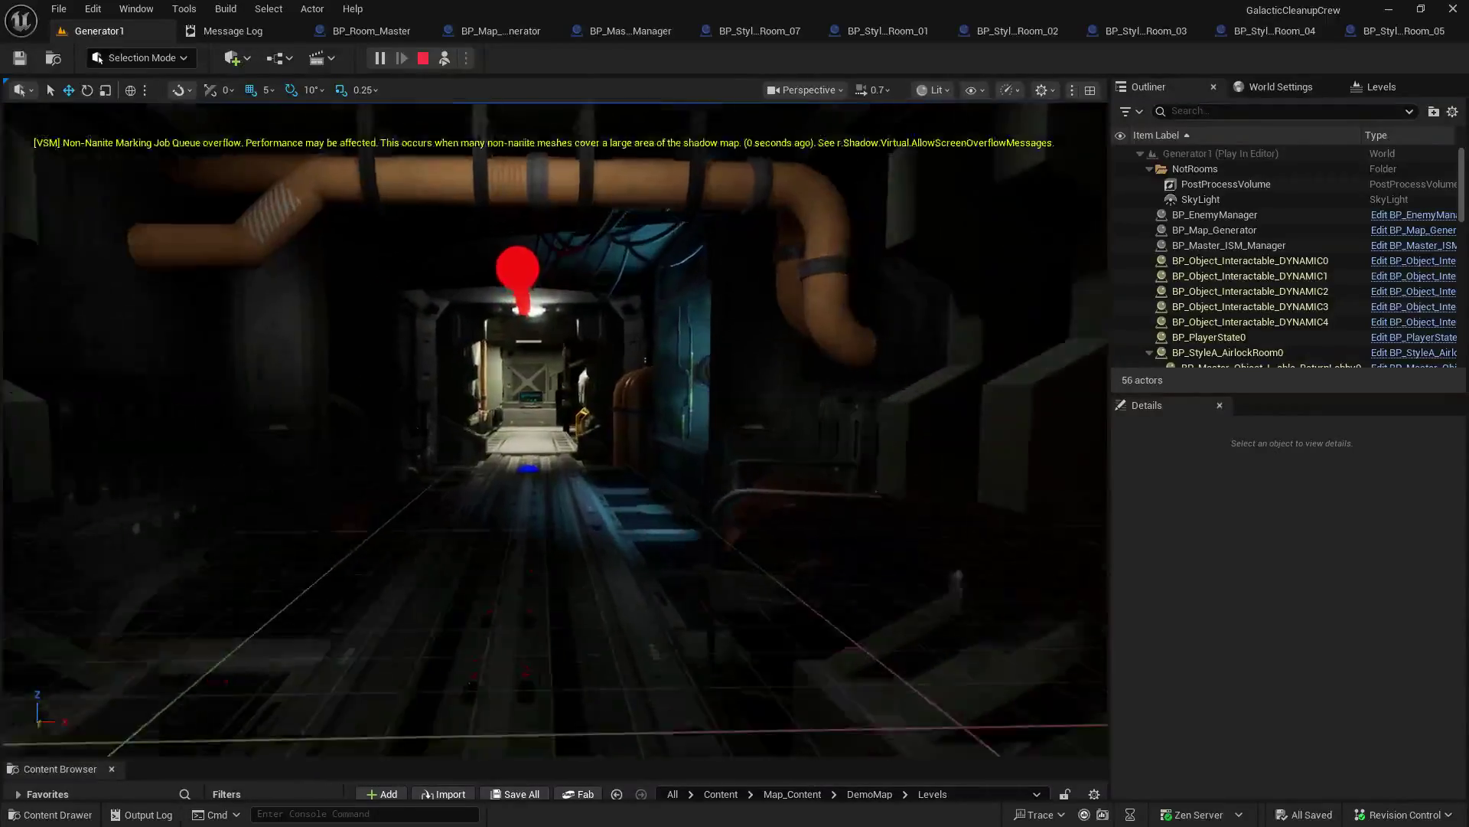
# Step: Walk the station's corridors and stairwell, looking around, then stop the play session
pyautogui.press('w')
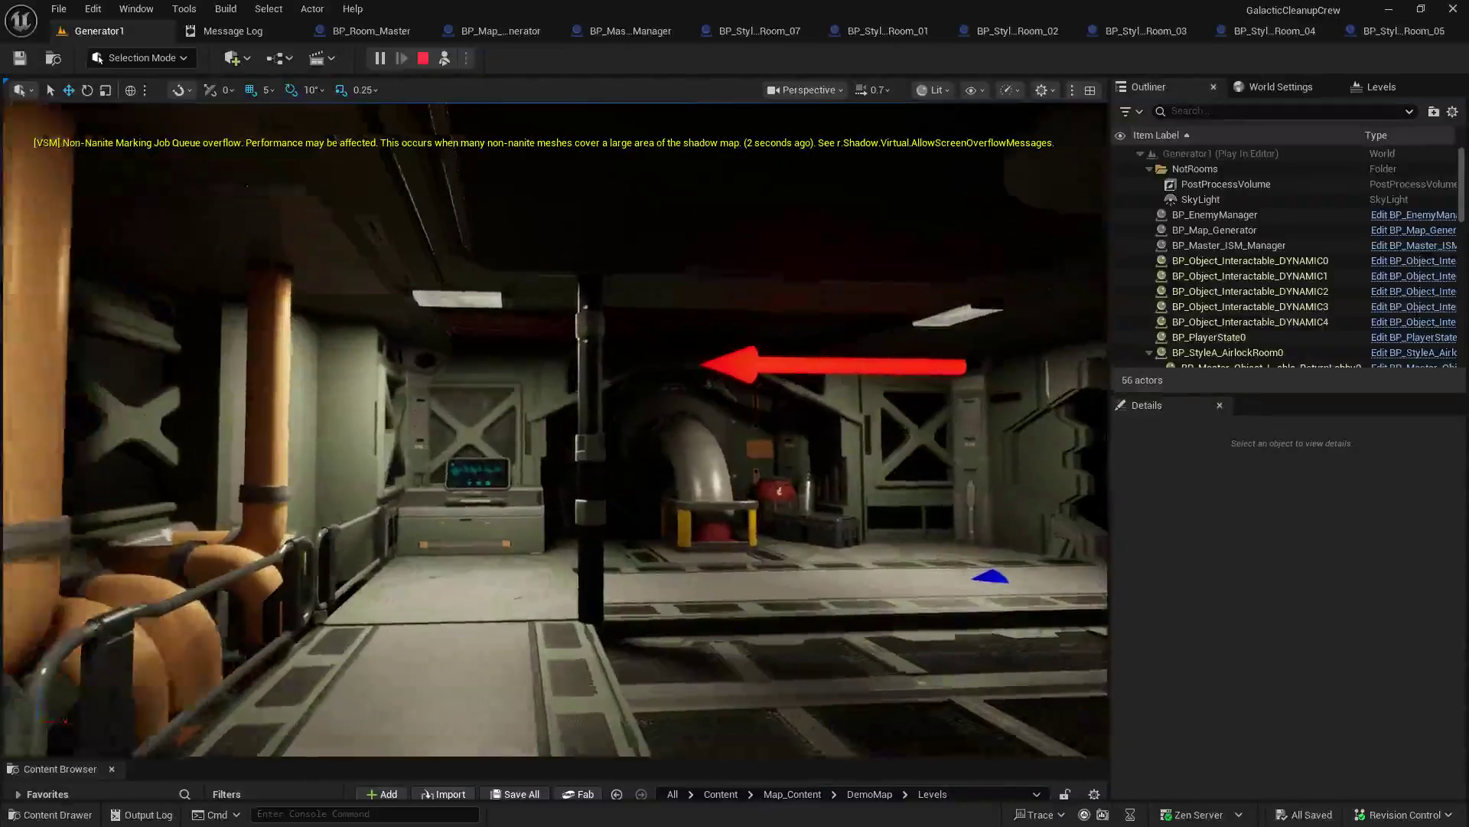
pyautogui.press('w')
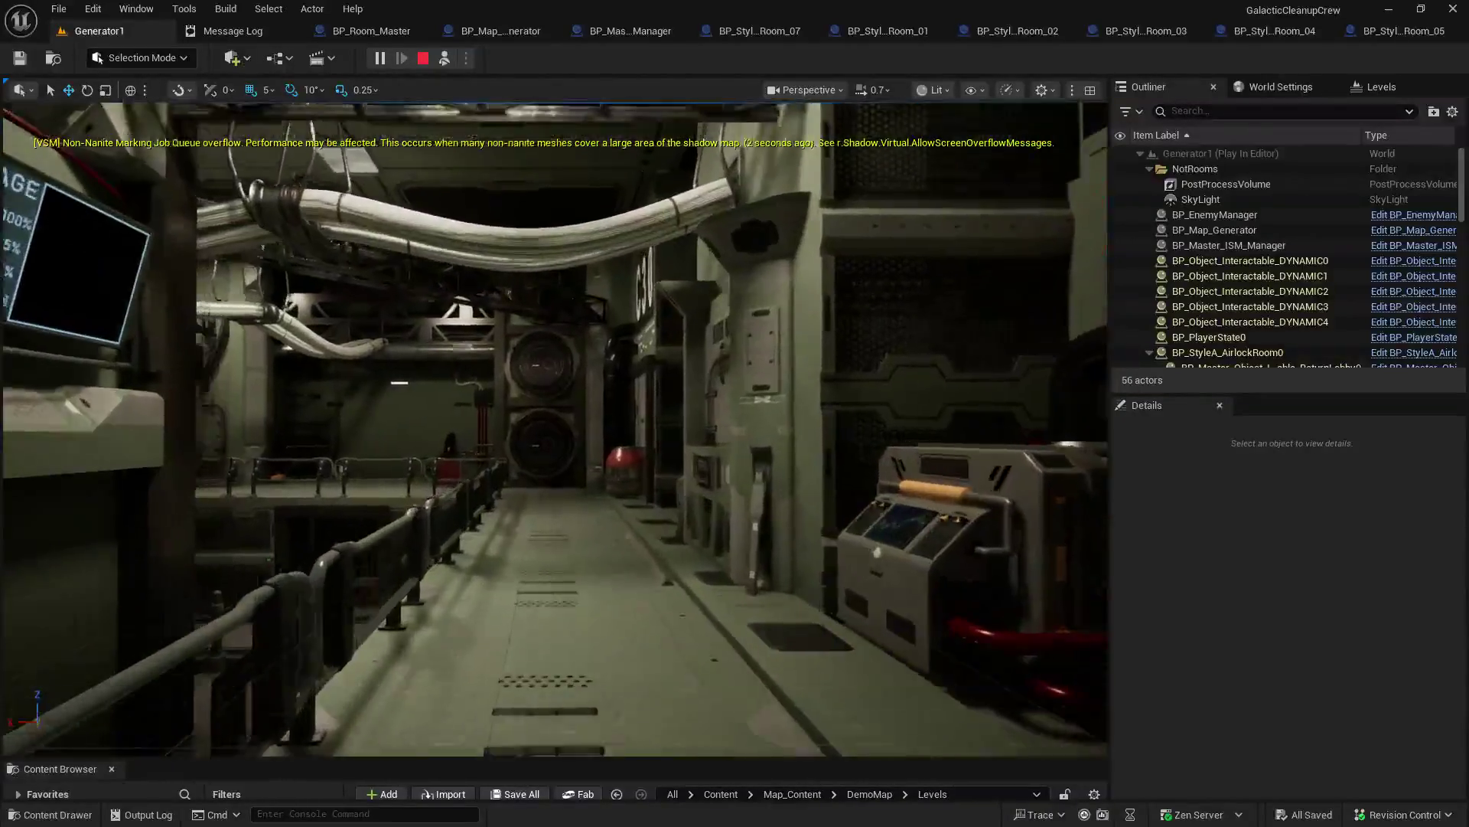
pyautogui.press('w')
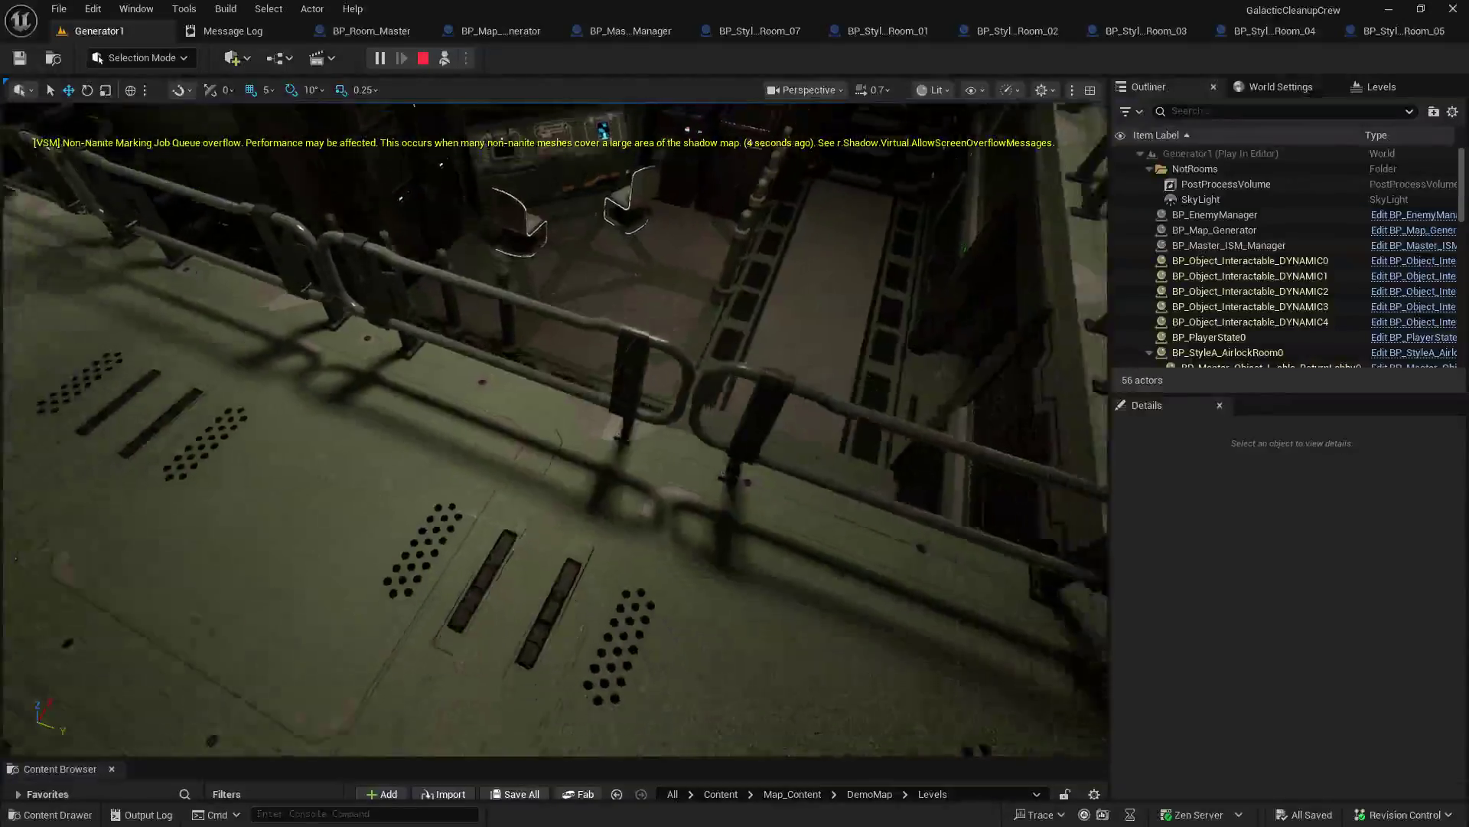
pyautogui.press('w')
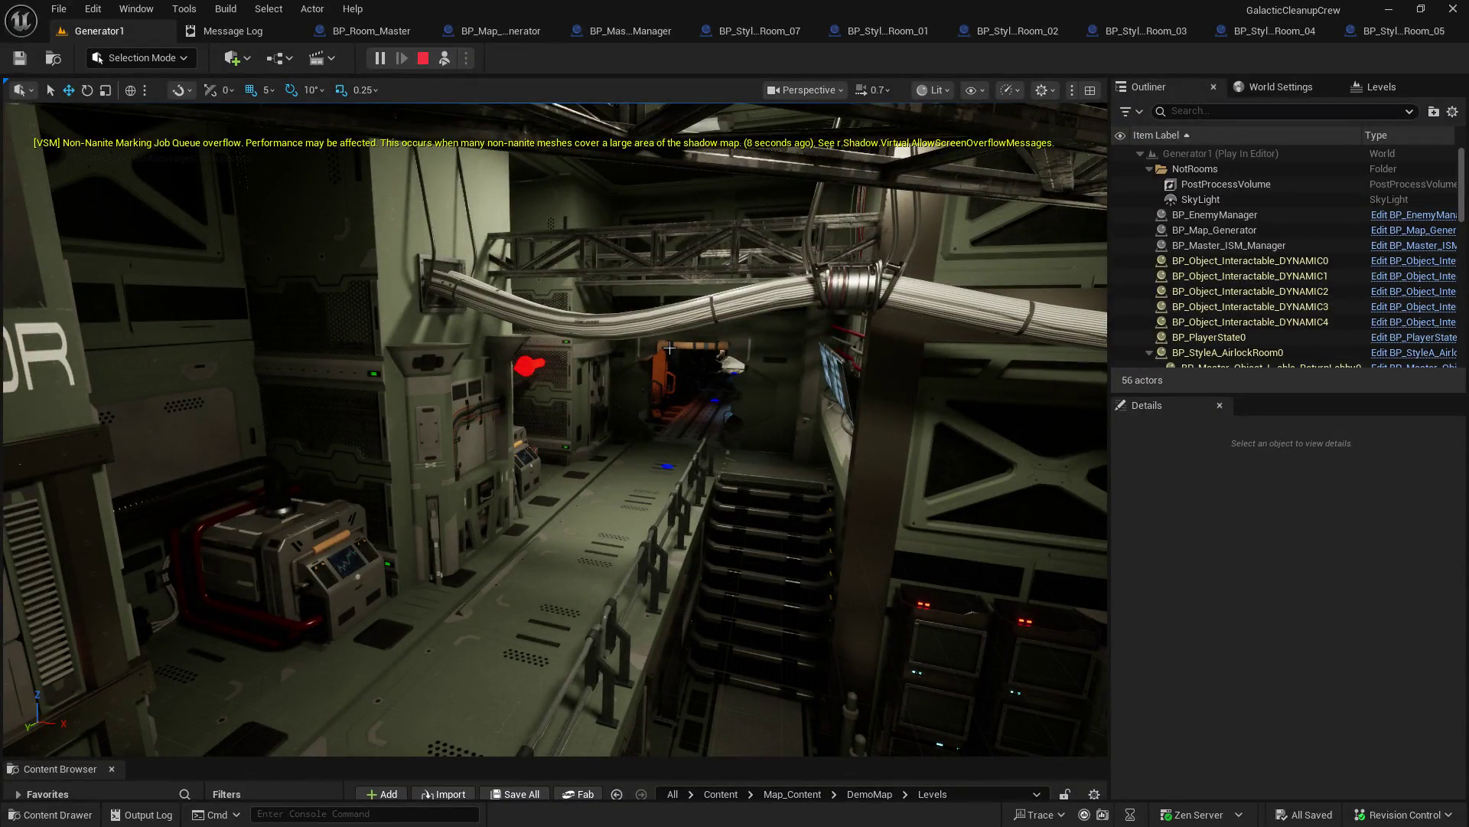
pyautogui.press('w')
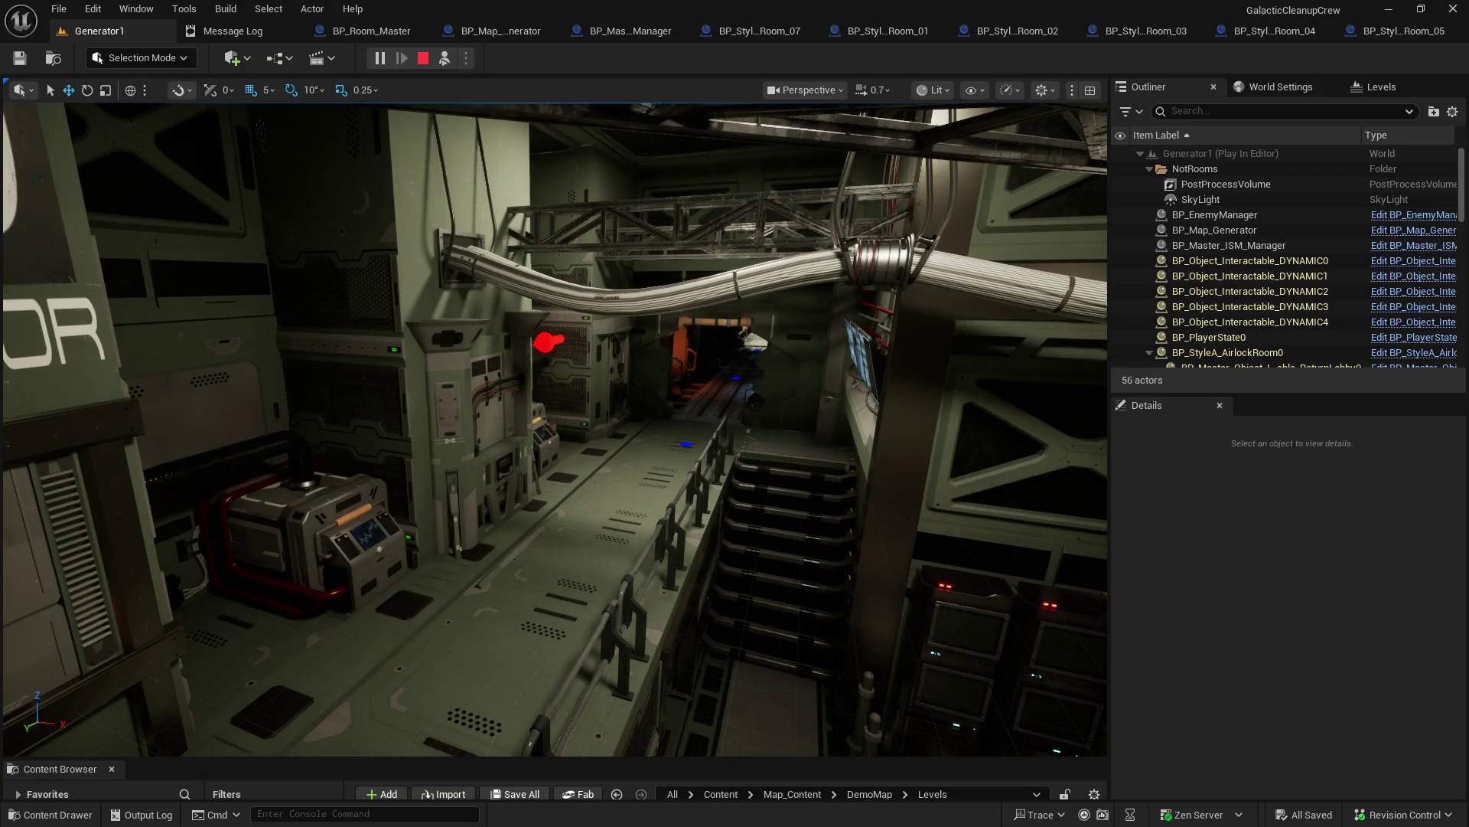
pyautogui.press('Right')
pyautogui.press('Right')
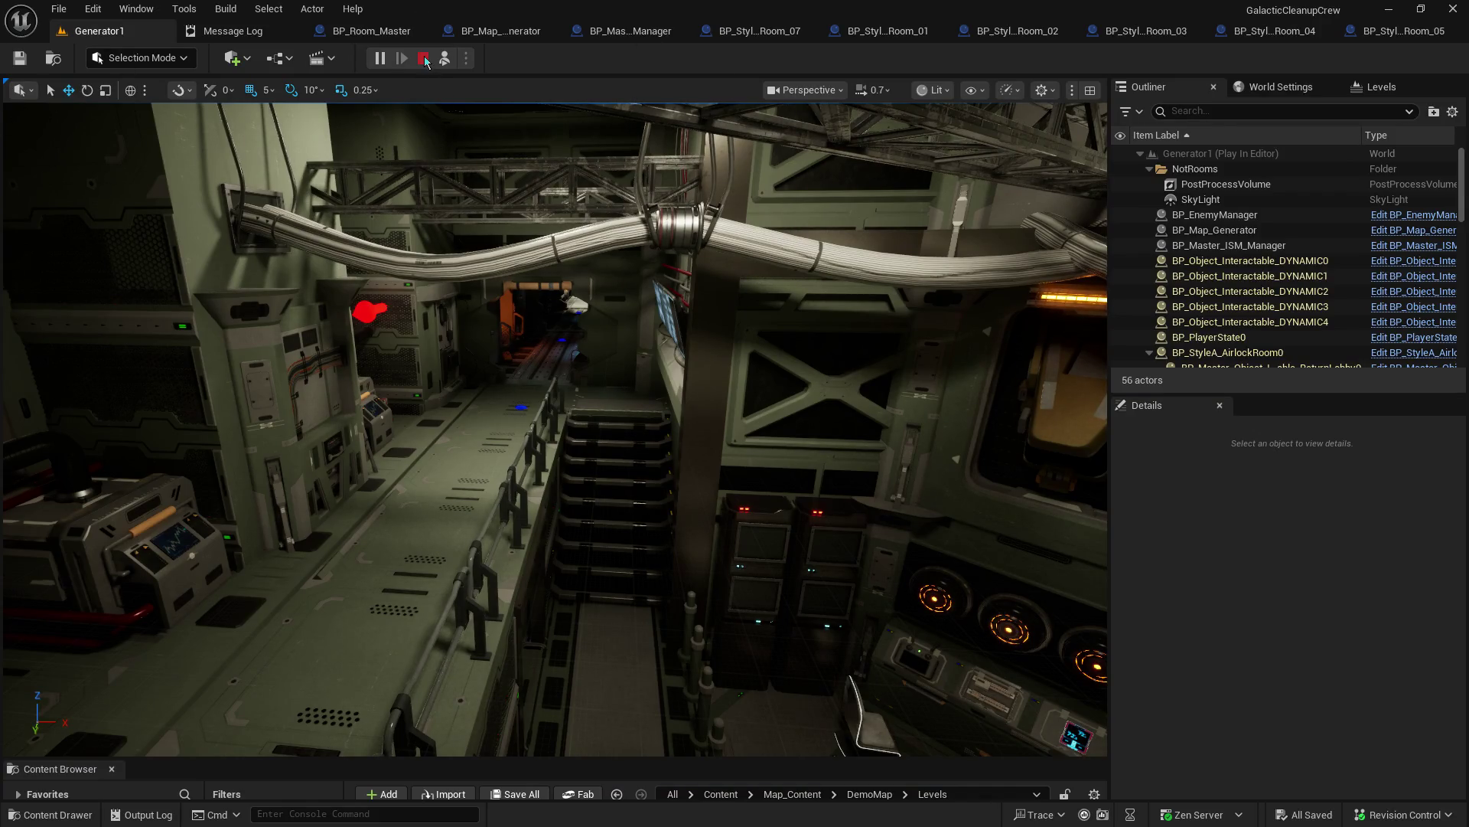
pyautogui.click(426, 61)
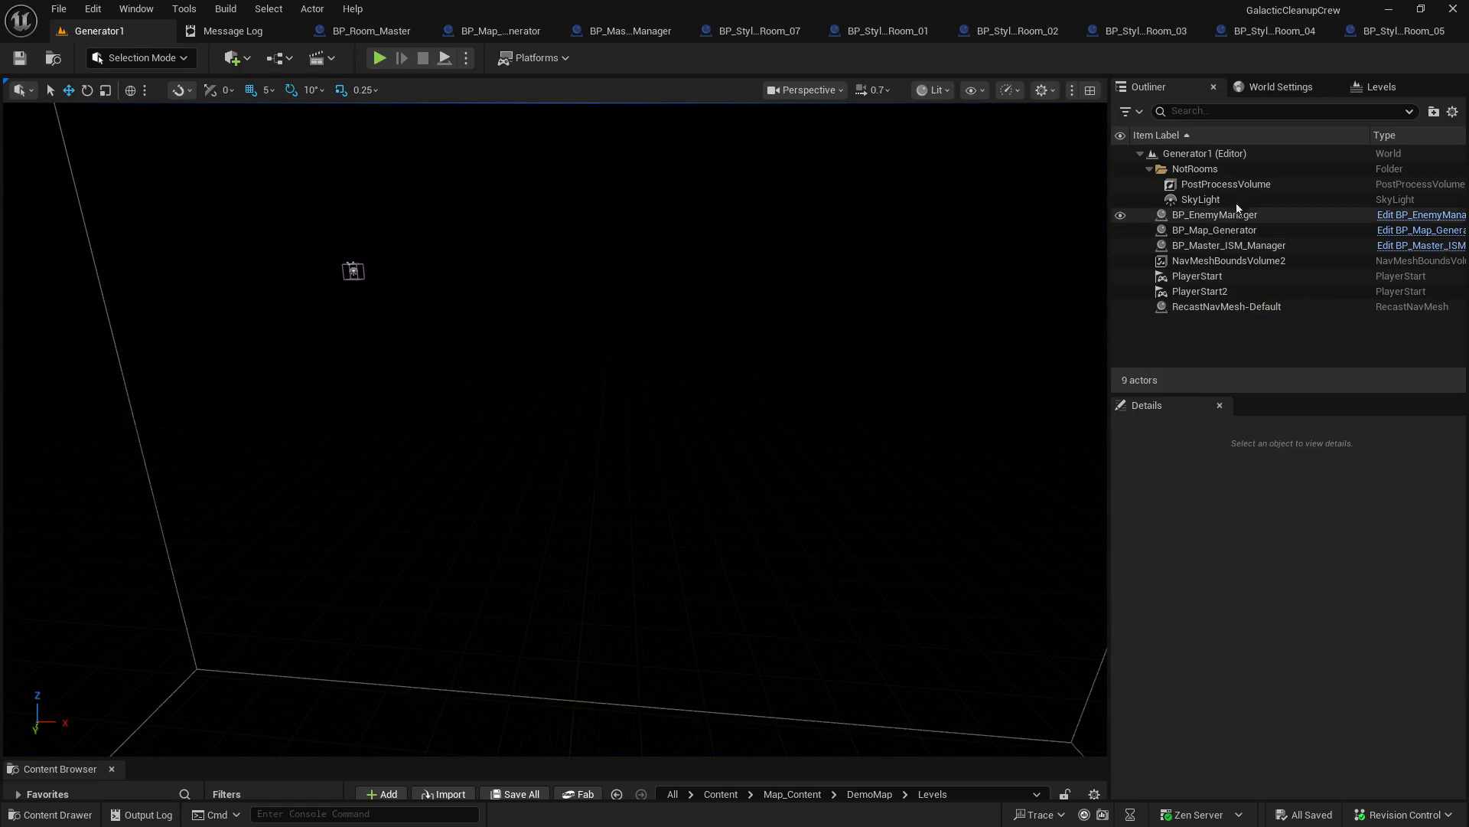